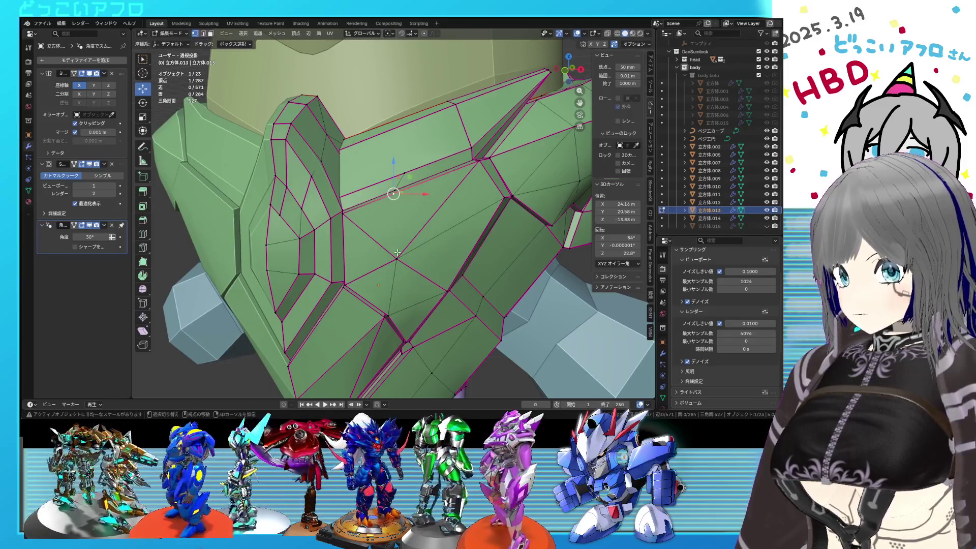
Step: Join the two selected vertices with a new edge and mark the nearby edges sharp
key(j)
middle_drag(416, 226, 422, 217)
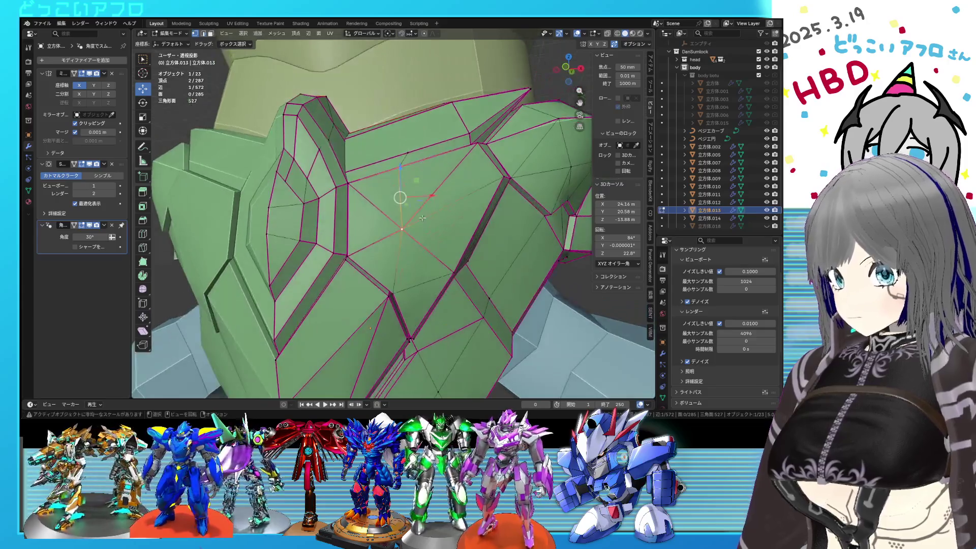
shift+click(400, 205)
right_click(399, 203)
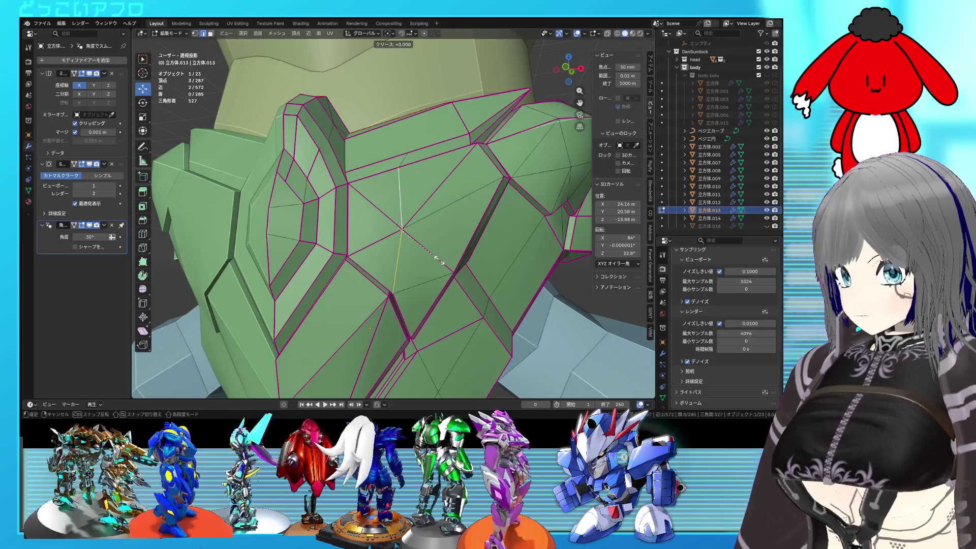
right_click(439, 260)
right_click(410, 309)
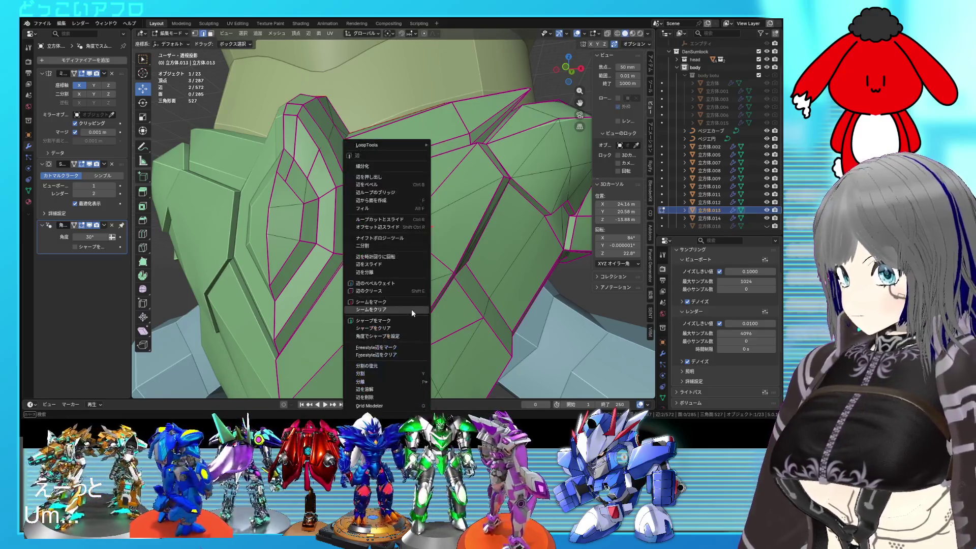
click(398, 318)
Step: Mark further edges on the plate's underside as sharp
middle_drag(399, 318, 435, 219)
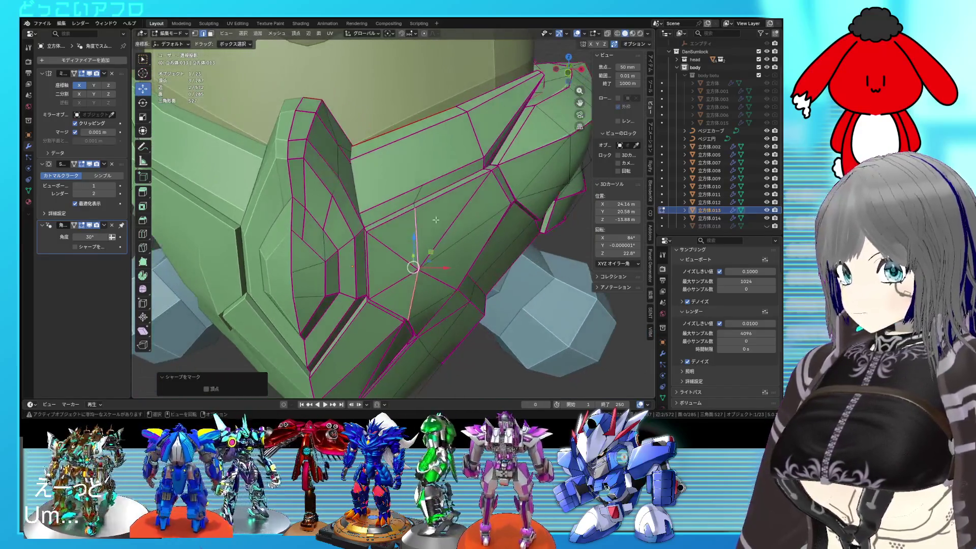
key(Escape)
right_click(415, 205)
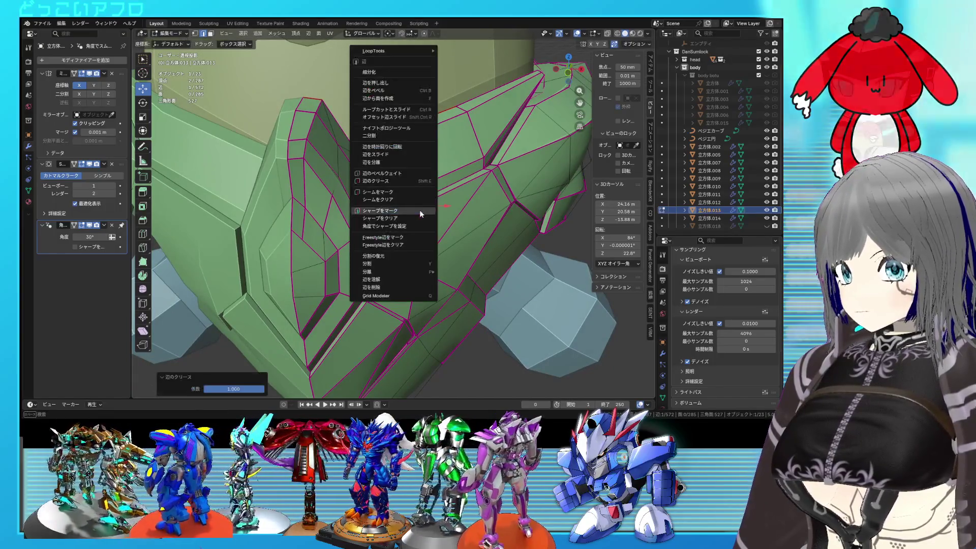
click(415, 206)
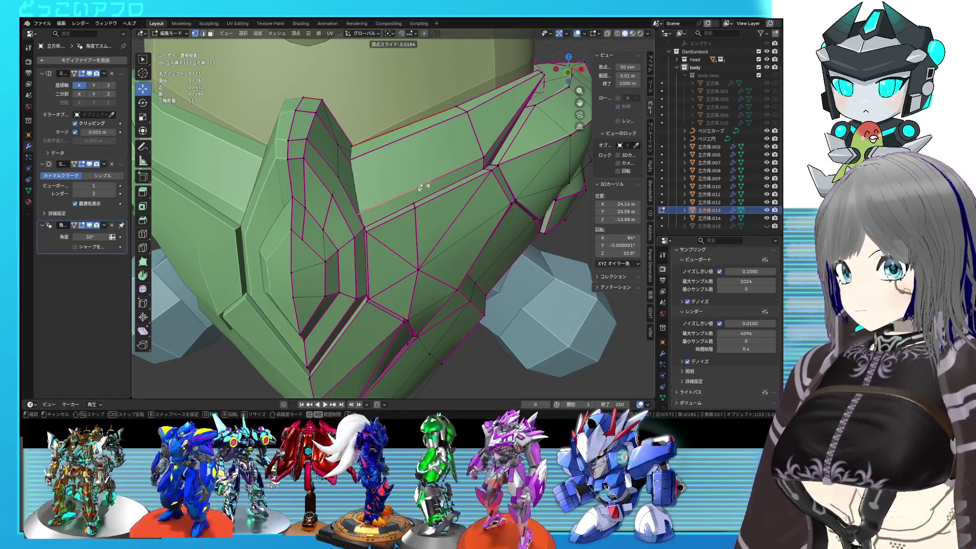
Step: Slide two vertices onto their neighbours to merge them, then mark the side edges sharp
click(525, 165)
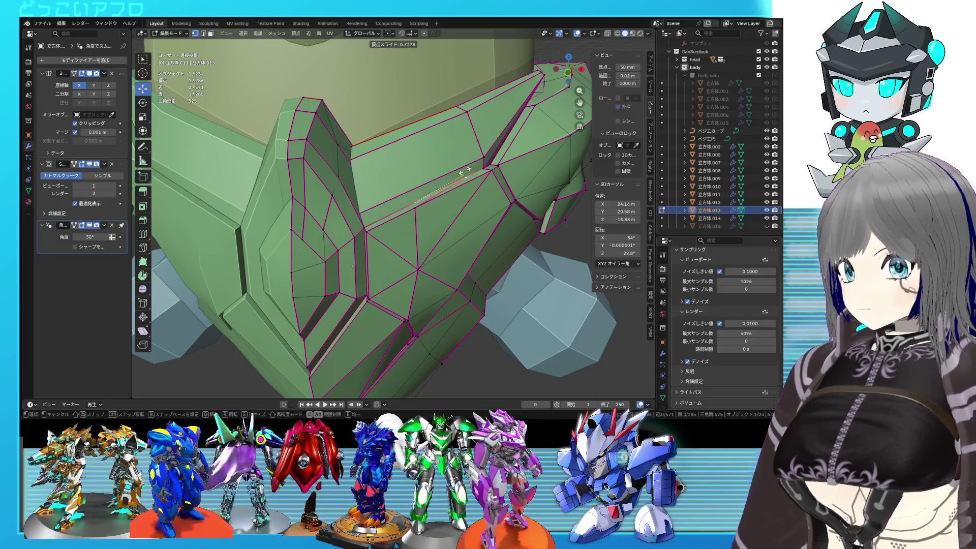
click(488, 161)
scroll(493, 195, down, 1)
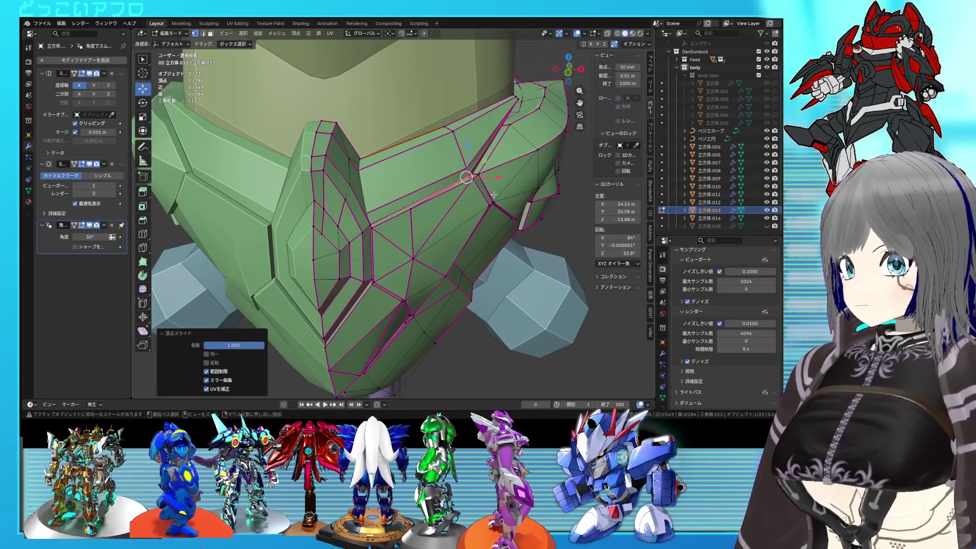
middle_drag(417, 209, 464, 235)
right_click(412, 221)
click(412, 220)
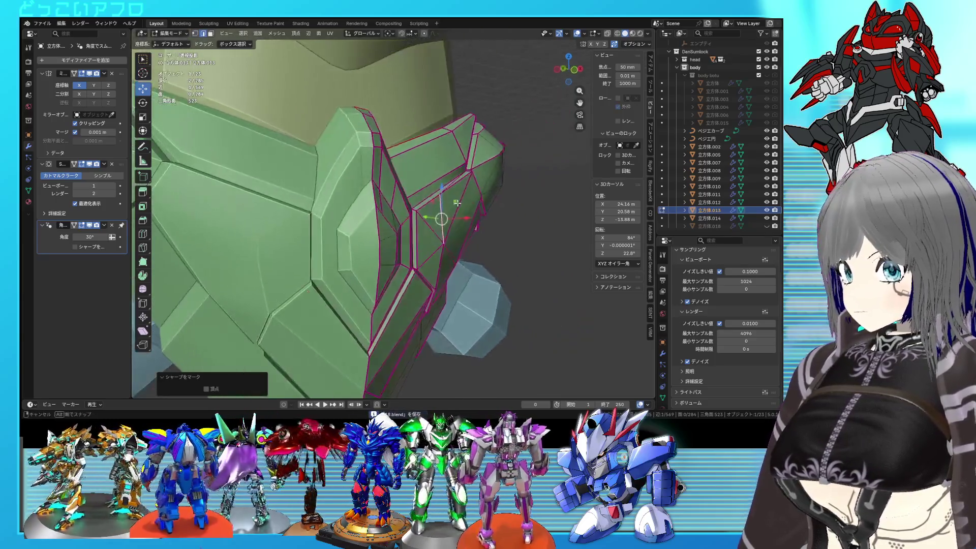
Step: Move the edge back along Y and push the groove vertices deeper along their normals
click(424, 223)
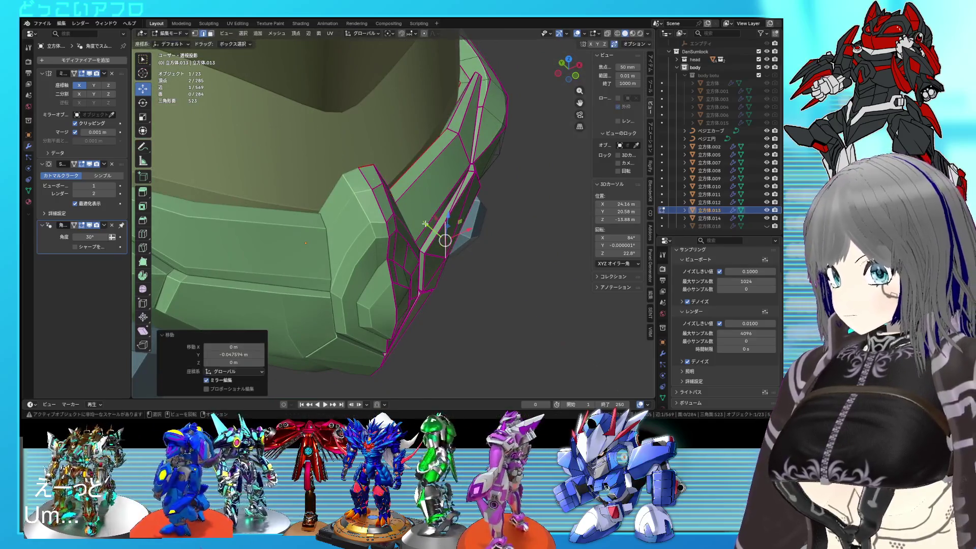
click(367, 33)
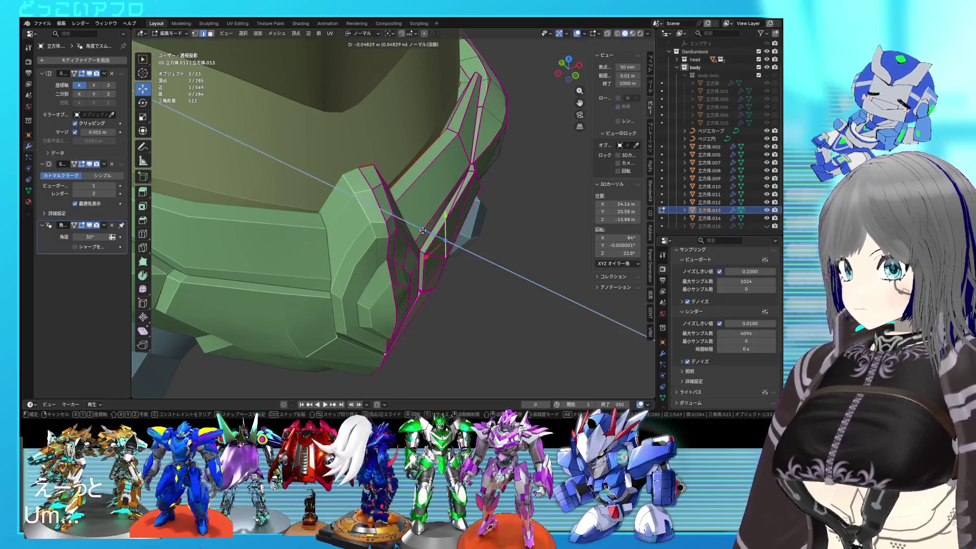
click(423, 231)
mouse_move(424, 231)
middle_down()
mouse_move(473, 252)
mouse_move(454, 270)
middle_up()
Step: Pick a single groove vertex in see-through display, then return to Object Mode
key(alt+z)
click(398, 278)
key(alt+z)
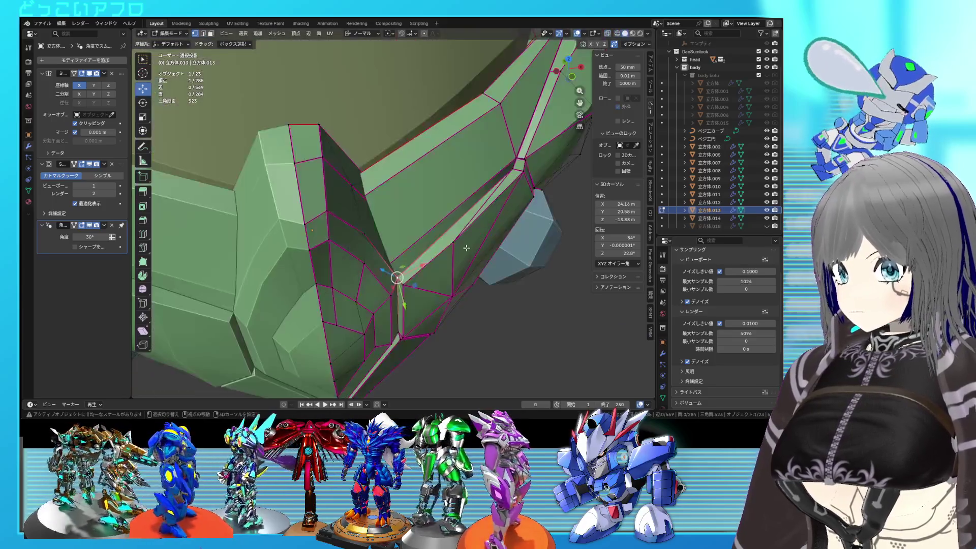
scroll(454, 243, down, 5)
mouse_move(447, 234)
middle_down()
mouse_move(422, 203)
mouse_move(426, 214)
middle_up()
key(Tab)
scroll(436, 215, down, 4)
scroll(423, 224, up, 4)
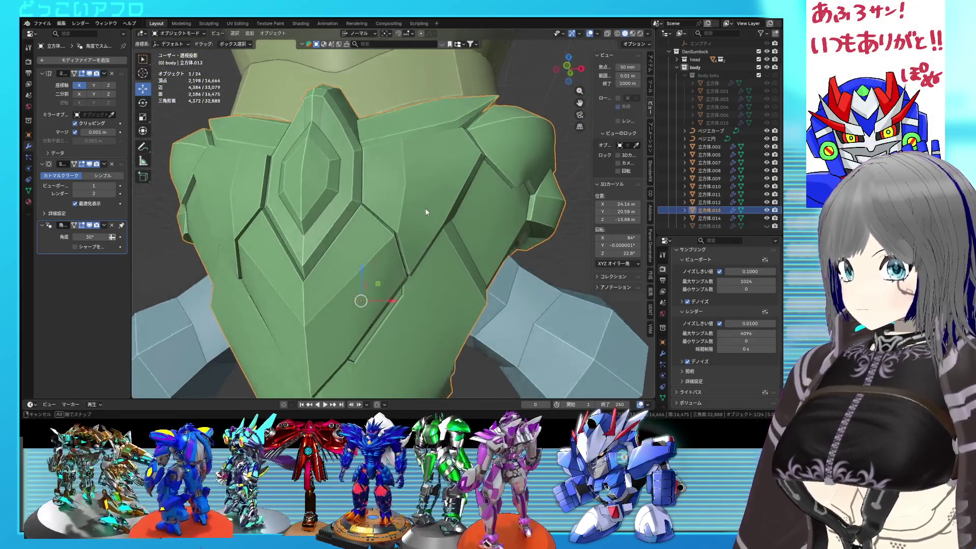
Step: Deselect the green plate, tilt the view down and save the file
scroll(426, 217, down, 3)
click(522, 256)
mouse_move(522, 256)
middle_down()
mouse_move(521, 282)
mouse_move(408, 172)
mouse_move(371, 244)
middle_up()
key(ctrl+s)
Step: In right orthographic view, lower a vertex on the green plate's side edge and save
key(Tab)
scroll(452, 215, up, 4)
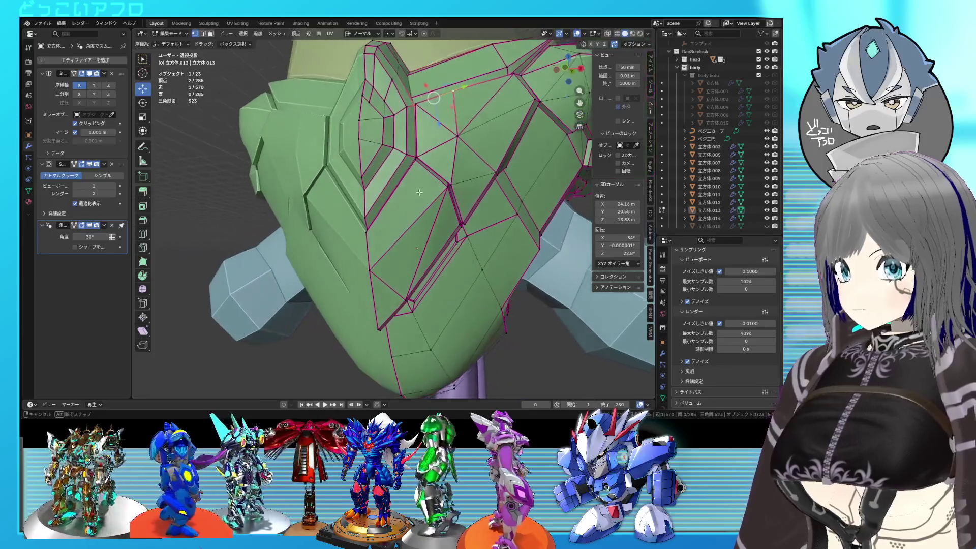
click(361, 267)
key(KP_5)
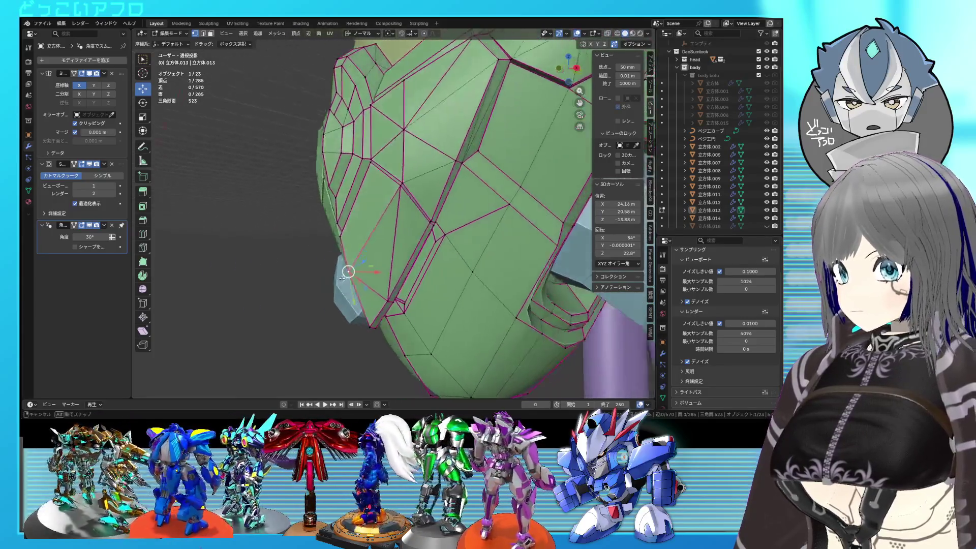
key(KP_3)
key(shift+z)
key(g)
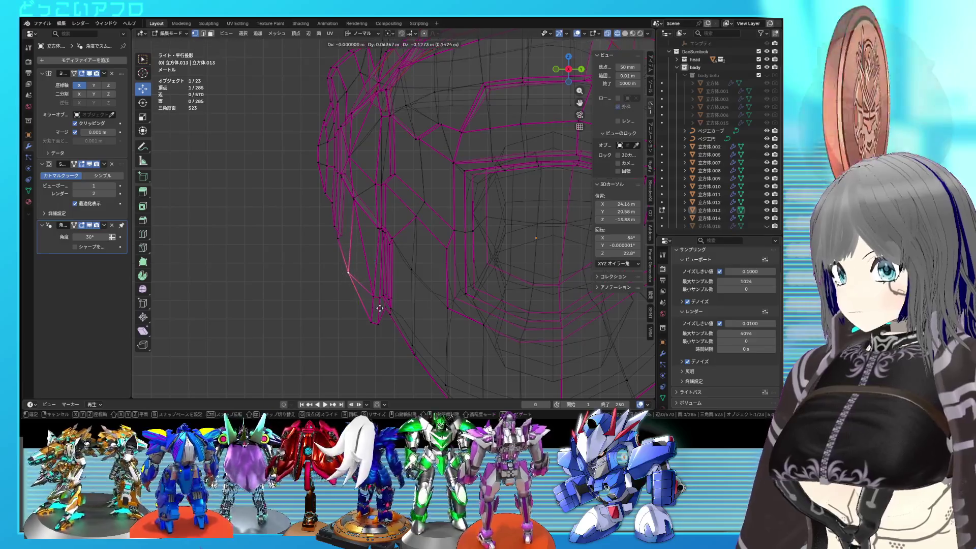
click(379, 313)
key(shift+z)
mouse_move(379, 313)
middle_down()
mouse_move(460, 195)
mouse_move(476, 242)
mouse_move(459, 237)
middle_up()
key(ctrl+s)
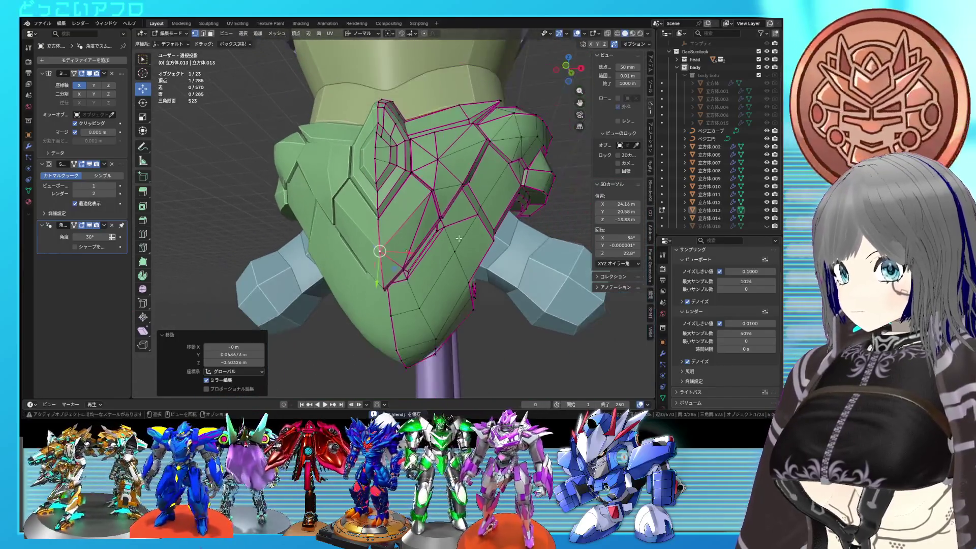
Step: Duplicate the front piece in place as a new object
key(Tab)
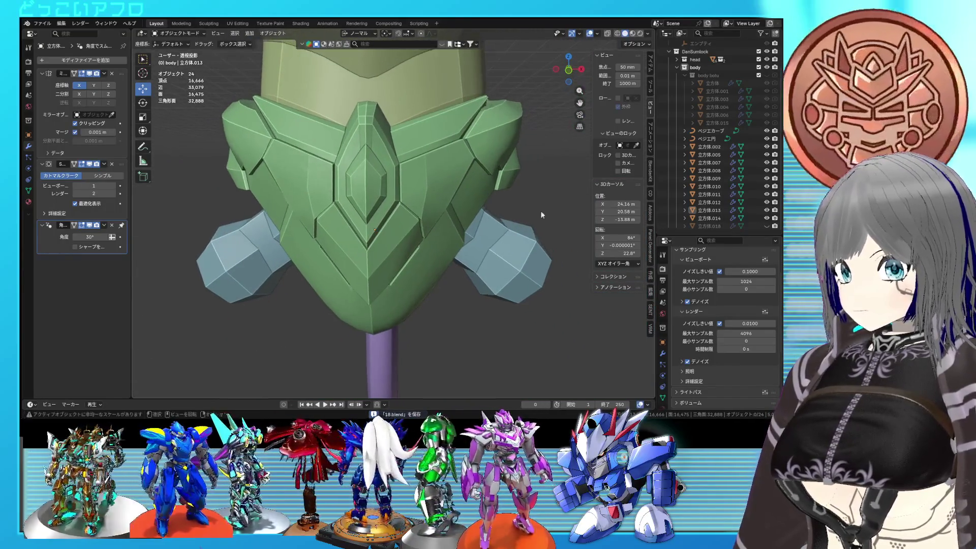
key(shift+d)
click(415, 231)
mouse_move(415, 232)
middle_down()
mouse_move(386, 236)
mouse_move(465, 245)
middle_up()
Step: In front view, box-select four vertices of the pink duplicate and sink them along their normals
click(386, 241)
key(KP_1)
key(Tab)
key(shift+z)
scroll(416, 277, up, 2)
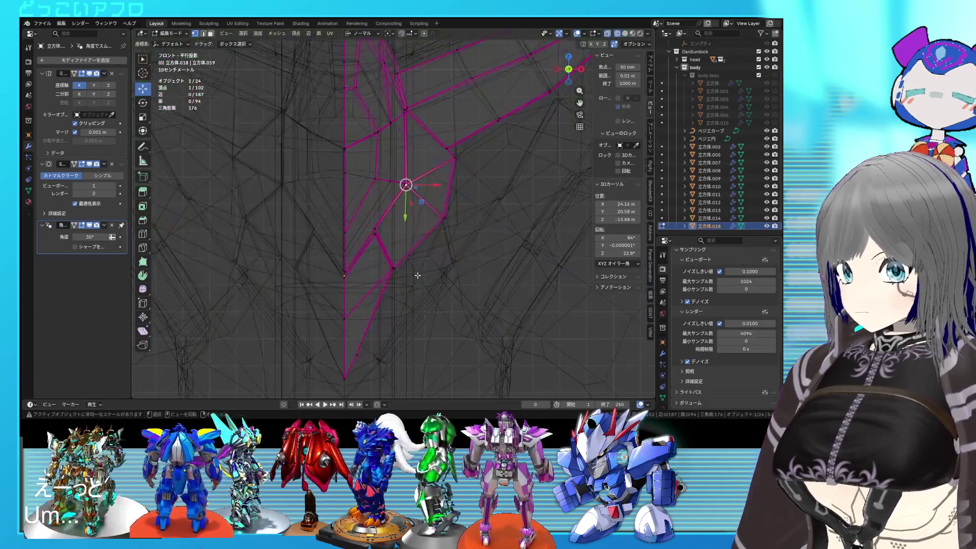
drag(387, 255, 386, 255)
middle_drag(386, 256, 408, 277)
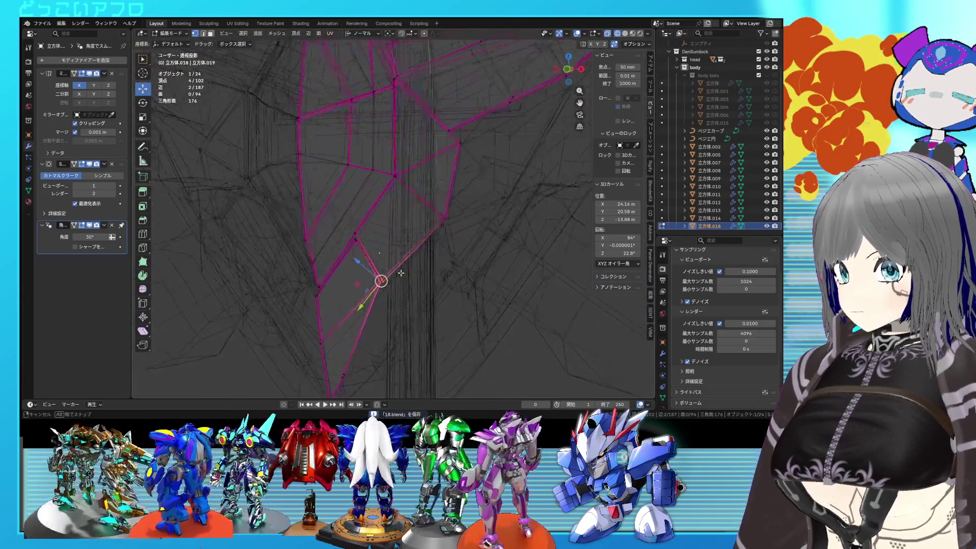
key(shift+z)
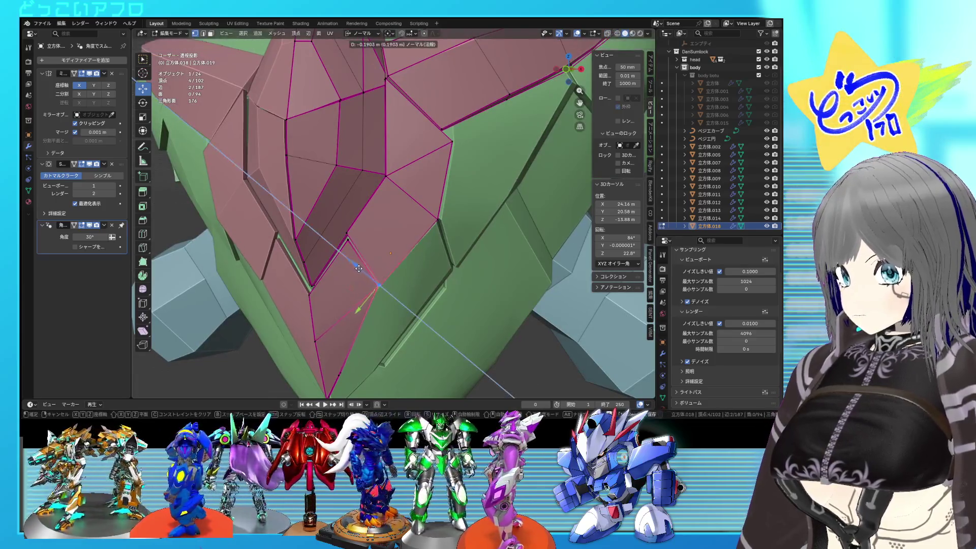
click(358, 268)
mouse_move(358, 268)
middle_down()
mouse_move(433, 221)
mouse_move(361, 236)
middle_up()
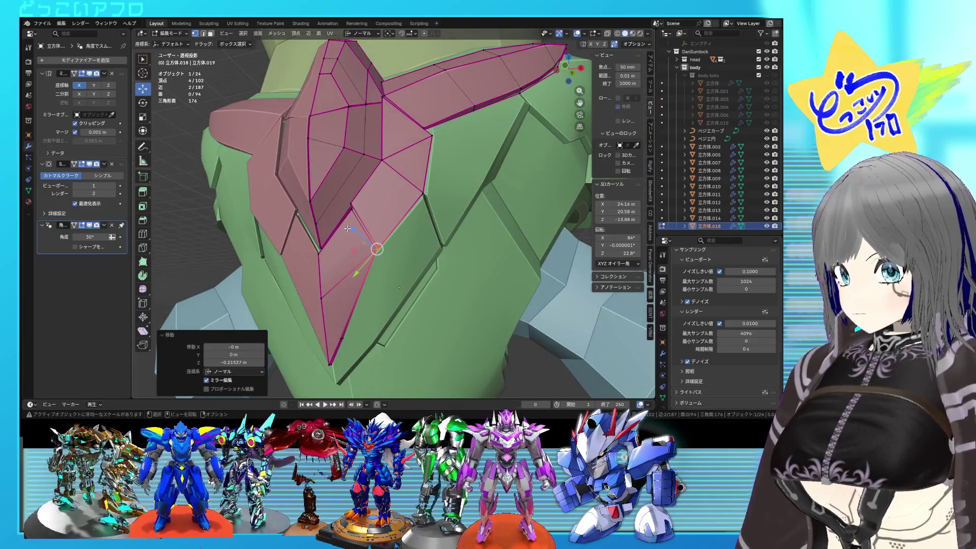
click(353, 230)
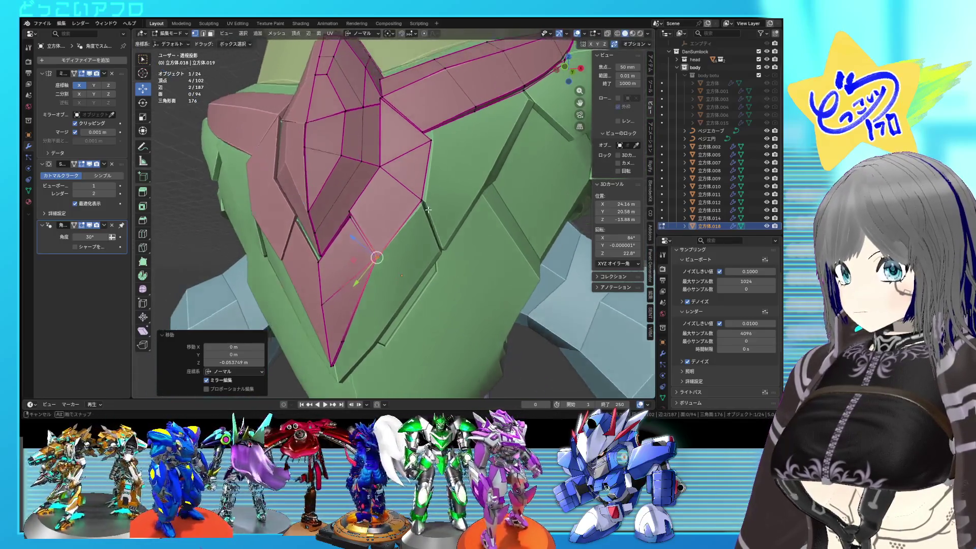
Step: Push the pink panel's edge inward along its normal and reposition another vertex
key(shift+z)
key(shift+z)
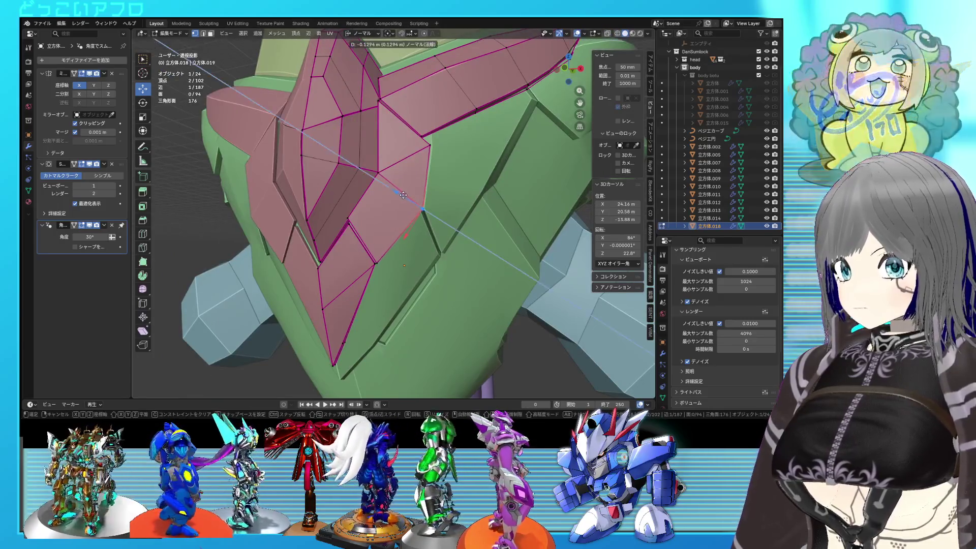
click(403, 195)
mouse_move(403, 195)
middle_down()
mouse_move(415, 208)
mouse_move(437, 208)
mouse_move(443, 230)
middle_up()
key(shift+z)
key(shift+z)
scroll(423, 205, down, 4)
scroll(437, 208, up, 3)
key(shift+z)
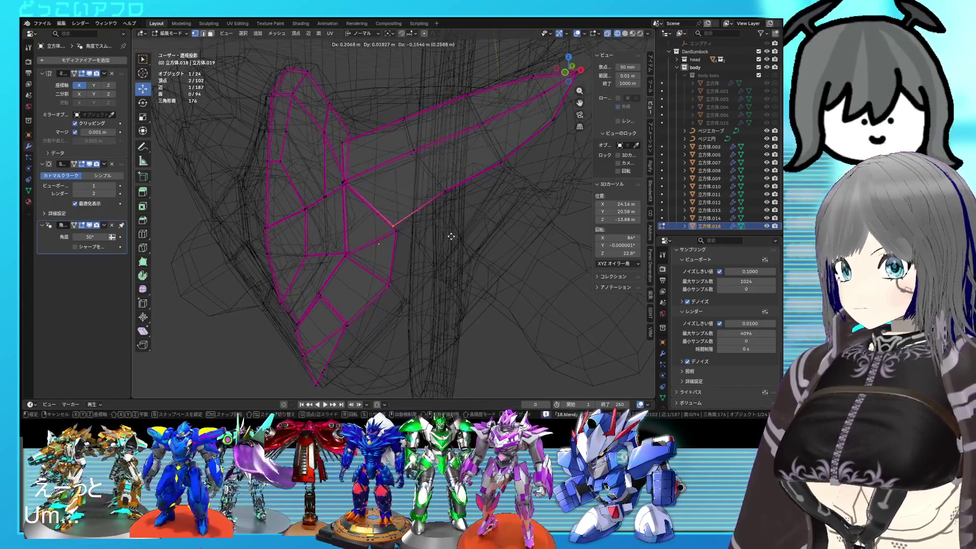
click(453, 238)
Step: Move a pink panel vertex onto the pink-green seam
key(Tab)
mouse_move(396, 224)
middle_down()
mouse_move(399, 211)
mouse_move(460, 217)
mouse_move(399, 213)
mouse_move(385, 182)
middle_up()
key(shift+z)
key(Tab)
scroll(461, 221, up, 4)
key(shift+z)
key(shift+z)
key(shift+z)
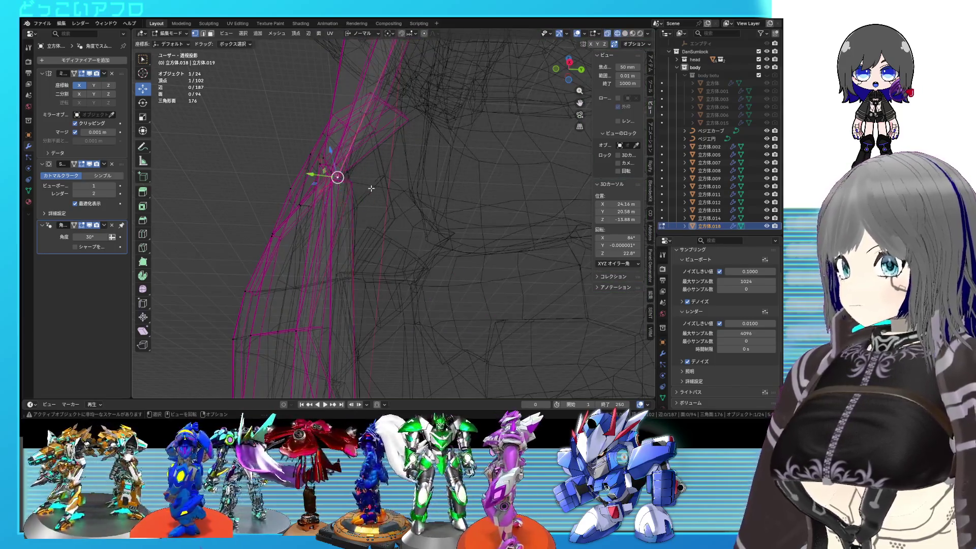
mouse_move(382, 190)
middle_down()
mouse_move(485, 258)
mouse_move(389, 195)
middle_up()
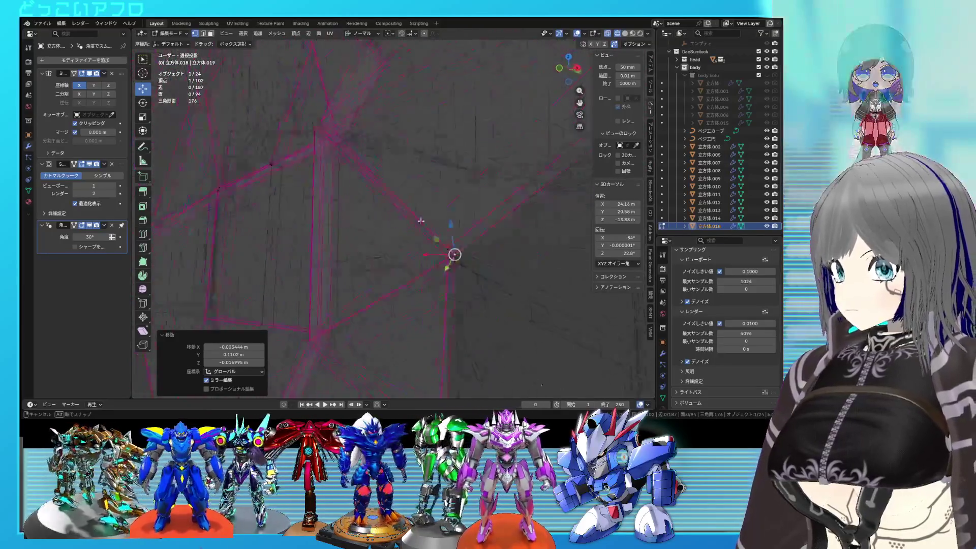
key(shift+z)
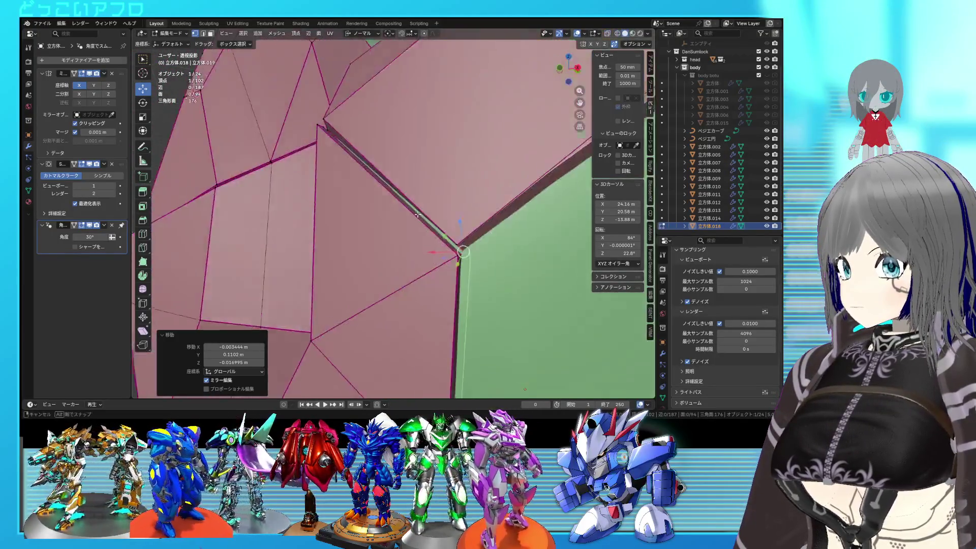
middle_drag(389, 196, 430, 224)
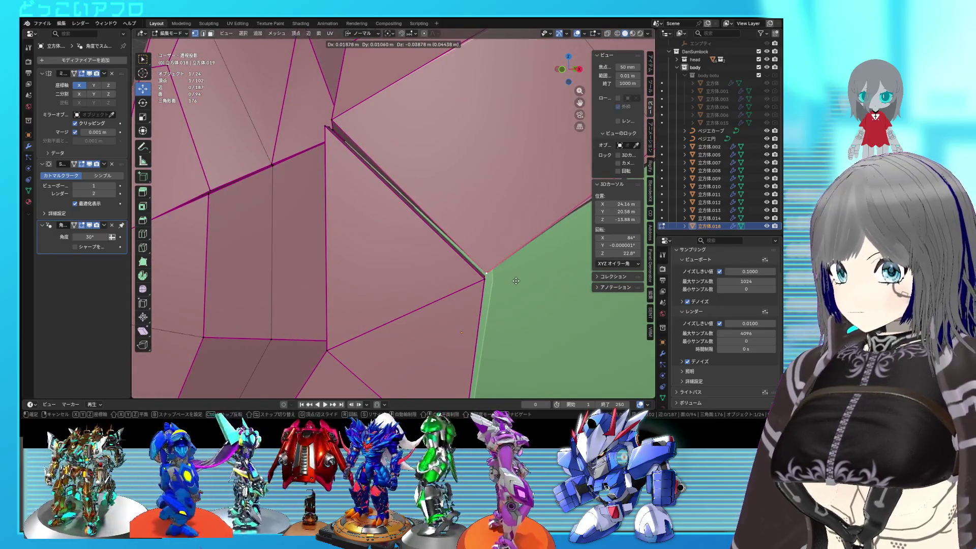
click(514, 279)
mouse_move(514, 278)
middle_down()
mouse_move(365, 153)
mouse_move(361, 164)
mouse_move(450, 200)
mouse_move(450, 190)
mouse_move(474, 244)
middle_up()
Step: Move the upper seam vertex into place, return to Object Mode and save
click(365, 153)
click(358, 169)
scroll(361, 172, down, 5)
key(Tab)
key(ctrl+s)
scroll(446, 205, down, 3)
click(464, 239)
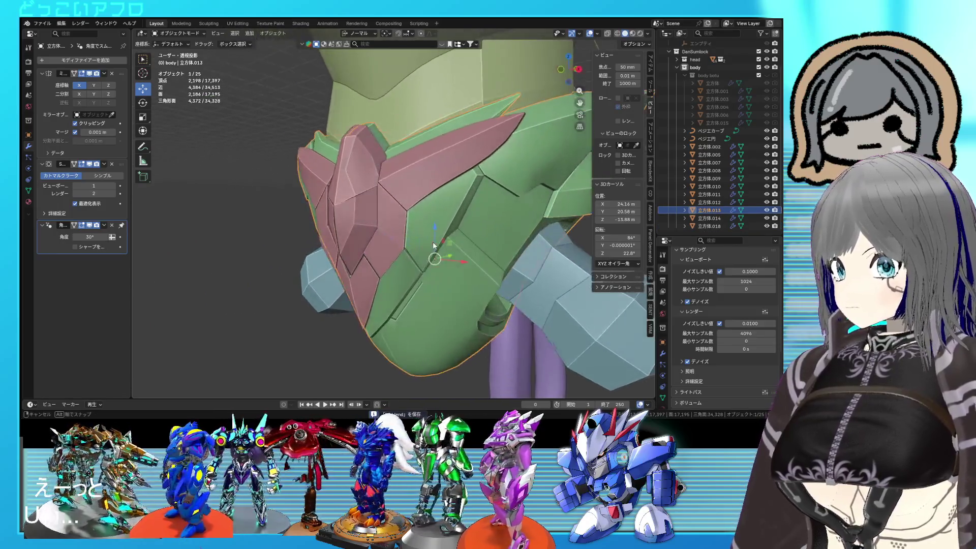
middle_drag(440, 211, 440, 210)
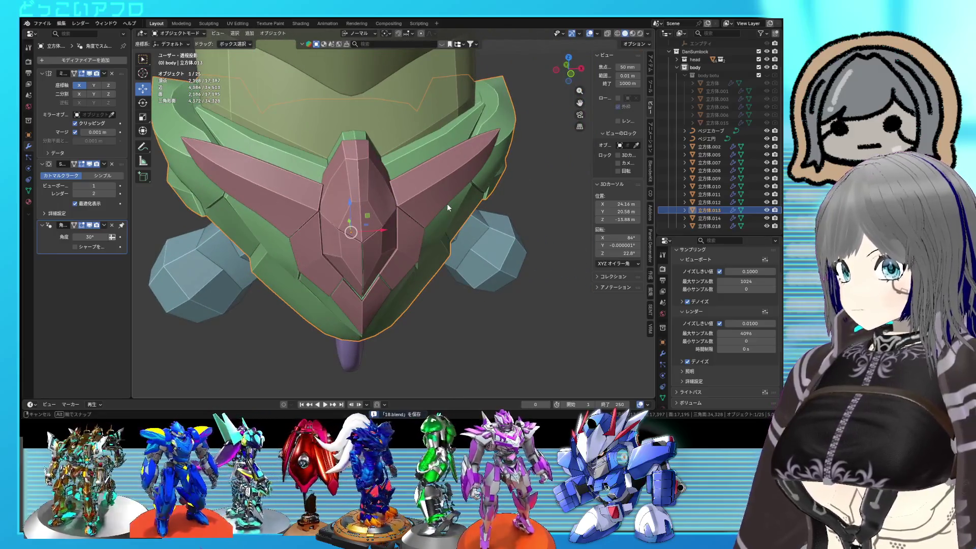
mouse_move(439, 206)
middle_down()
mouse_move(378, 203)
mouse_move(453, 197)
mouse_move(429, 199)
mouse_move(437, 175)
mouse_move(492, 164)
mouse_move(435, 163)
middle_up()
scroll(435, 166, down, 3)
click(489, 251)
scroll(489, 249, up, 3)
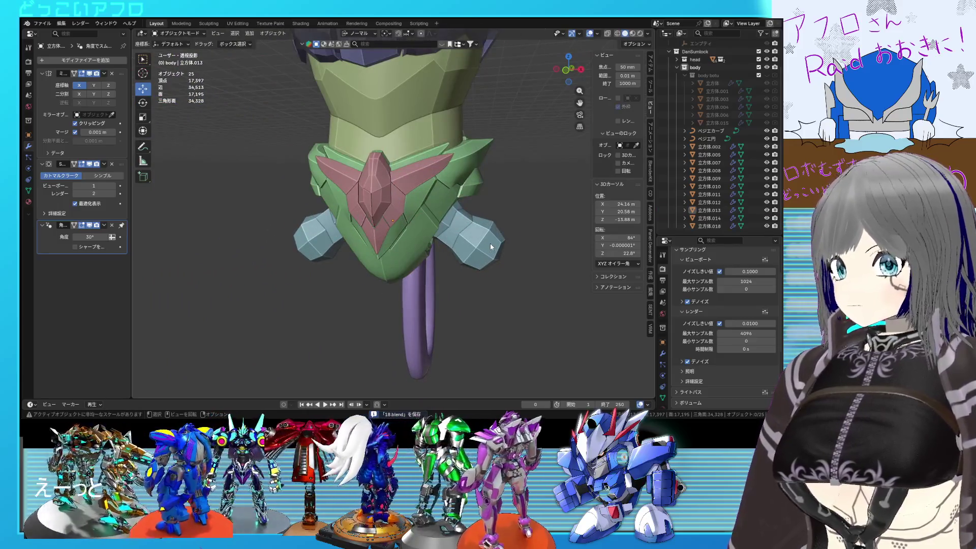
scroll(489, 243, up, 3)
mouse_move(465, 227)
middle_down()
mouse_move(468, 211)
mouse_move(327, 234)
middle_up()
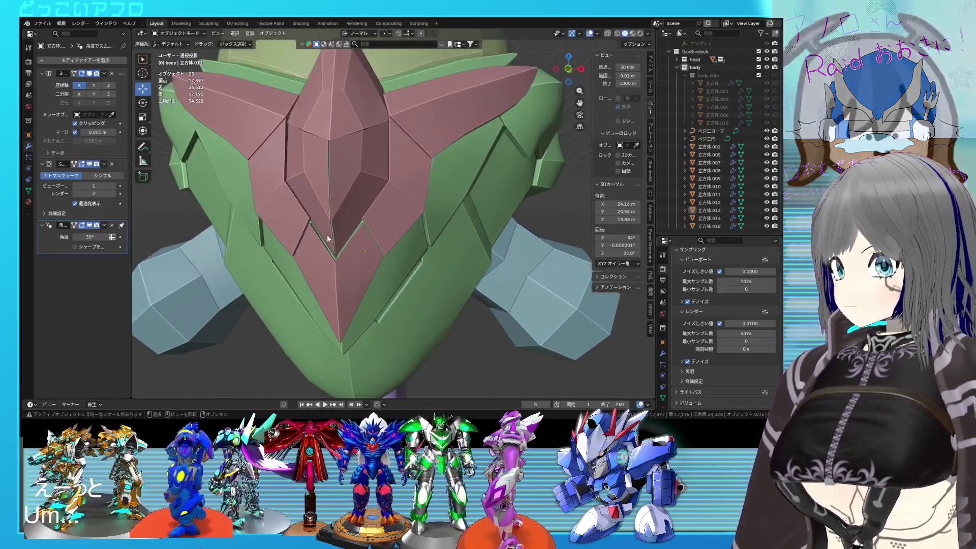
scroll(365, 237, up, 2)
scroll(383, 220, up, 2)
Step: In Edit Mode on the pink eye panel 立方体.018, select its lower tip edge
click(383, 220)
key(Tab)
scroll(383, 220, up, 2)
scroll(376, 204, up, 1)
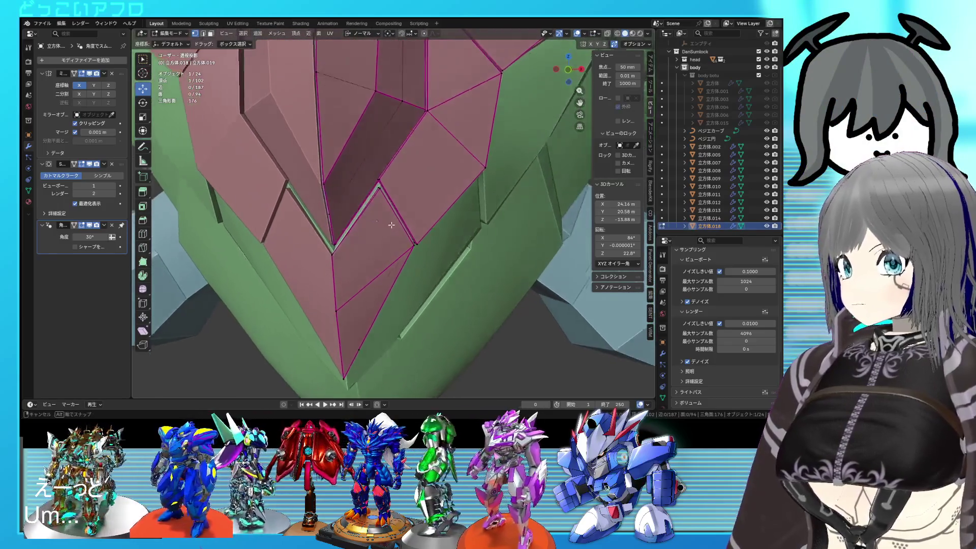
scroll(371, 187, up, 2)
scroll(371, 188, up, 2)
scroll(371, 185, down, 2)
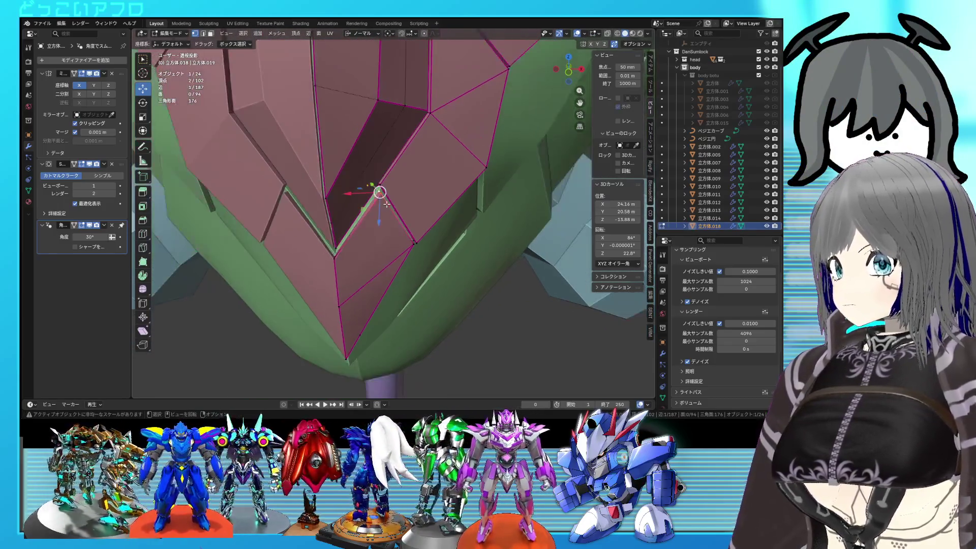
key(alt+z)
shift+click(415, 213)
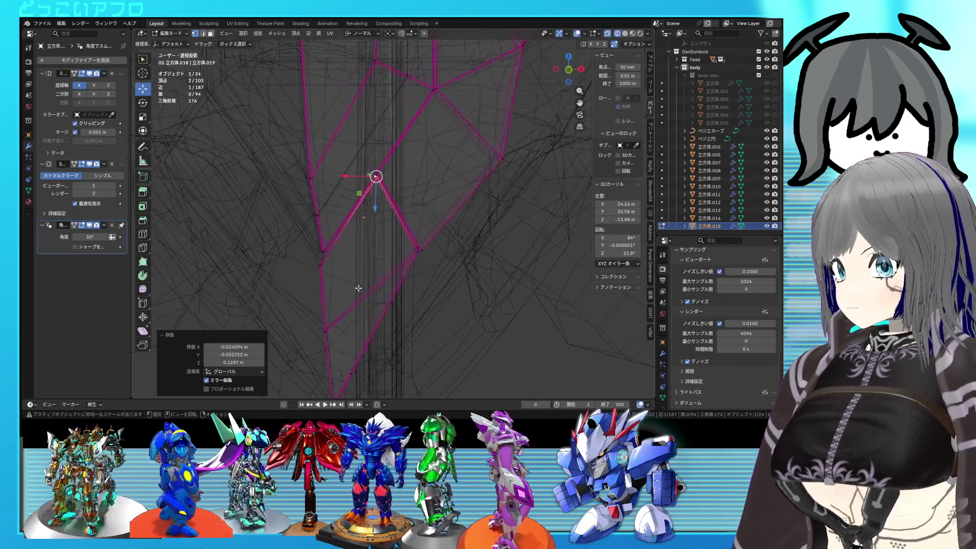
scroll(316, 283, up, 3)
key(alt+z)
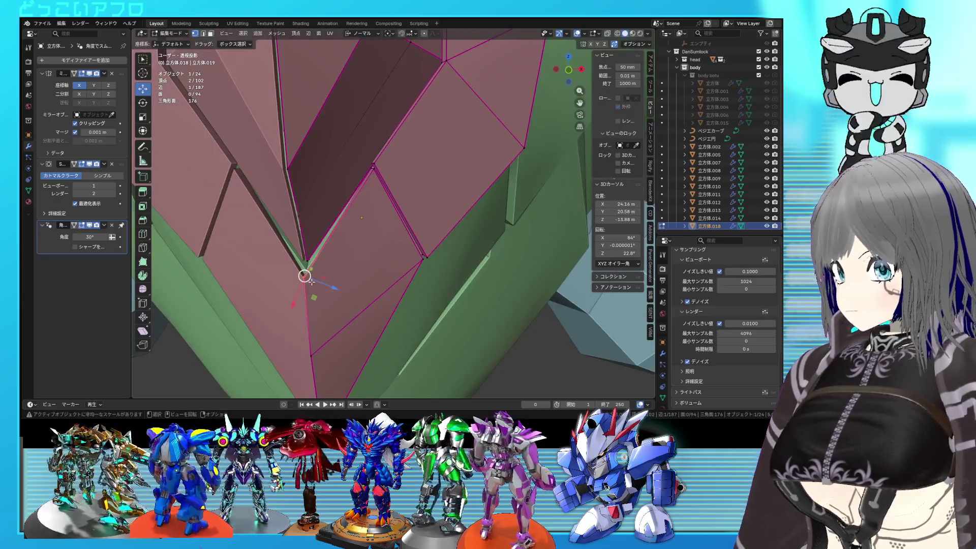
Step: Raise the tip edge 0.195 m along global Z and leave Edit Mode
click(362, 33)
click(360, 60)
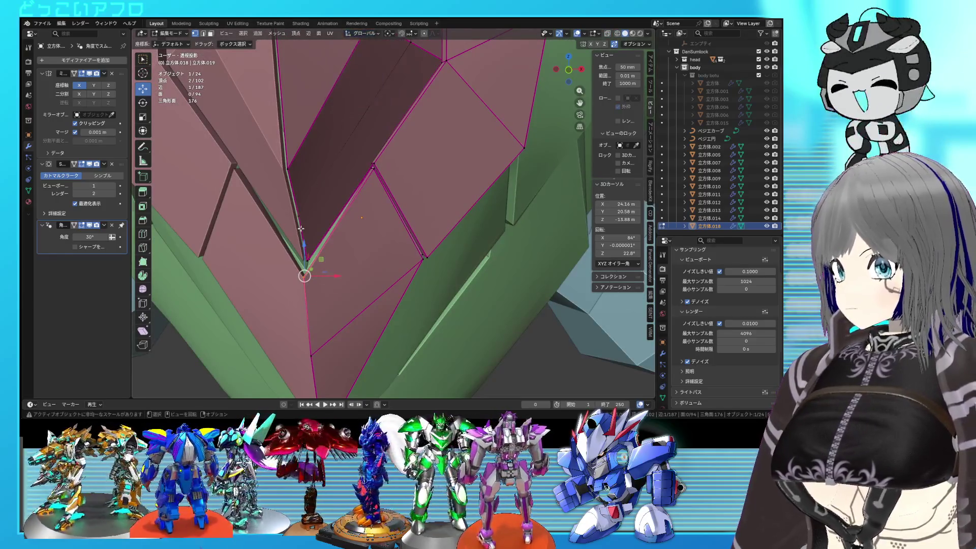
drag(303, 243, 304, 219)
middle_drag(376, 226, 429, 224)
key(Tab)
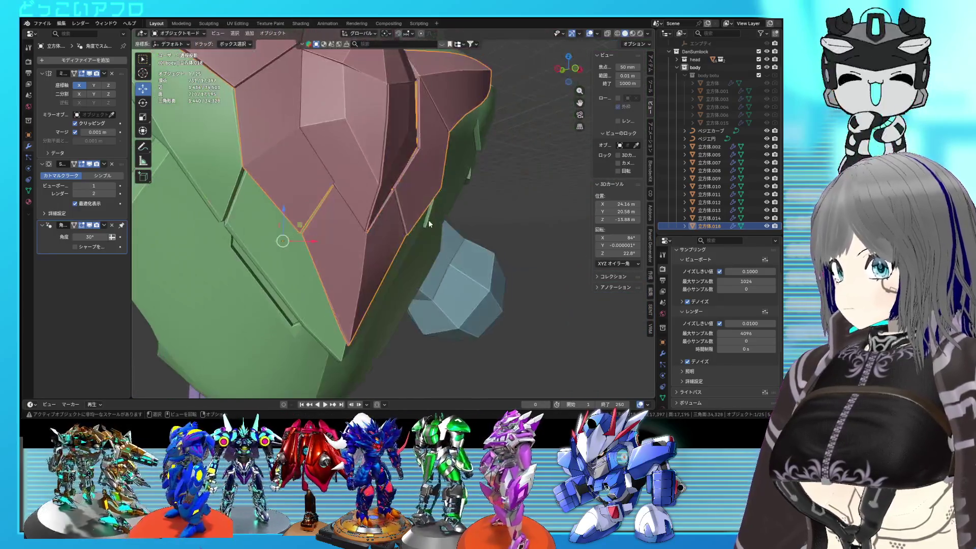
Step: Hide the pink eye panel from the scene via the outliner
click(535, 206)
mouse_move(535, 206)
middle_down()
mouse_move(434, 183)
mouse_move(400, 161)
mouse_move(439, 225)
middle_up()
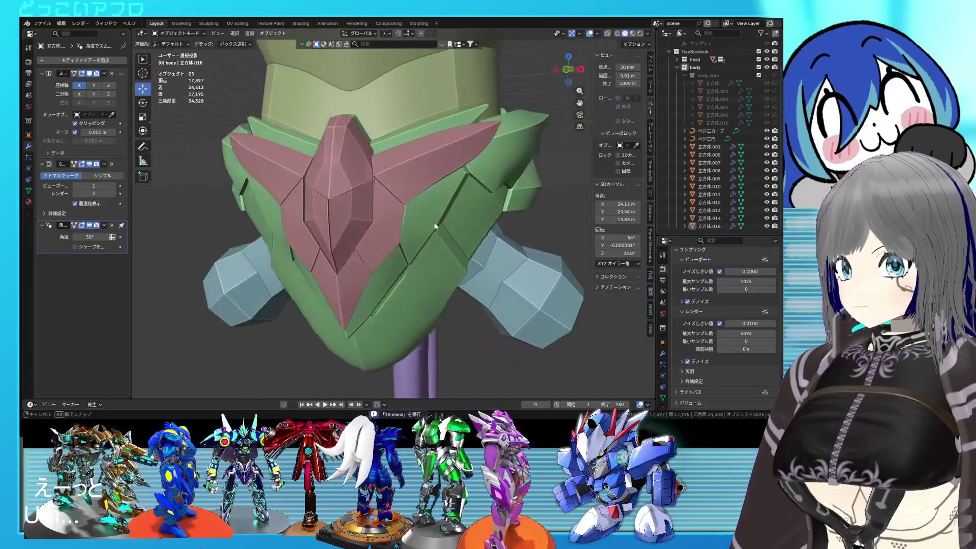
scroll(410, 218, up, 2)
mouse_move(381, 234)
middle_down()
mouse_move(405, 224)
mouse_move(347, 222)
middle_up()
scroll(377, 228, up, 2)
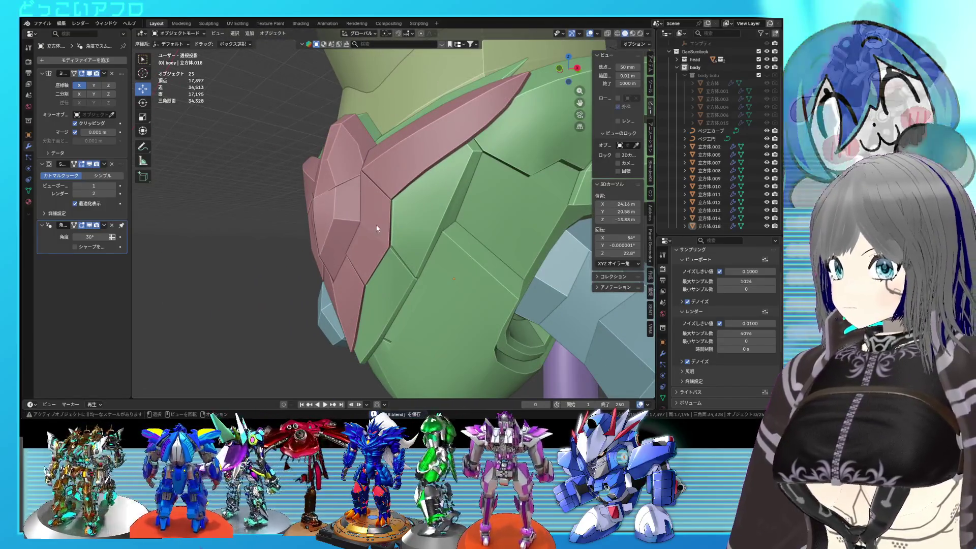
key(KP_1)
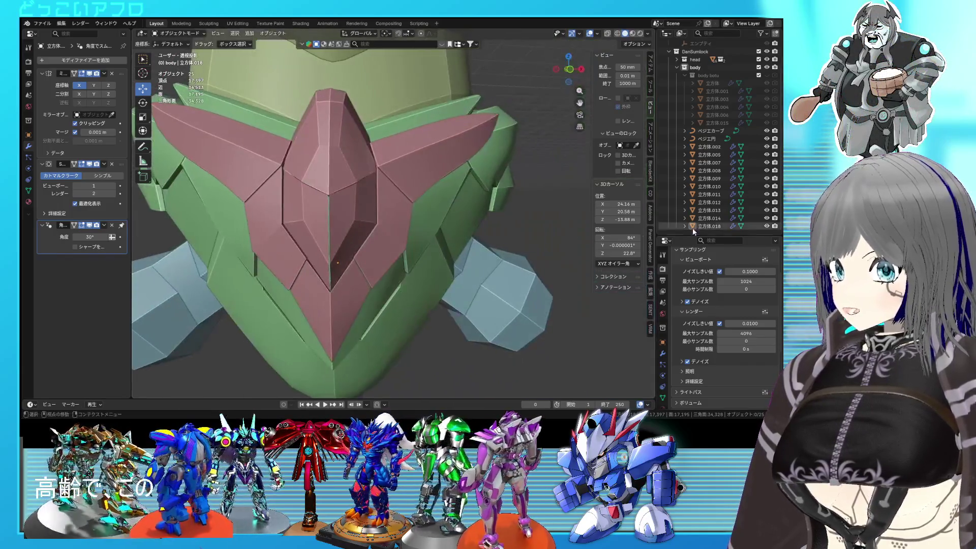
click(766, 225)
Step: Select the green plate 立方体.013 and enter Edit Mode
middle_drag(483, 214, 400, 247)
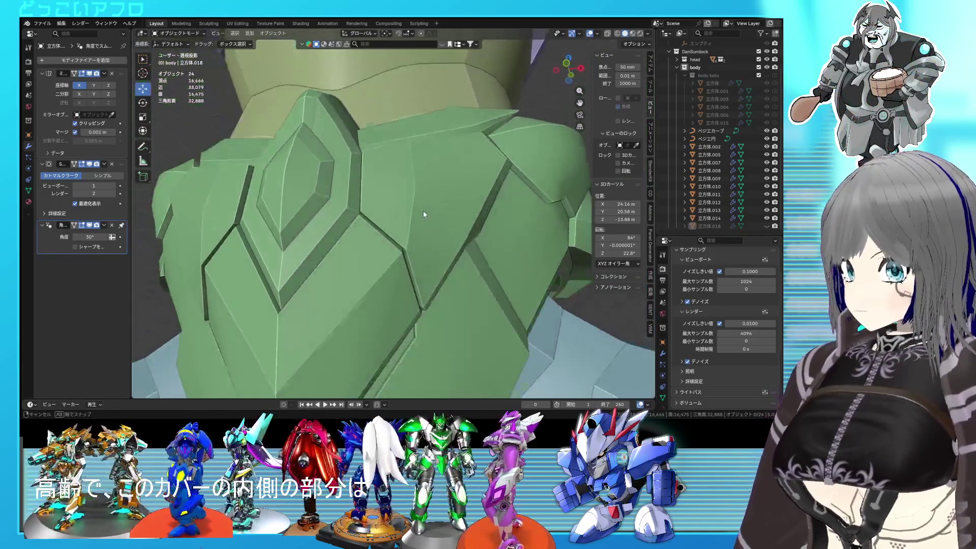
scroll(400, 247, up, 3)
scroll(410, 254, up, 1)
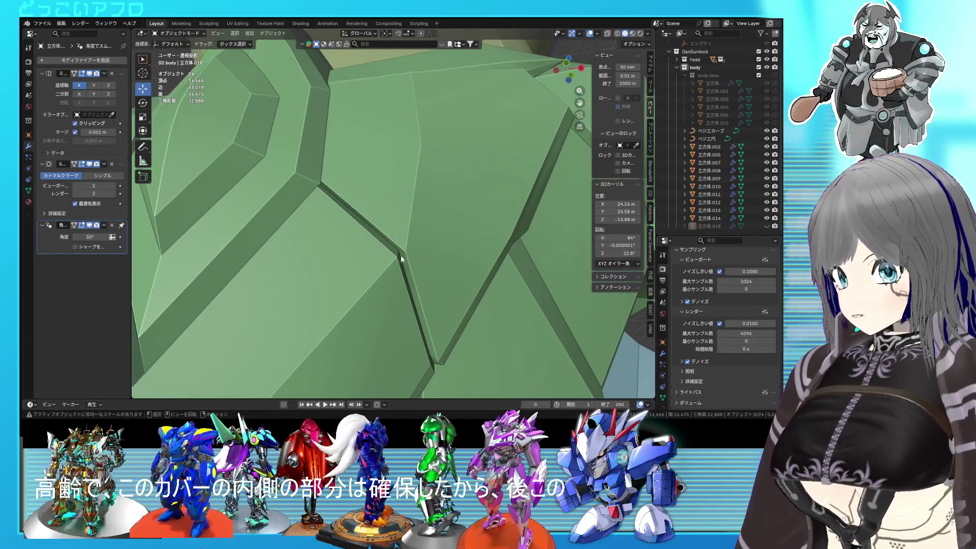
click(398, 253)
key(Tab)
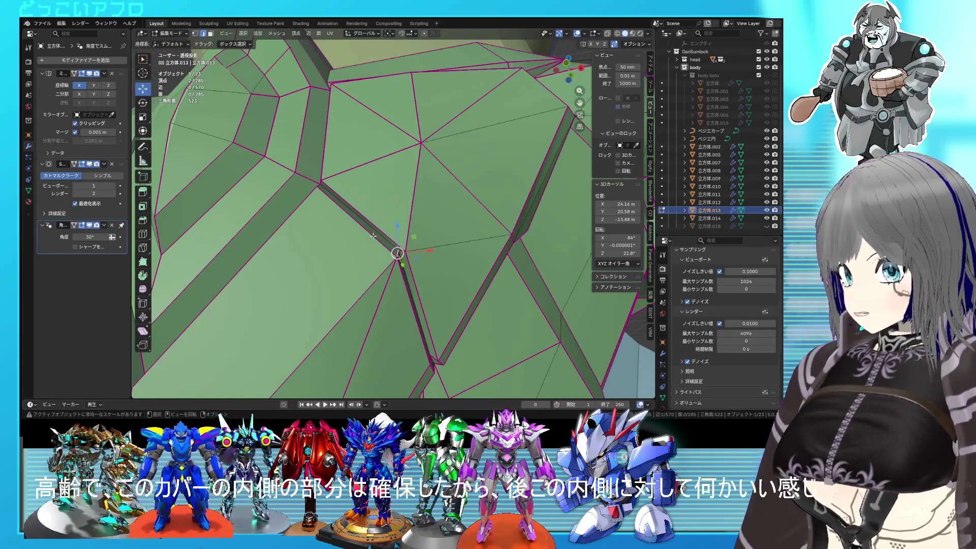
Step: Nudge a vertex in the green plate's groove to a new position and save
click(402, 258)
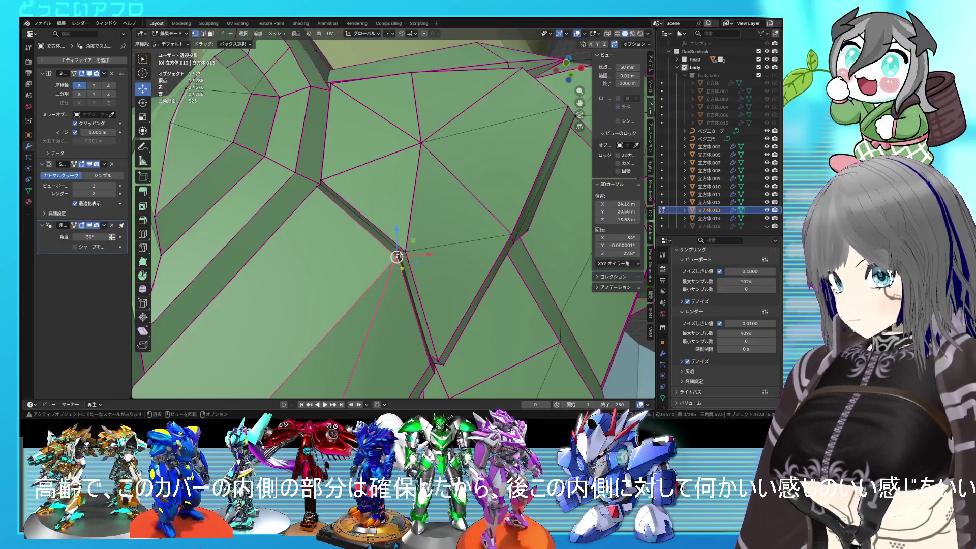
click(418, 277)
scroll(421, 277, down, 3)
middle_drag(425, 277, 405, 187)
key(ctrl+s)
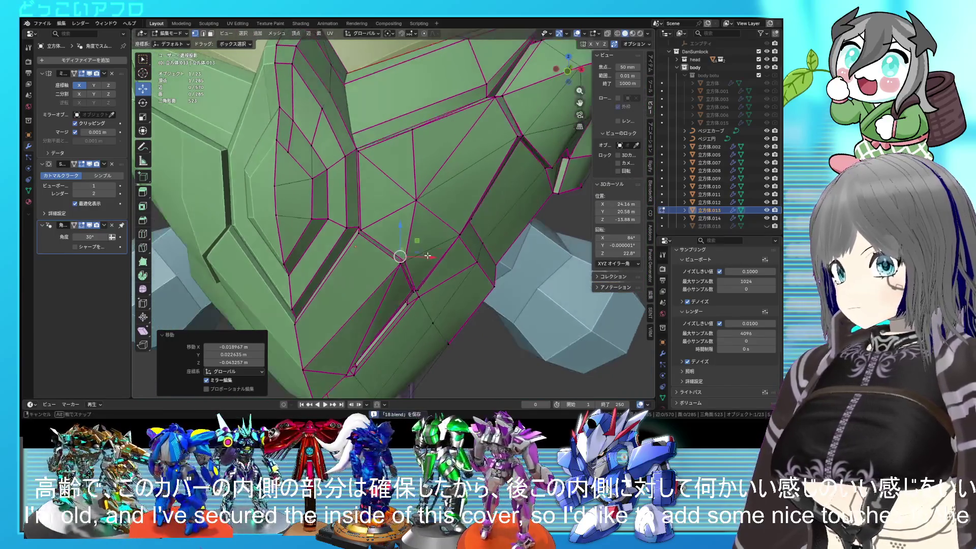
Step: Remove the groove edge's crease by entering a crease value of -1
key(alt+a)
scroll(404, 187, up, 3)
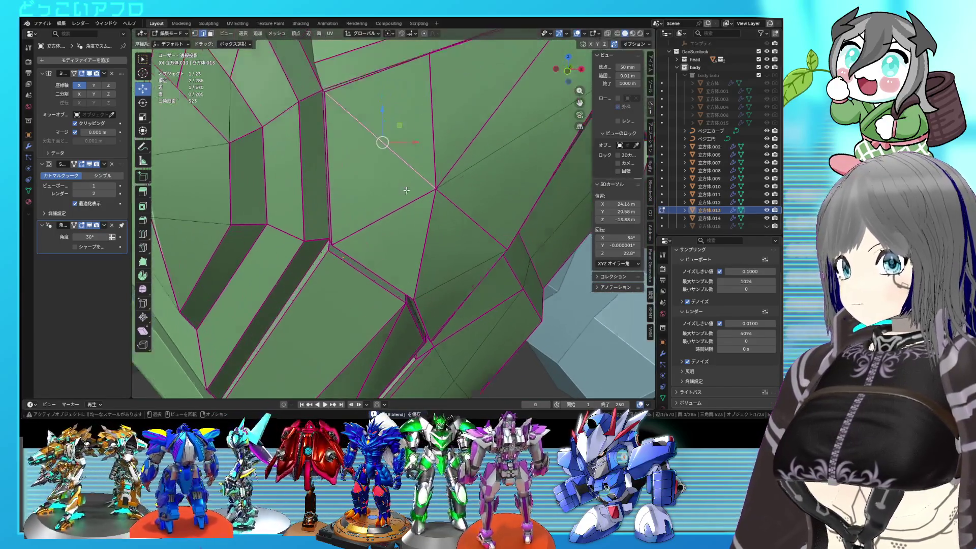
text(-1)
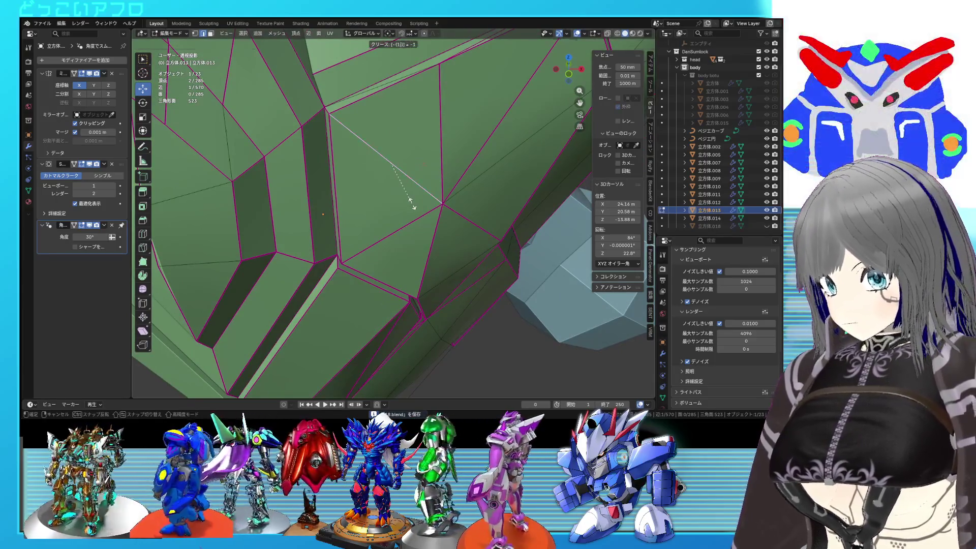
middle_drag(412, 204, 406, 248)
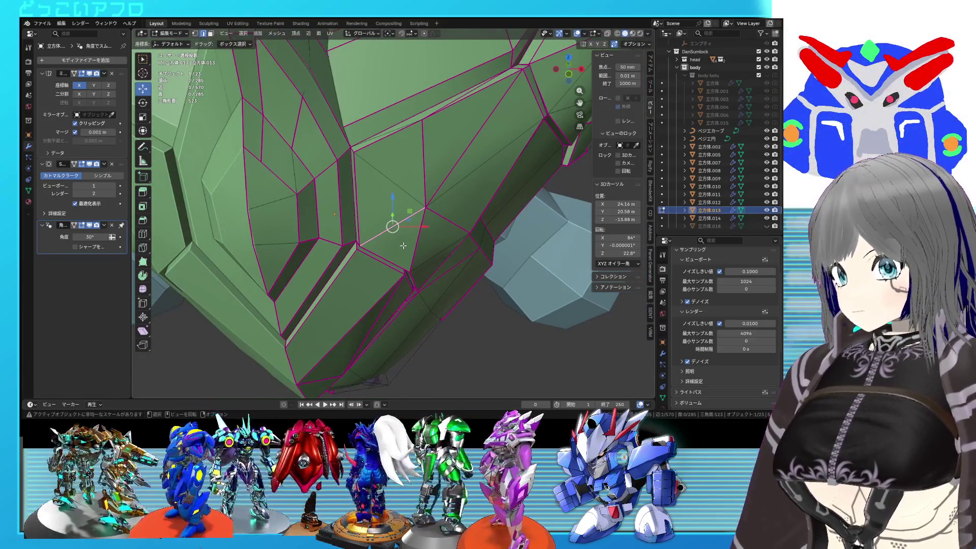
key(Return)
Step: Re-enter Edit Mode on the green plate and add another groove edge to the selection
key(Tab)
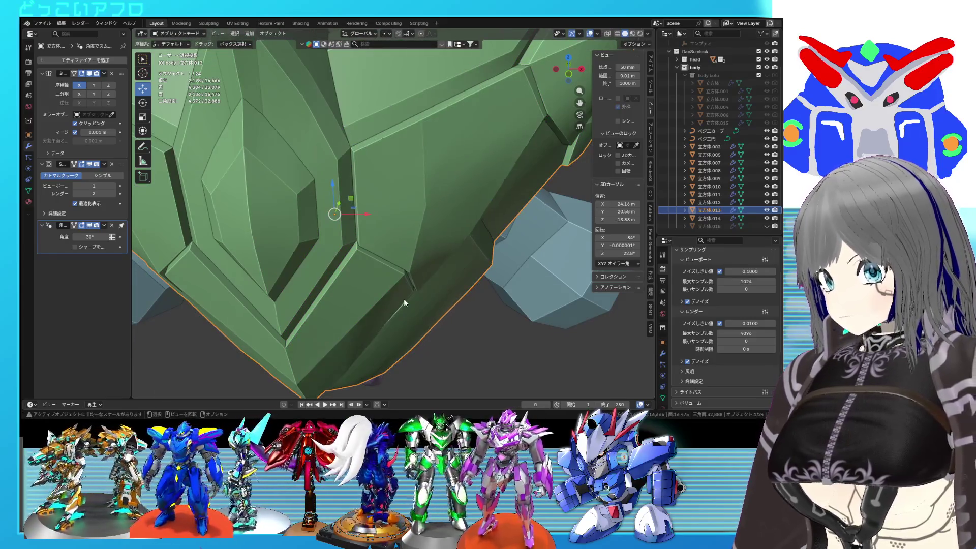
scroll(404, 298, down, 3)
key(Tab)
scroll(399, 285, up, 3)
mouse_move(398, 285)
middle_down()
mouse_move(432, 217)
mouse_move(413, 249)
mouse_move(437, 280)
middle_up()
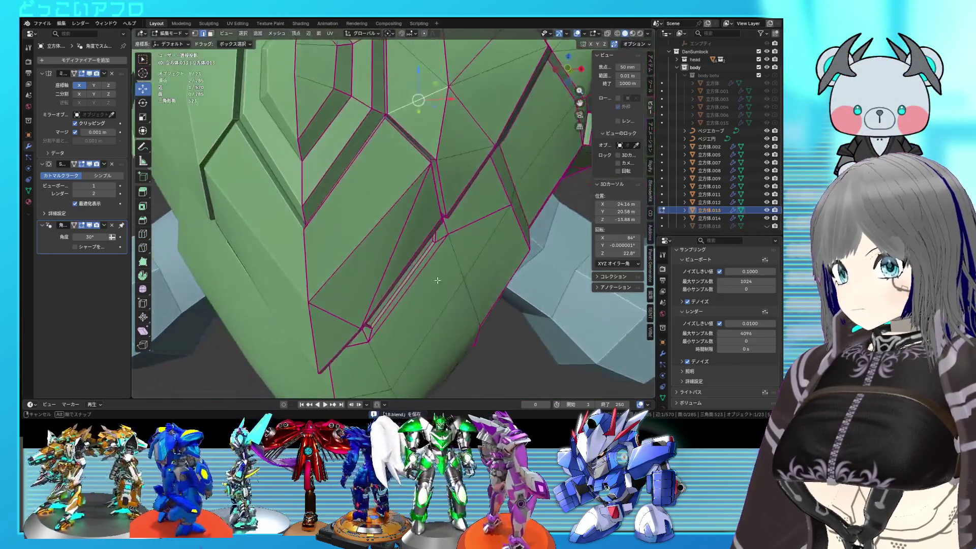
middle_drag(358, 232, 362, 241)
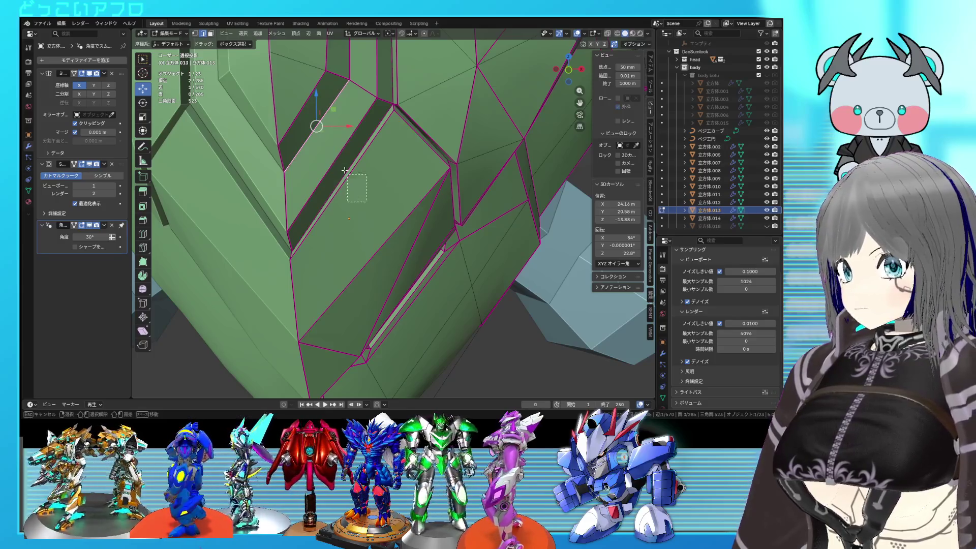
shift+click(407, 298)
Step: Extrude the selected groove edges, then join two vertices across the face with a new edge
right_click(347, 139)
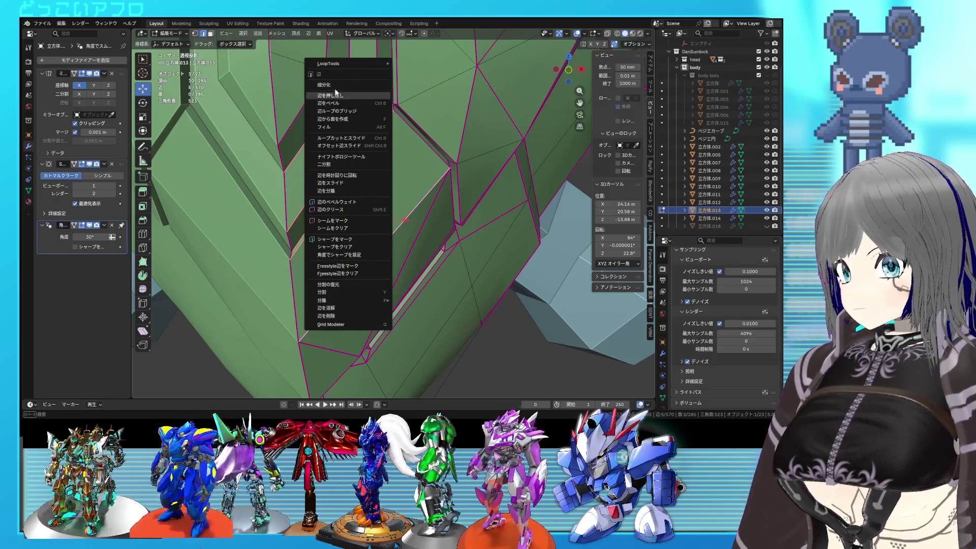
click(336, 94)
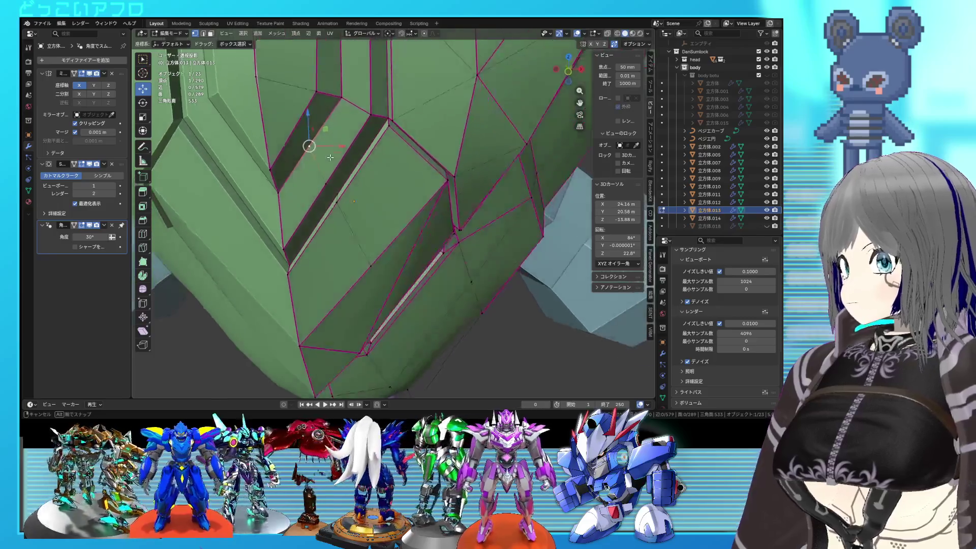
middle_drag(338, 158, 304, 136)
shift+click(276, 150)
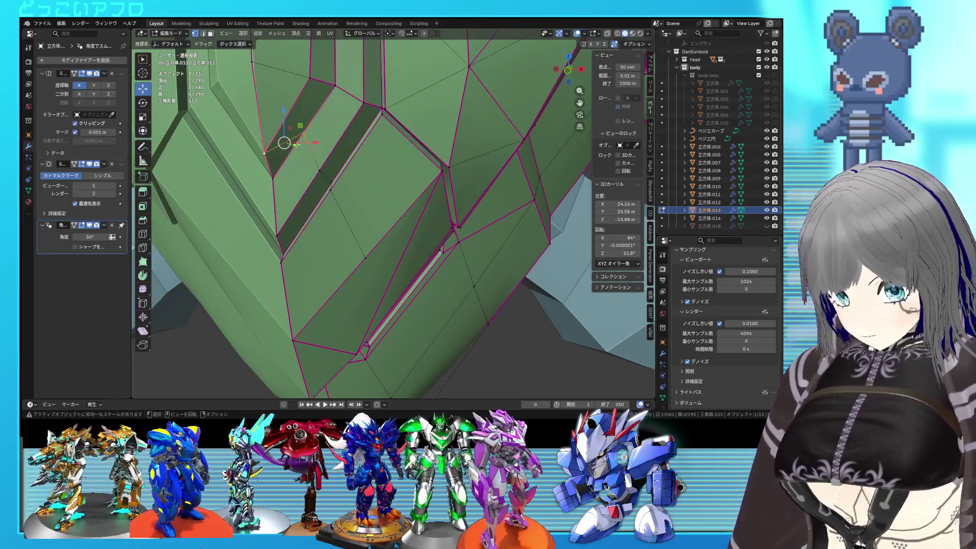
shift+click(307, 80)
key(j)
Step: Delete the unwanted new edge between two vertices and save the file
click(307, 80)
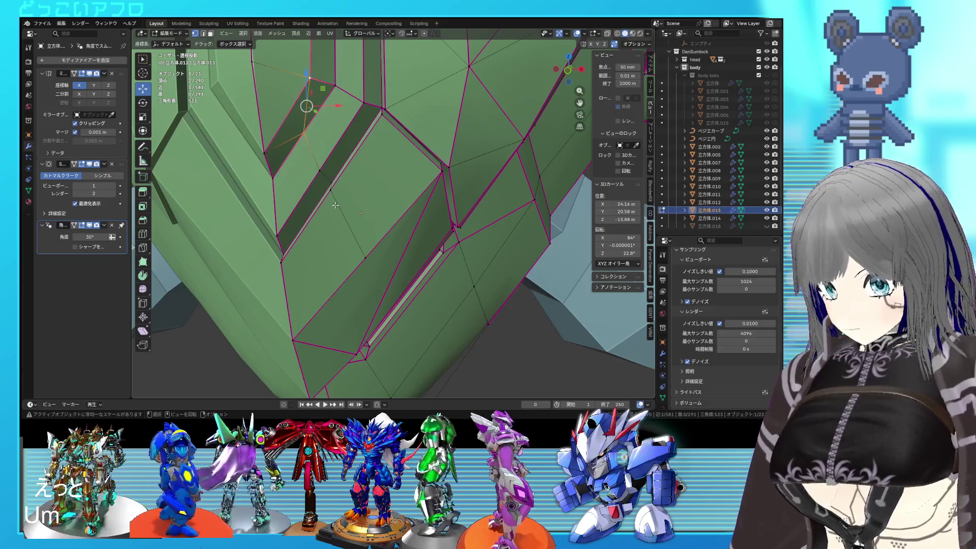
mouse_move(307, 79)
middle_down()
mouse_move(341, 323)
mouse_move(378, 221)
middle_up()
shift+click(332, 341)
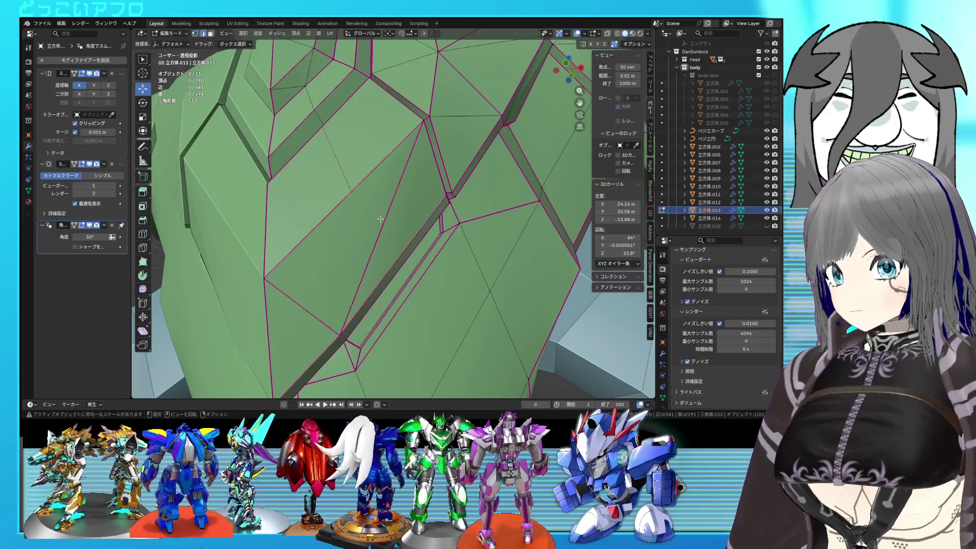
key(x)
click(380, 218)
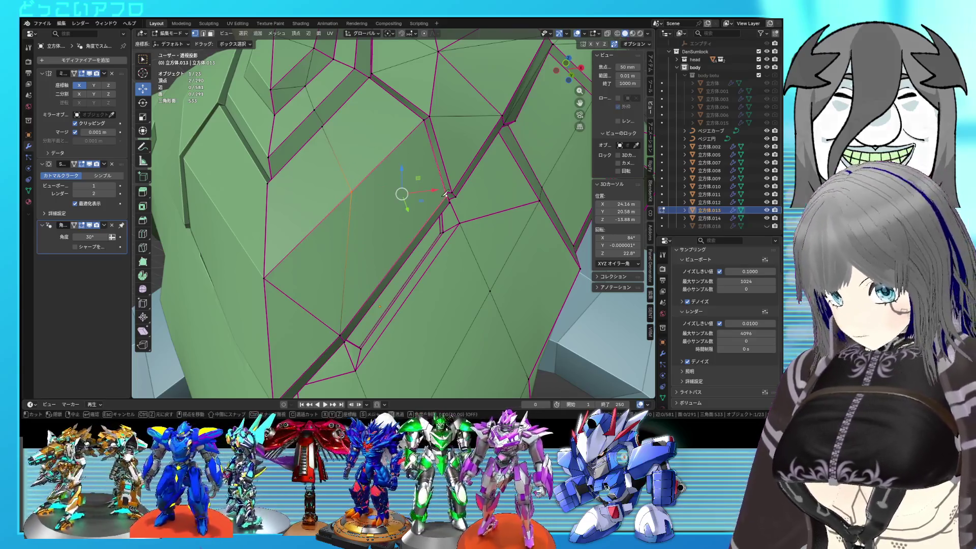
key(Escape)
key(ctrl+s)
Step: Move a vertex of the angled panel about 0.037 m sideways and 0.048 m down
mouse_move(443, 201)
middle_down()
mouse_move(391, 225)
mouse_move(417, 243)
mouse_move(399, 235)
middle_up()
key(alt+a)
key(Tab)
key(Tab)
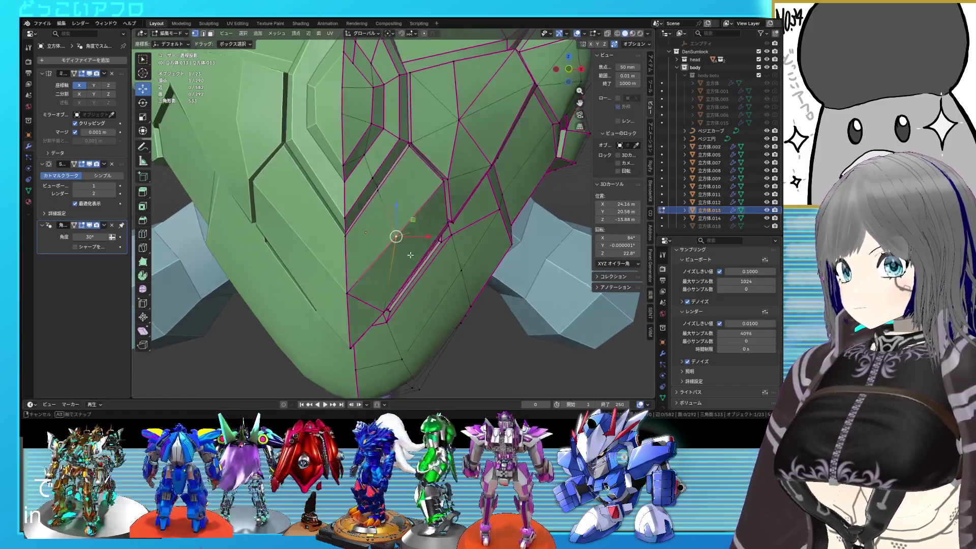
click(397, 240)
key(g)
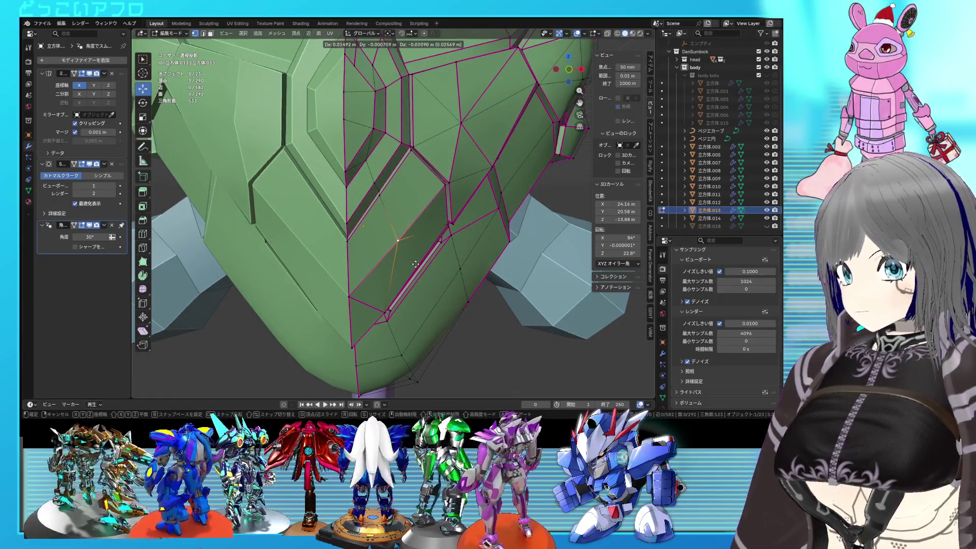
click(420, 270)
Step: Crease an edge of the angled panel, then return to Object Mode and save
middle_drag(420, 270, 410, 251)
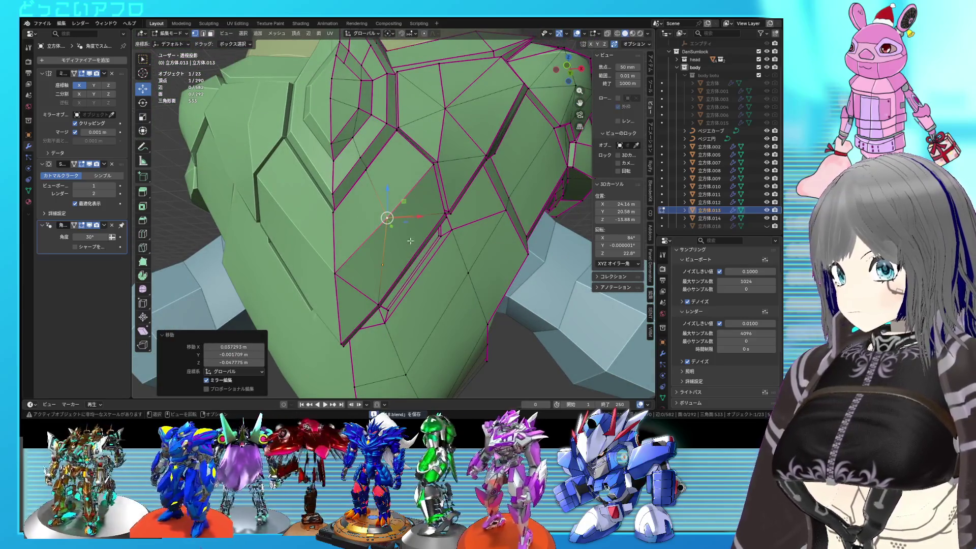
shift+click(447, 212)
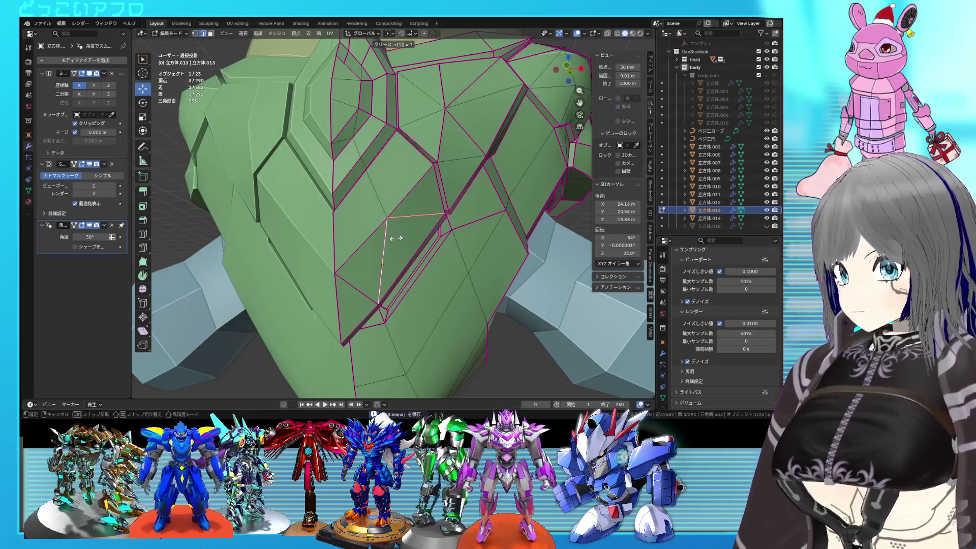
click(395, 238)
key(Tab)
key(ctrl+s)
key(Tab)
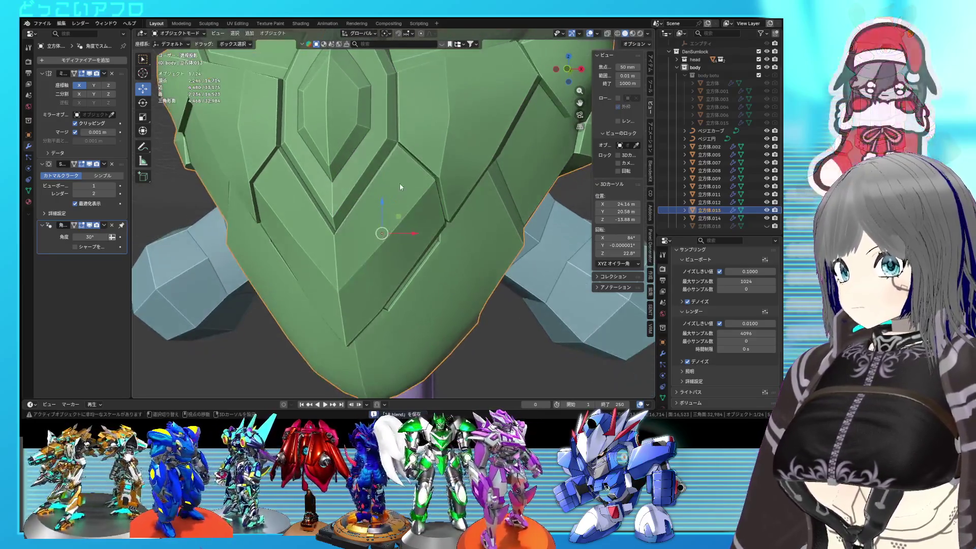
Step: Unhide the pink eye panel 立方体.018 and slide a plate groove edge to line up with it
middle_drag(399, 183, 404, 239)
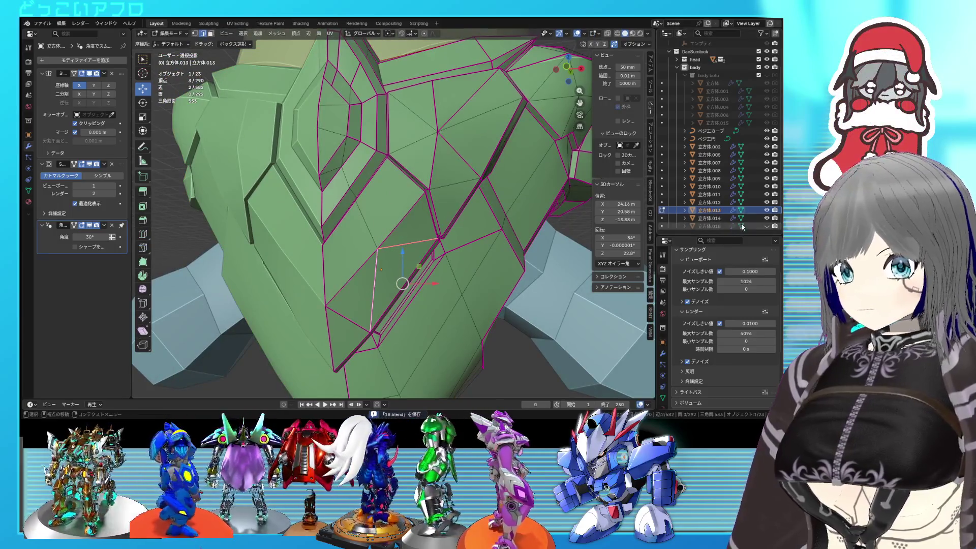
click(766, 226)
mouse_move(433, 238)
middle_down()
mouse_move(379, 236)
mouse_move(401, 264)
middle_up()
click(407, 233)
key(alt+z)
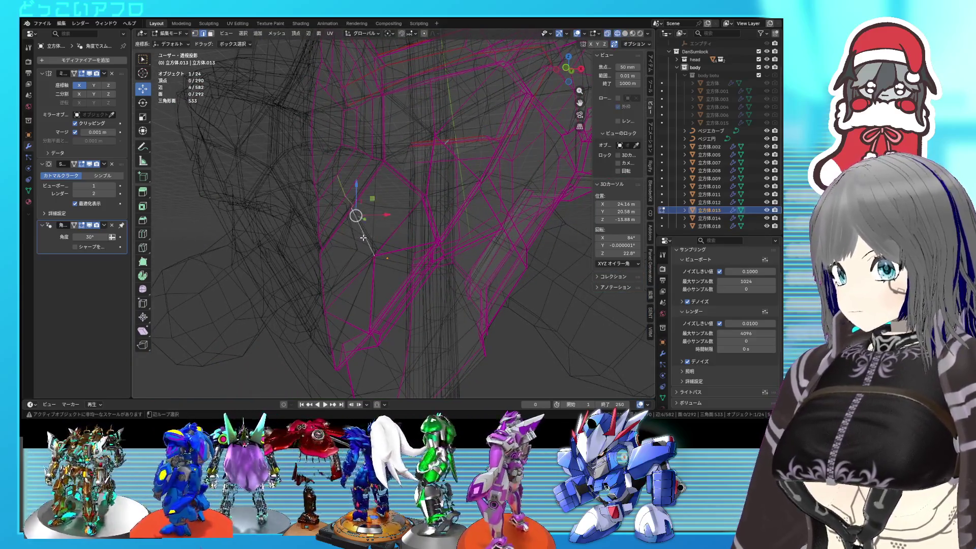
key(alt+z)
key(g)
key(g)
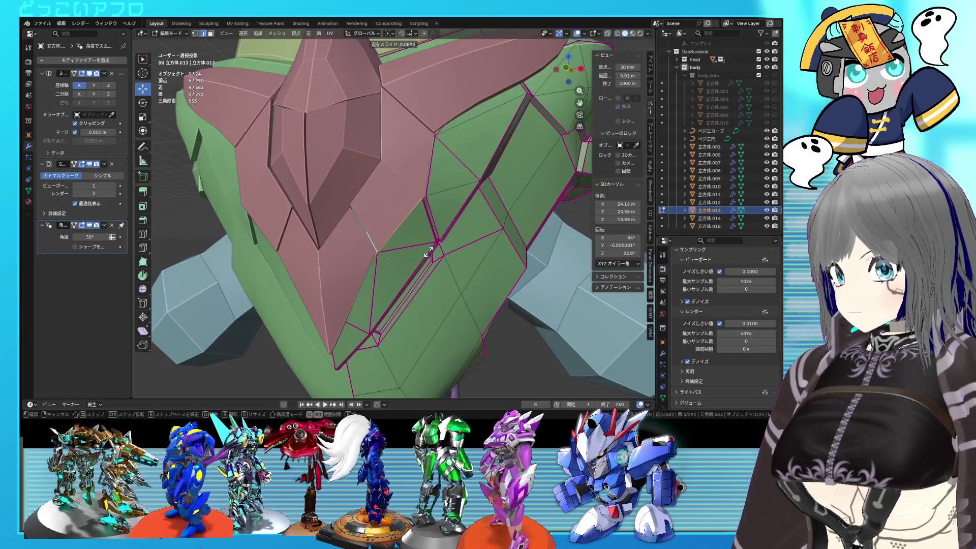
click(429, 253)
Step: Edge-slide another set of plate vertices in X-ray view, then select the whole plate mesh
key(alt+z)
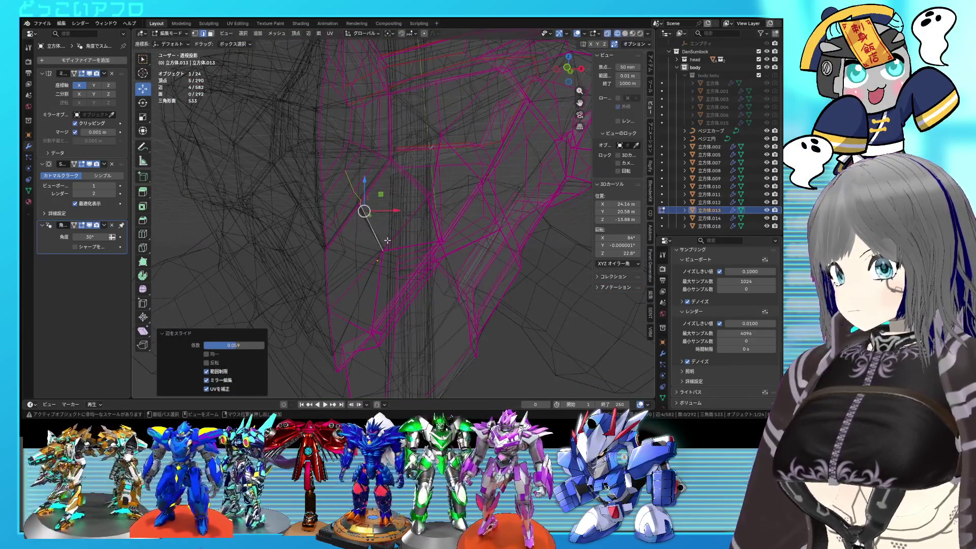
shift+click(371, 249)
key(alt+z)
key(alt+z)
key(g)
click(440, 262)
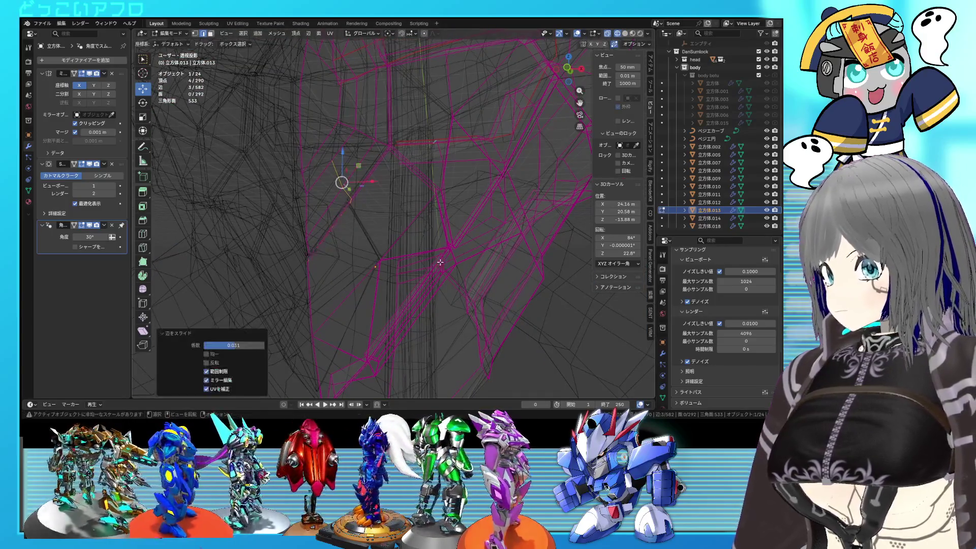
key(alt+z)
key(alt+z)
key(a)
key(KP_Decimal)
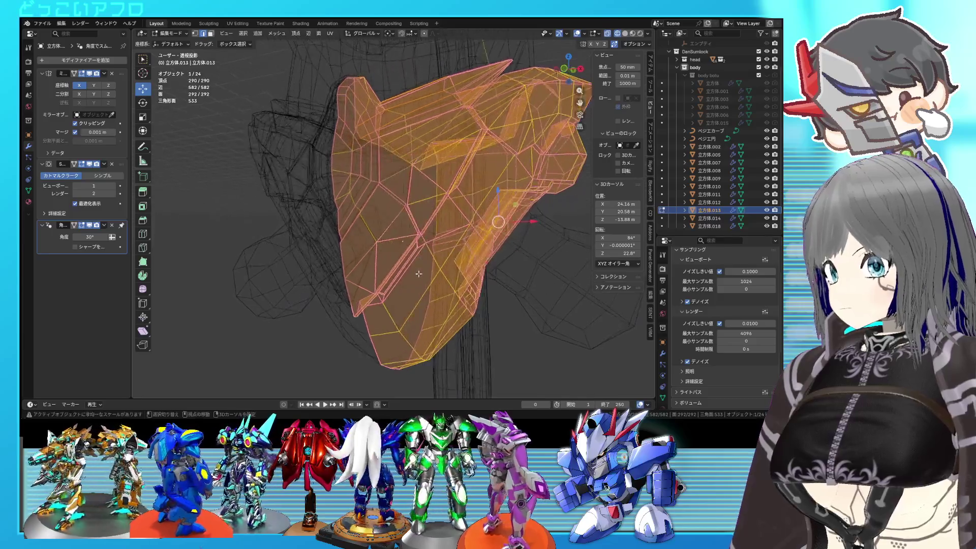
Step: Leave Edit Mode on the green plate, turn off X-ray, and save
scroll(438, 263, up, 4)
mouse_move(438, 264)
middle_down()
mouse_move(359, 258)
mouse_move(366, 206)
middle_up()
key(Tab)
key(alt+z)
key(ctrl+s)
Step: Select the pink eye panel and orbit around it to inspect its mesh
scroll(364, 202, down, 3)
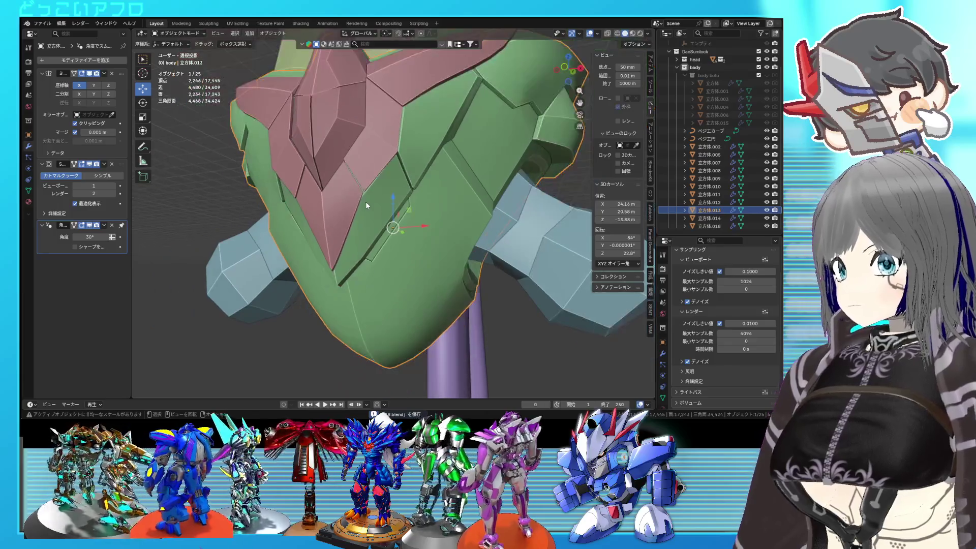
click(358, 176)
key(Tab)
scroll(379, 197, up, 1)
key(Tab)
scroll(387, 203, down, 2)
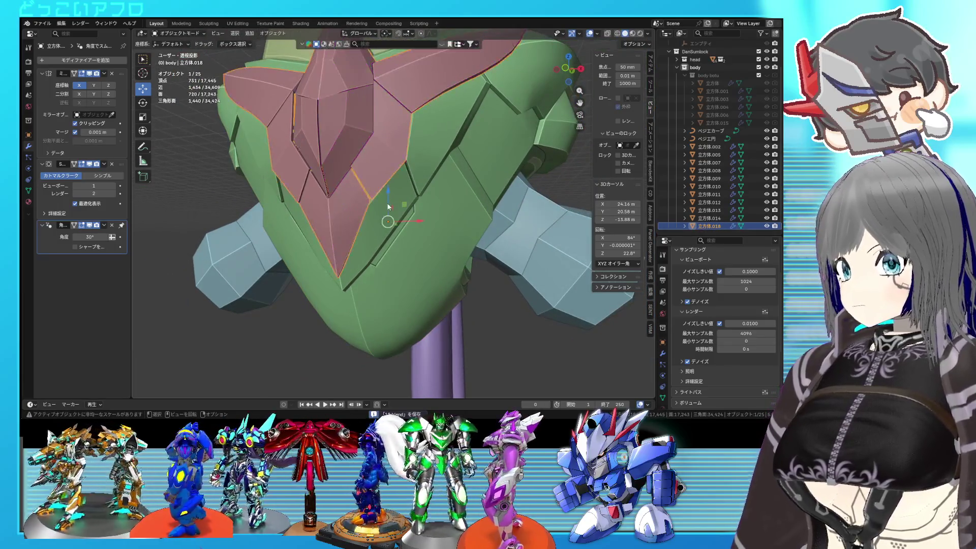
middle_drag(387, 203, 434, 209)
scroll(405, 203, up, 2)
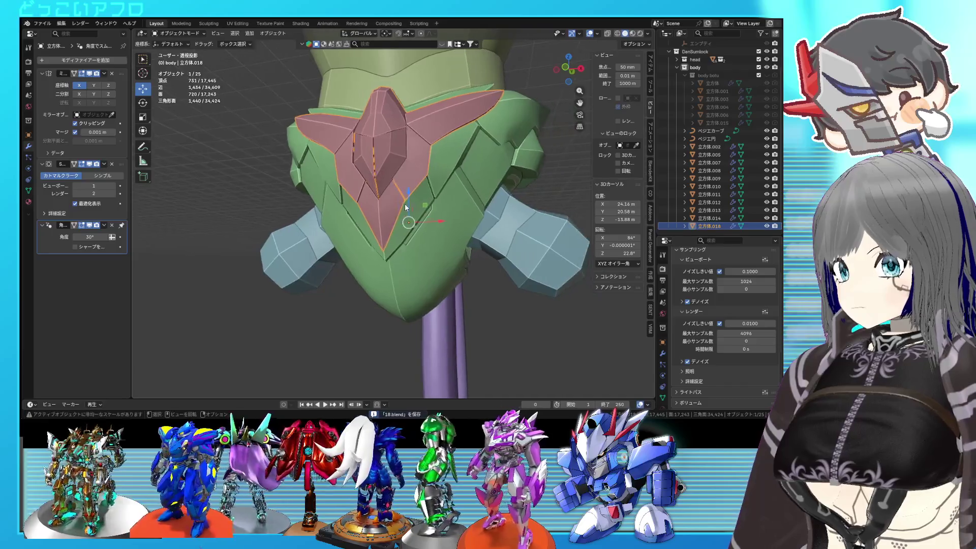
scroll(405, 203, up, 2)
Step: Separate the selected part of the pink eye panel into its own object
key(Tab)
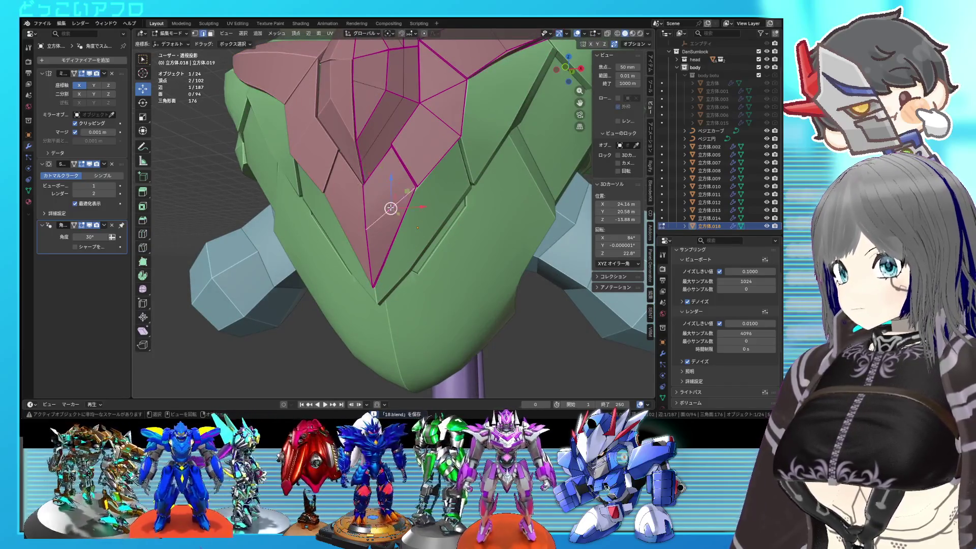
right_click(390, 207)
click(368, 321)
key(Tab)
mouse_move(424, 229)
middle_down()
mouse_move(450, 231)
mouse_move(455, 206)
mouse_move(430, 237)
mouse_move(383, 169)
mouse_move(296, 209)
mouse_move(383, 173)
middle_up()
key(Tab)
key(Tab)
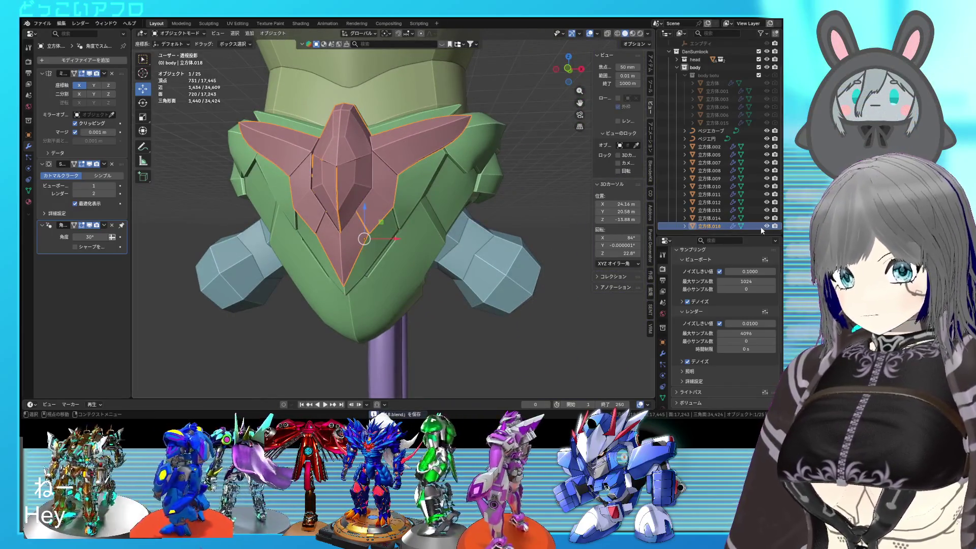
Step: Make the green helmet plate 立方体.013 the active object
click(760, 210)
scroll(361, 266, up, 3)
mouse_move(361, 266)
middle_down()
mouse_move(370, 245)
mouse_move(421, 236)
mouse_move(414, 224)
mouse_move(367, 284)
middle_up()
Step: On the green plate, select two faces beside the eye area
key(Tab)
scroll(370, 245, up, 2)
click(367, 285)
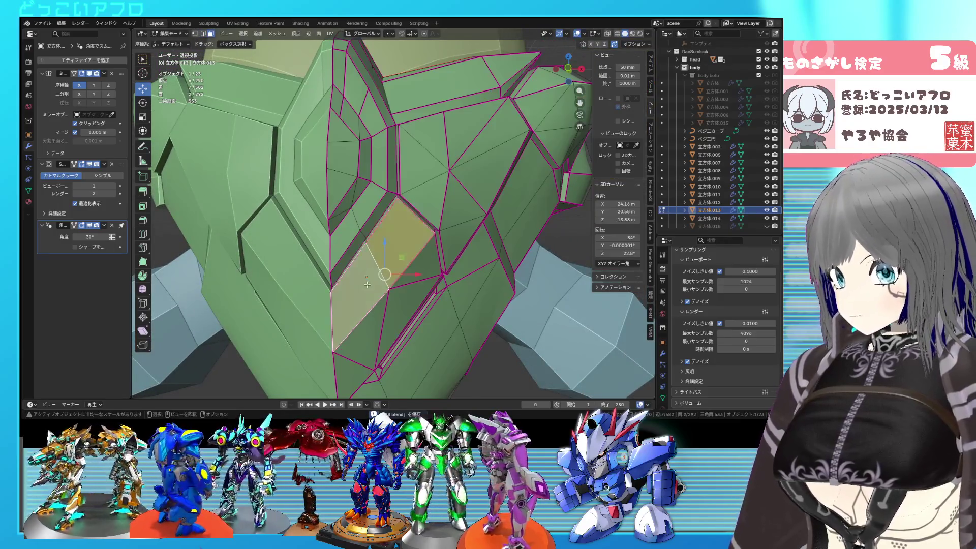
shift+click(426, 168)
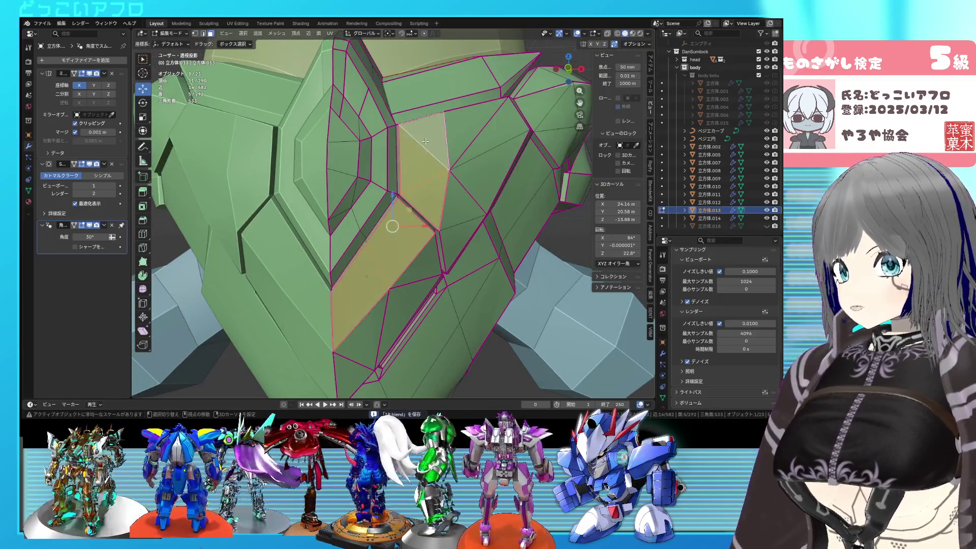
middle_drag(426, 167, 423, 204)
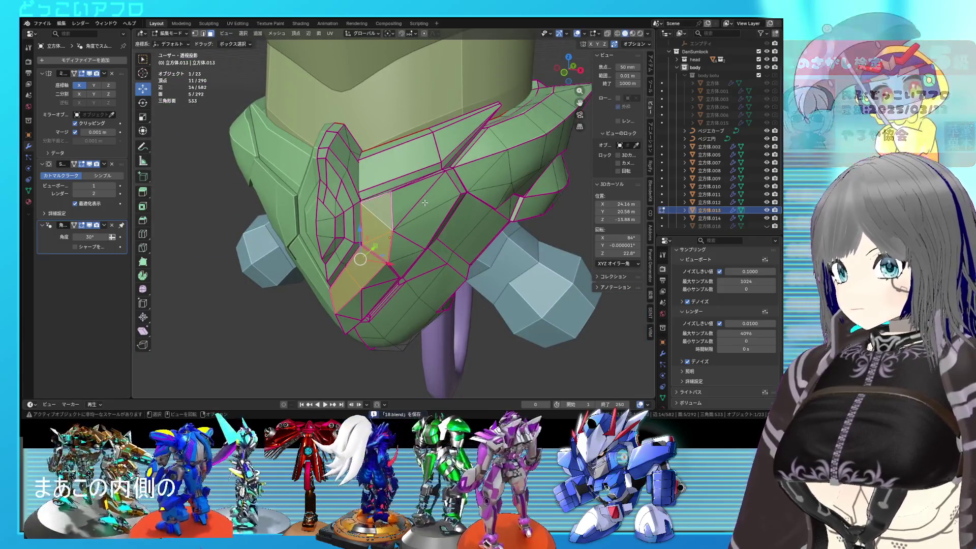
Step: Unhide the pink eye panel to check its fit, then hide it again
click(767, 226)
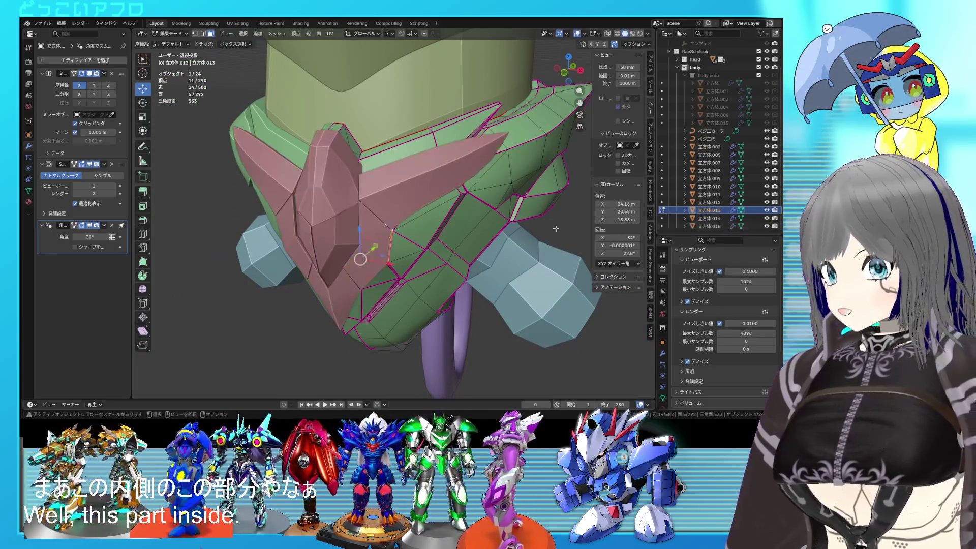
middle_drag(386, 229, 410, 213)
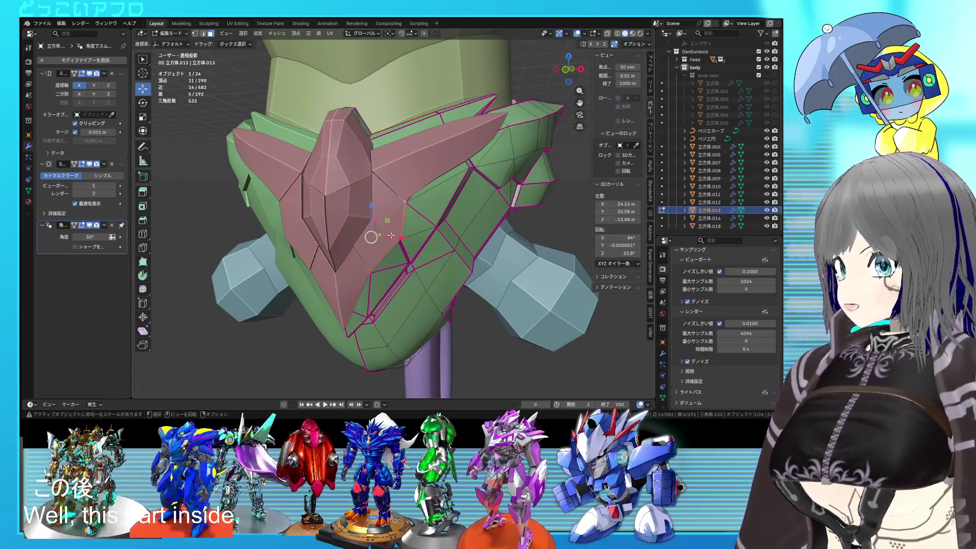
middle_drag(401, 228, 407, 221)
scroll(406, 221, up, 3)
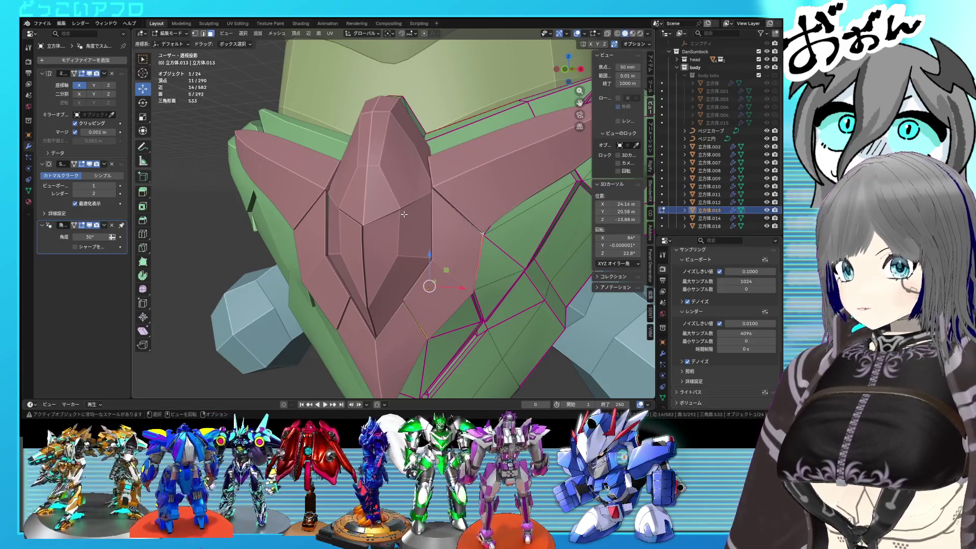
mouse_move(404, 215)
middle_down()
mouse_move(440, 228)
mouse_move(412, 225)
middle_up()
scroll(440, 228, down, 3)
scroll(392, 225, up, 5)
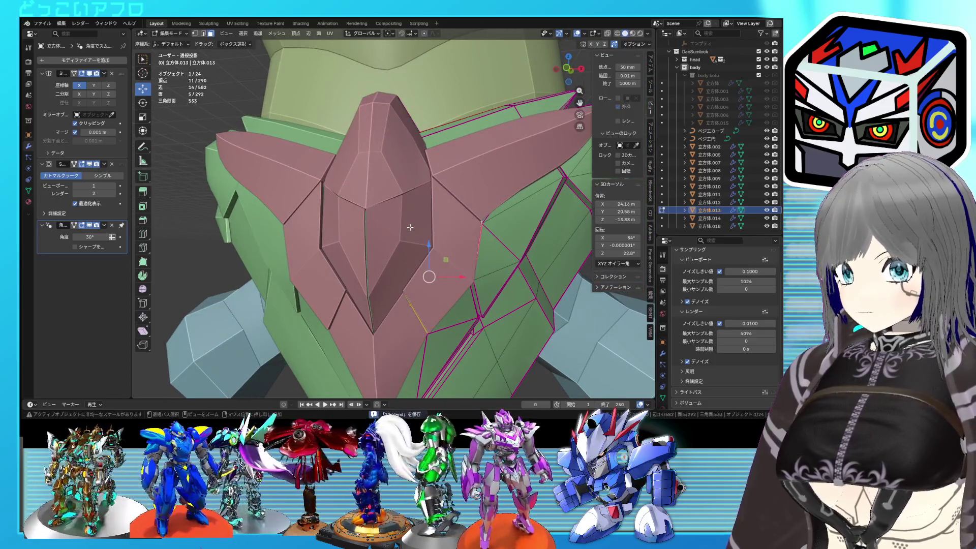
scroll(411, 231, down, 4)
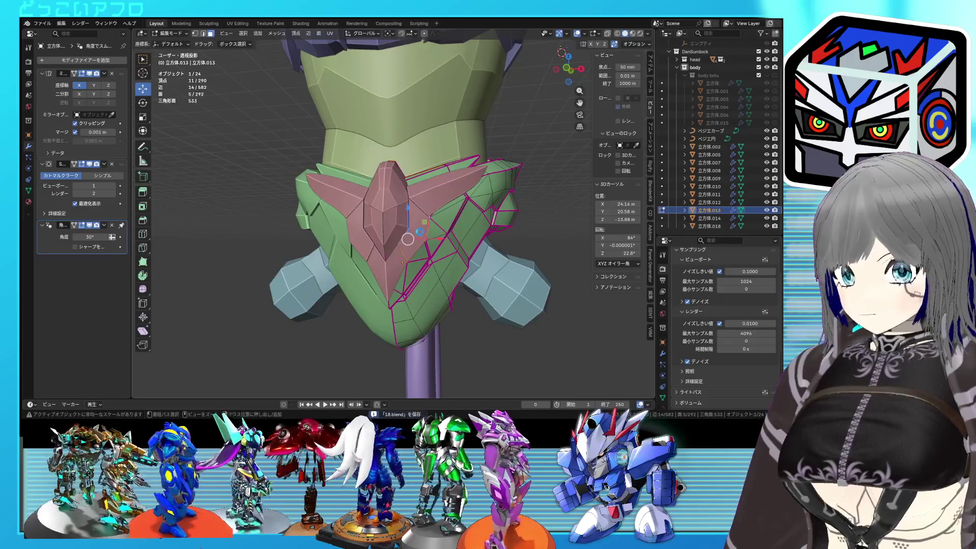
click(766, 226)
scroll(478, 249, up, 2)
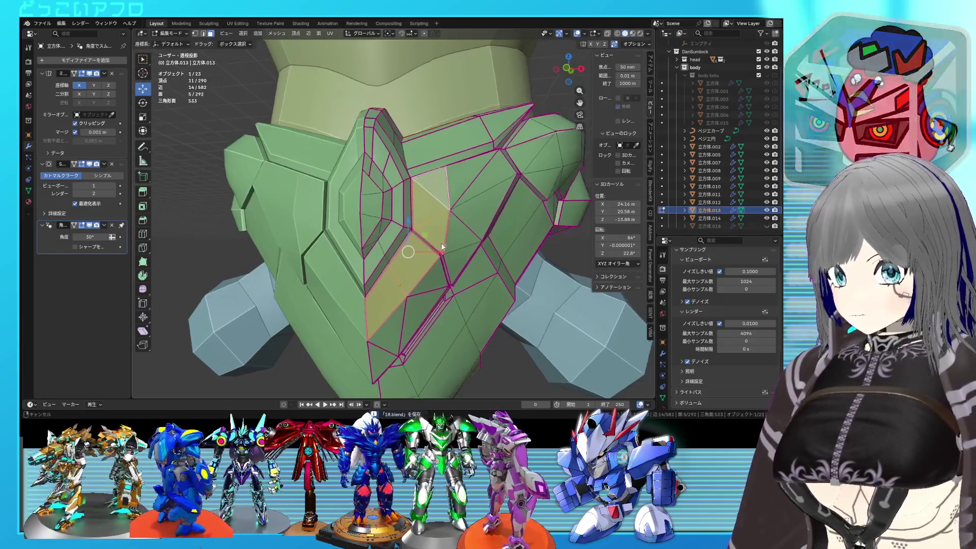
scroll(429, 227, up, 4)
mouse_move(429, 227)
middle_down()
mouse_move(426, 218)
mouse_move(432, 239)
middle_up()
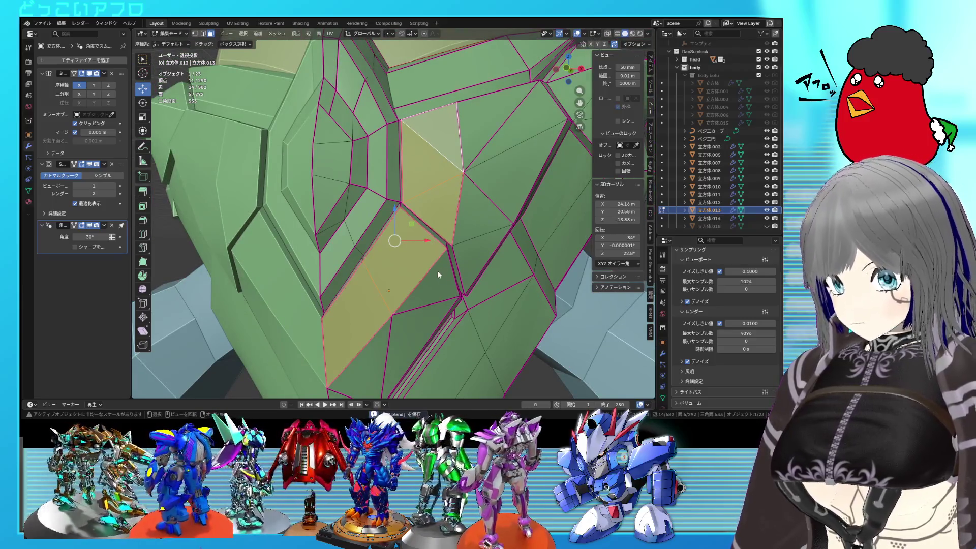
Step: Inset the selected faces to form the panel cut
key(i)
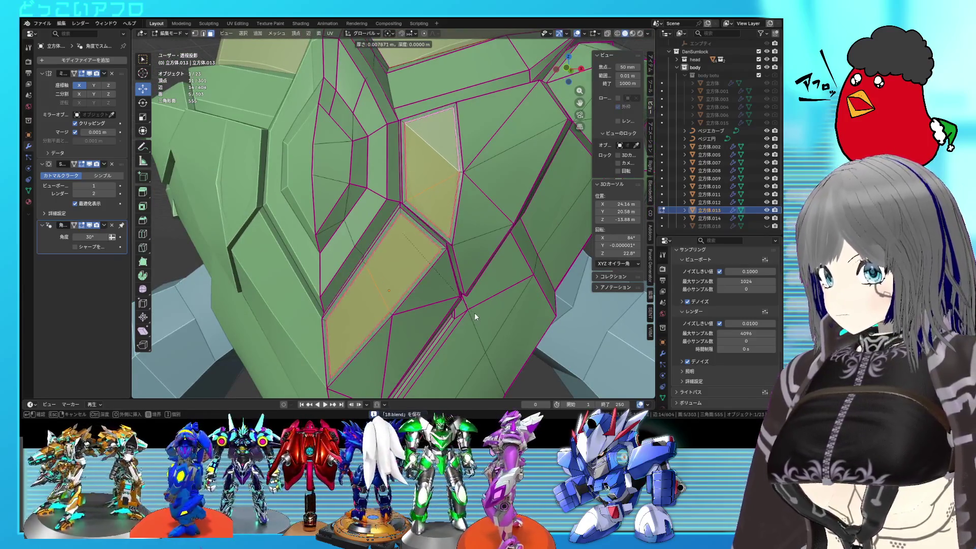
click(467, 313)
shift+middle_drag(429, 306, 447, 273)
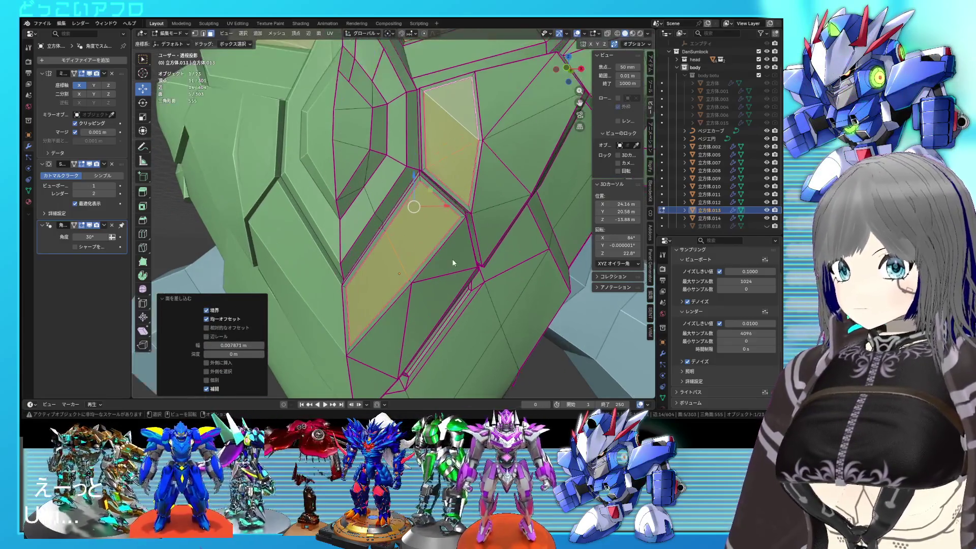
scroll(465, 245, up, 1)
Step: In edge select mode, select the groove and outline edges around the inset panel
key(2)
click(492, 205)
scroll(496, 173, down, 4)
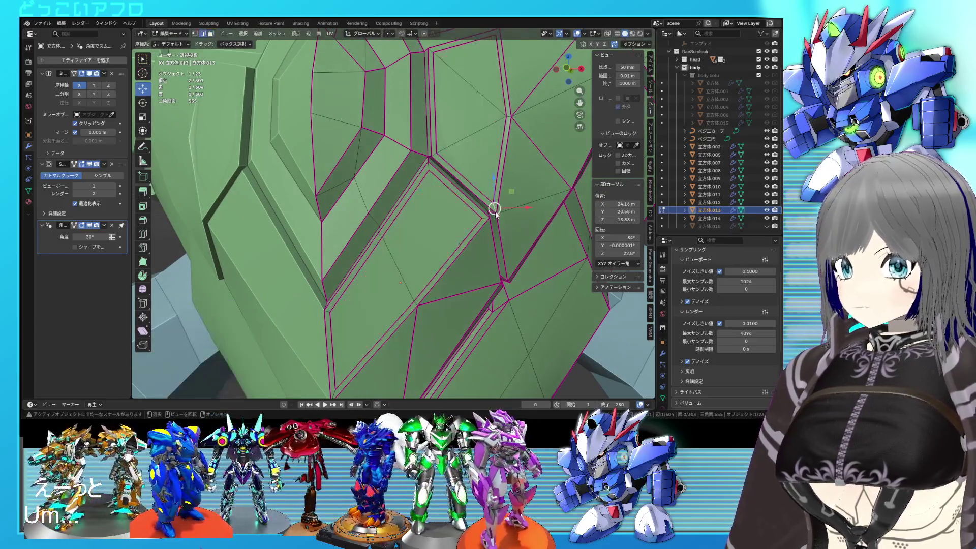
scroll(474, 157, up, 5)
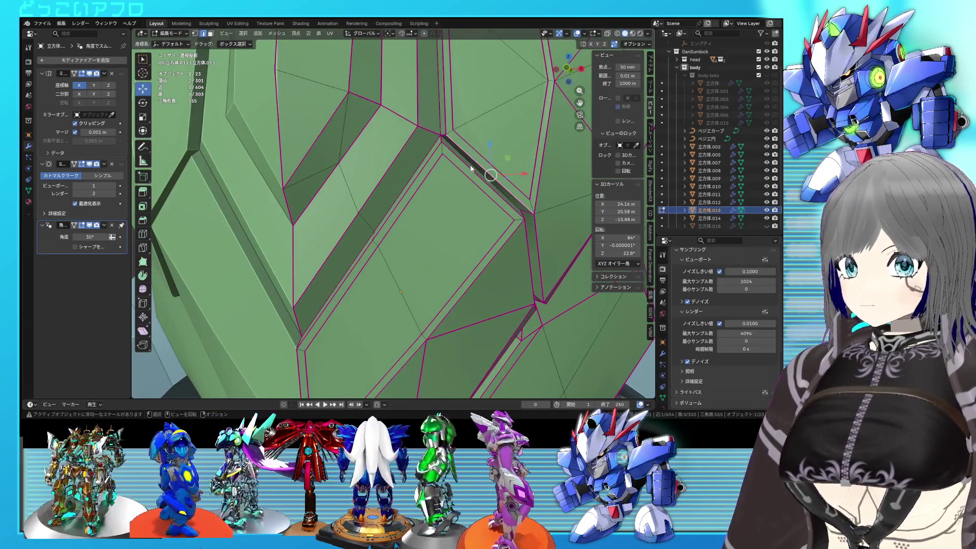
scroll(471, 169, down, 4)
scroll(418, 168, up, 2)
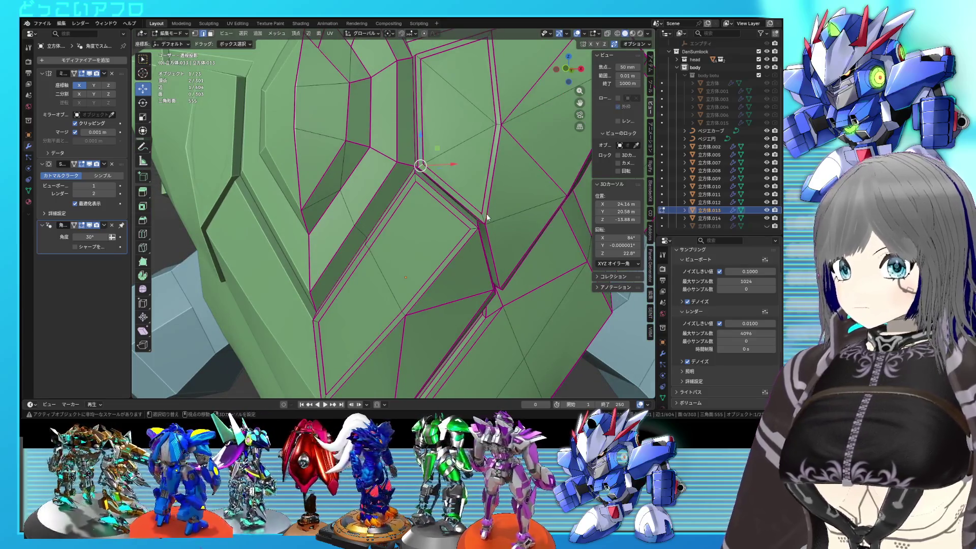
shift+click(498, 121)
mouse_move(498, 122)
middle_down()
mouse_move(482, 183)
mouse_move(464, 154)
middle_up()
shift+click(457, 139)
shift+click(403, 163)
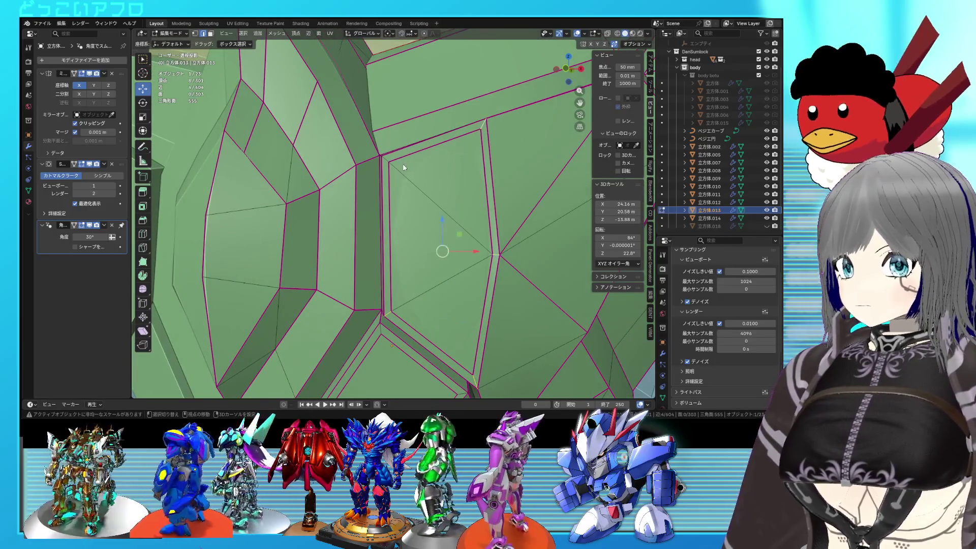
Step: Add the remaining border edges of the panel and start an edge crease on them
scroll(415, 321, down, 4)
middle_drag(415, 321, 414, 258)
scroll(436, 234, up, 3)
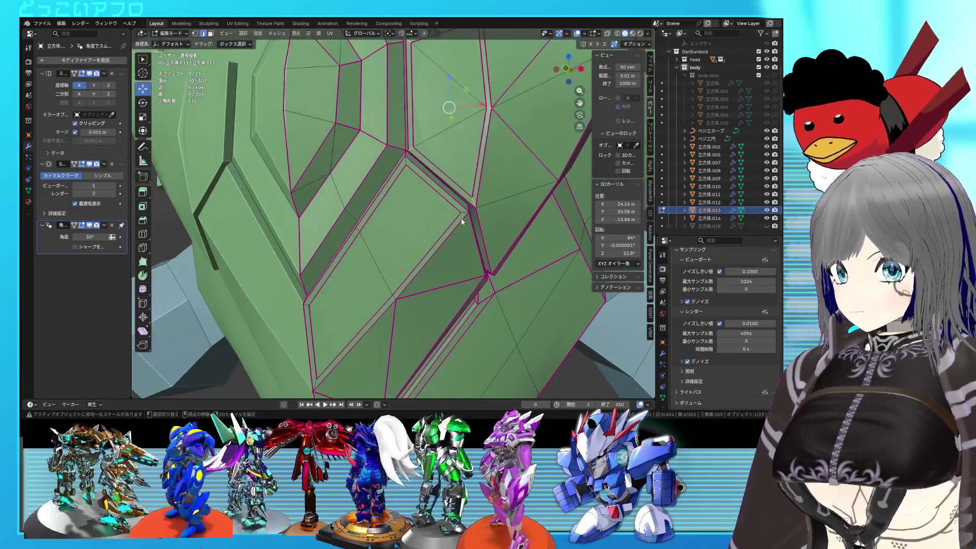
shift+click(462, 210)
shift+click(400, 162)
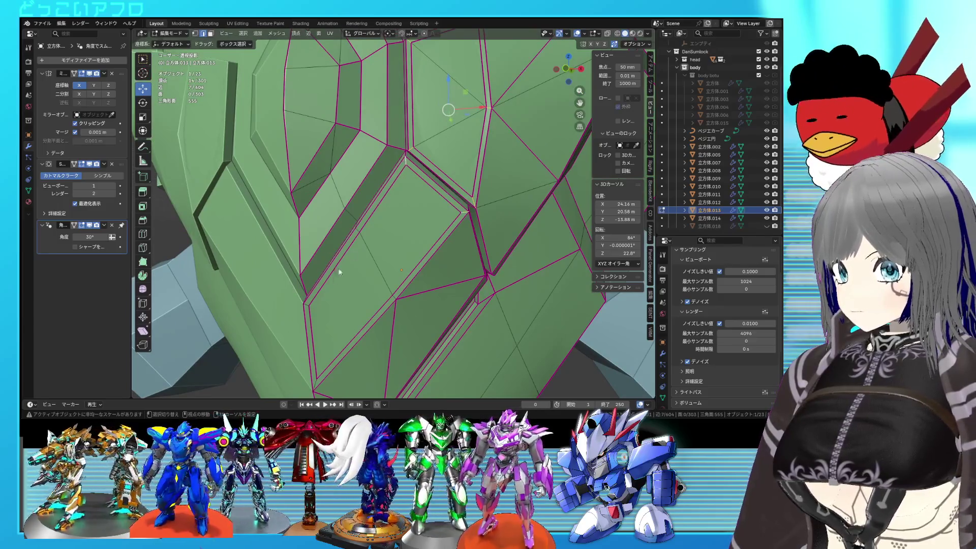
shift+click(331, 264)
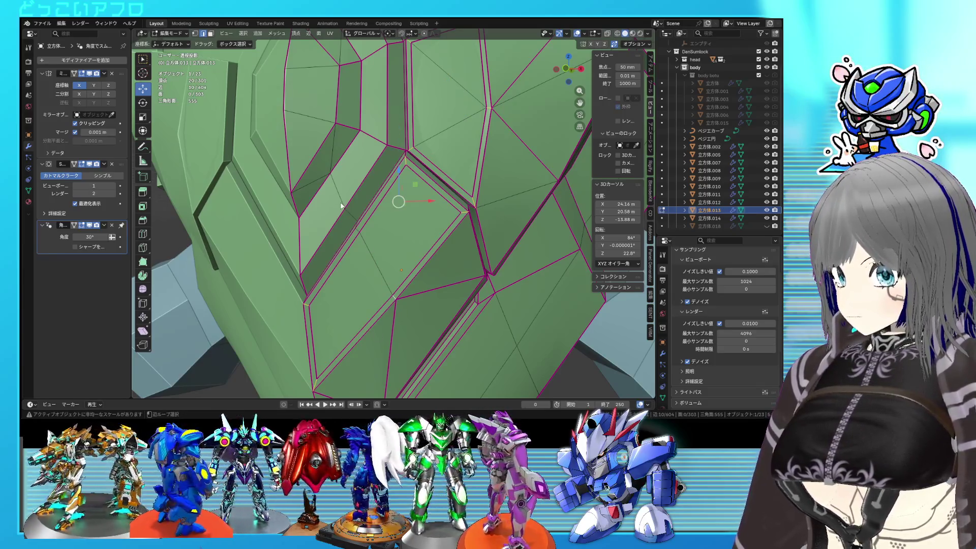
key(shift+e)
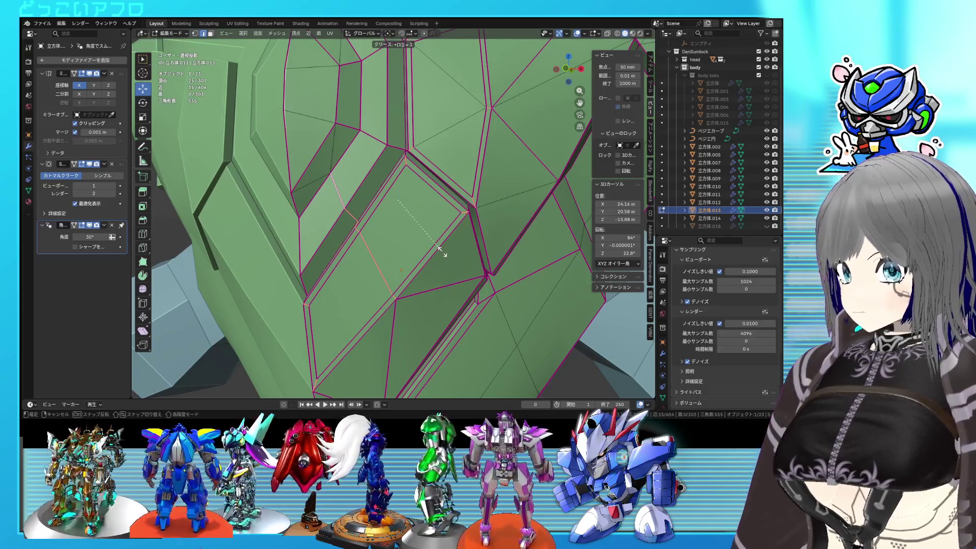
Step: Commit the crease, select two adjacent panel faces on the mask, and save
key(Return)
scroll(442, 251, down, 5)
middle_drag(443, 251, 456, 261)
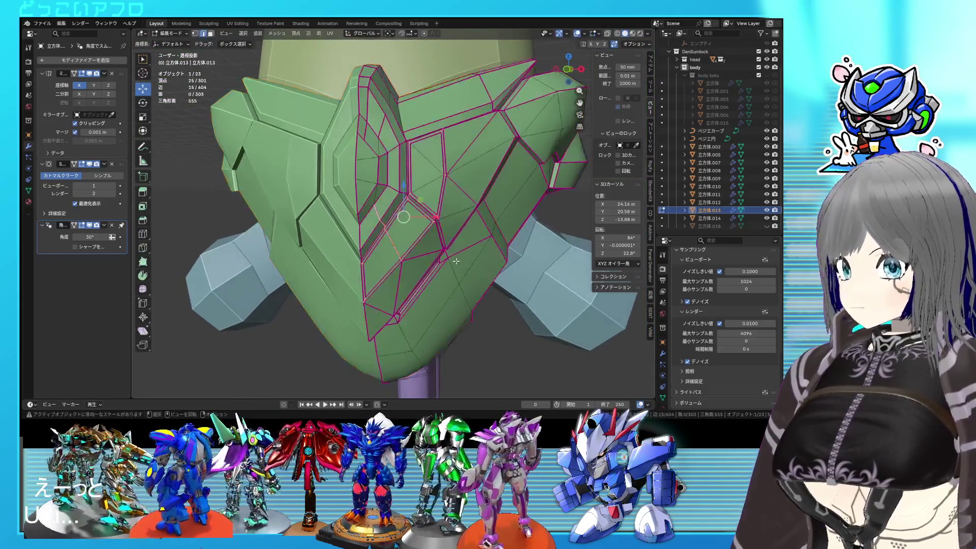
scroll(456, 260, up, 3)
key(3)
click(353, 300)
shift+click(400, 267)
key(ctrl+s)
Step: Extrude the two panel faces outward along their normals and save
mouse_move(401, 267)
middle_down()
mouse_move(381, 233)
mouse_move(380, 172)
middle_up()
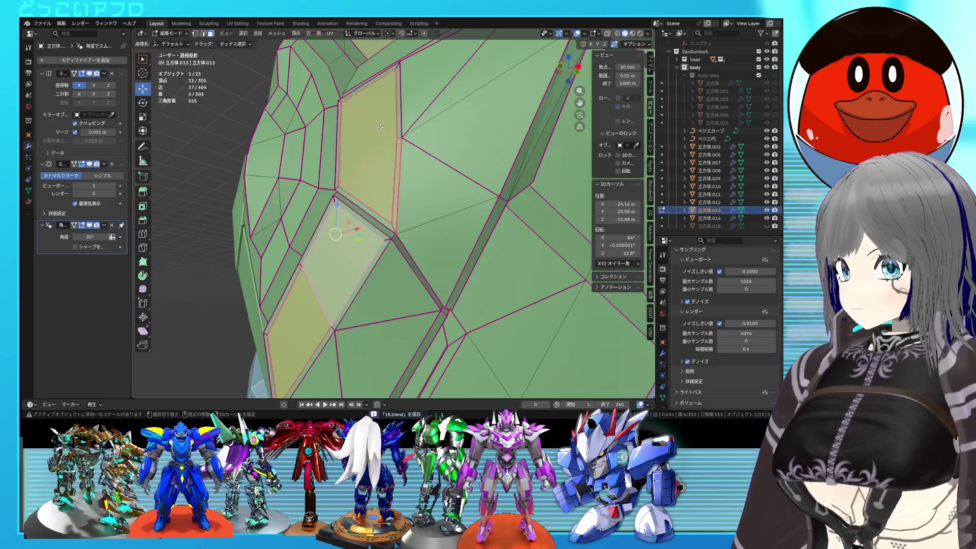
key(ctrl+z)
mouse_move(400, 160)
middle_down()
mouse_move(397, 228)
mouse_move(375, 275)
mouse_move(403, 296)
mouse_move(401, 288)
middle_up()
key(e)
click(403, 288)
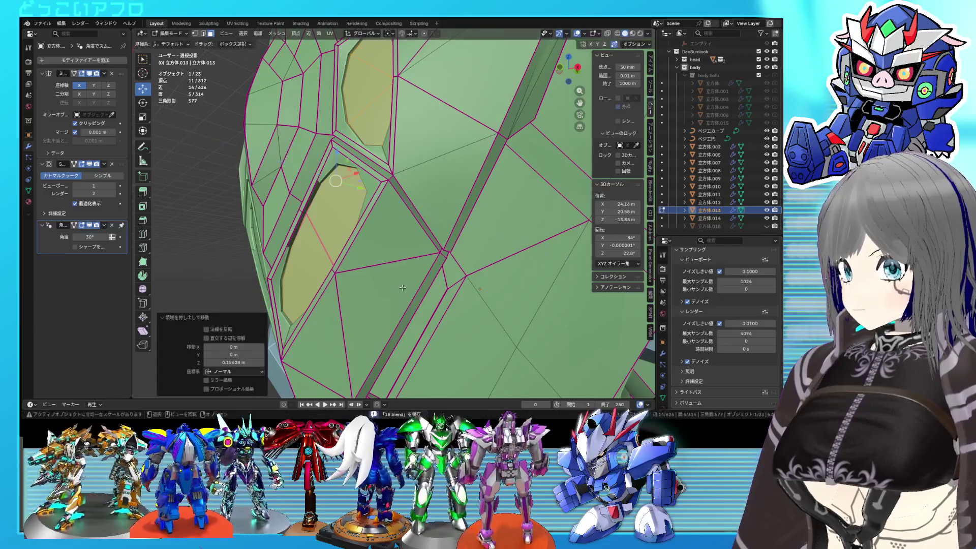
key(ctrl+s)
key(shift+z)
Step: Give the panels' border edges a full edge crease of 1
middle_drag(403, 288, 421, 300)
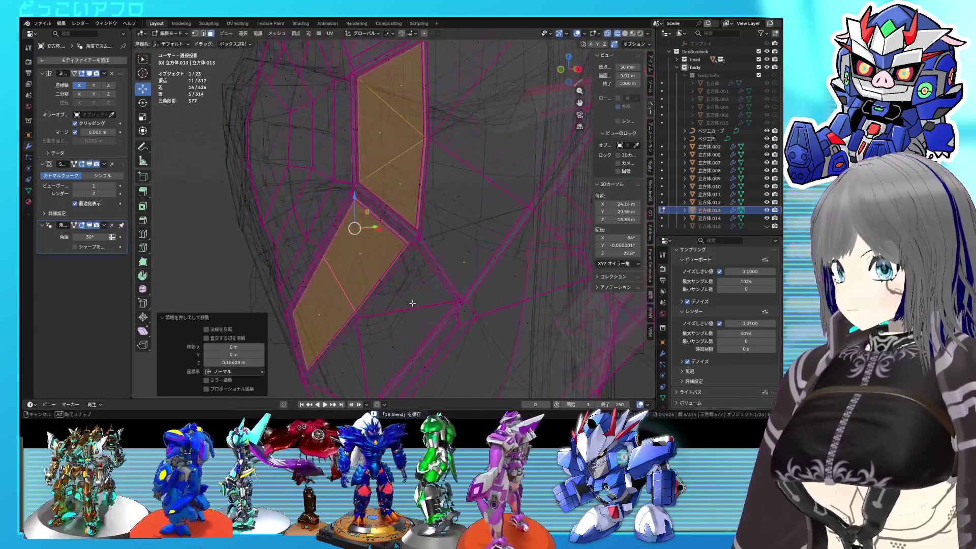
key(2)
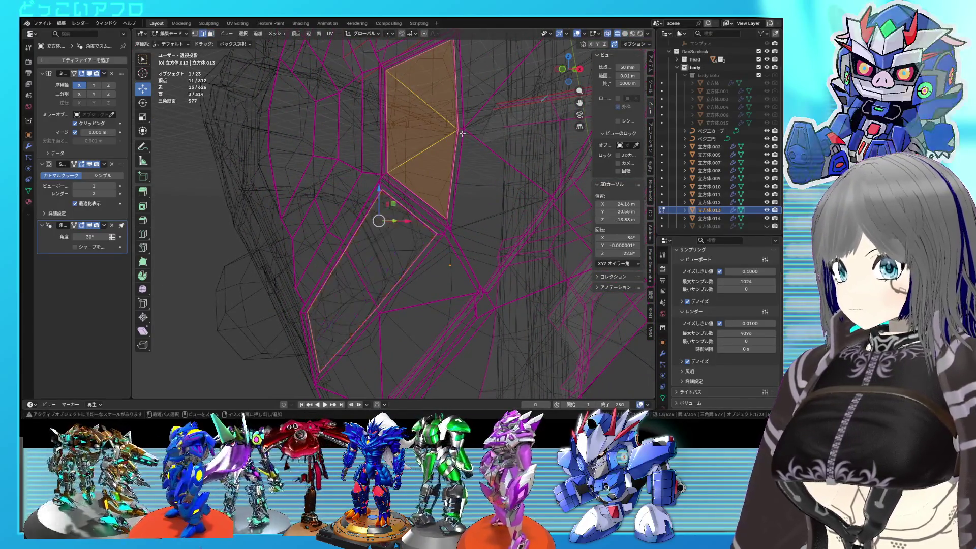
key(shift+z)
key(shift+e)
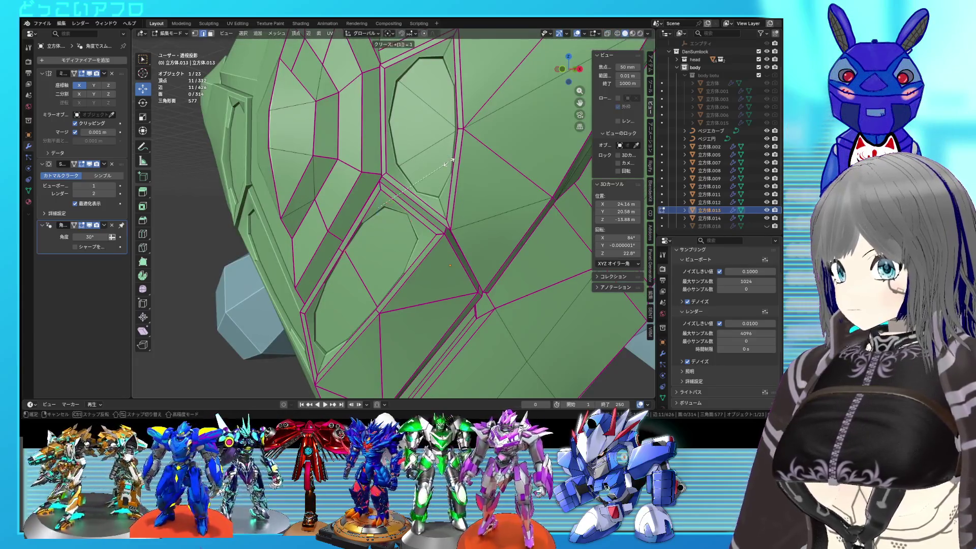
text(1)
key(Return)
key(shift+z)
mouse_move(436, 117)
middle_down()
mouse_move(450, 240)
mouse_move(496, 244)
mouse_move(435, 160)
mouse_move(244, 207)
mouse_move(262, 220)
mouse_move(290, 285)
mouse_move(322, 277)
middle_up()
Step: Select three groove edges on the green plate
click(448, 238)
key(shift+z)
key(shift+z)
shift+click(435, 160)
key(shift+z)
key(shift+z)
shift+click(235, 202)
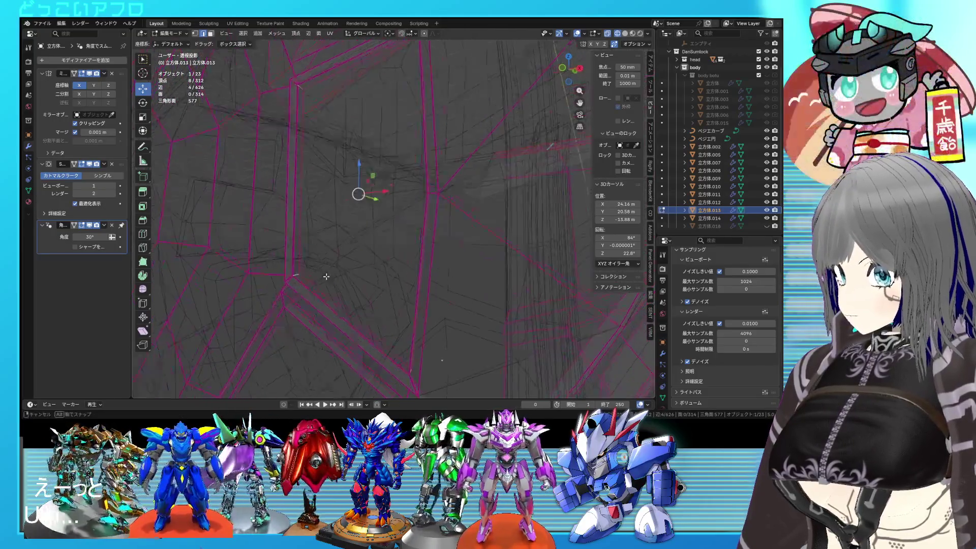
Step: Give the currently selected groove edges a full 1.0 crease
key(shift+z)
key(shift+e)
key(1)
key(Return)
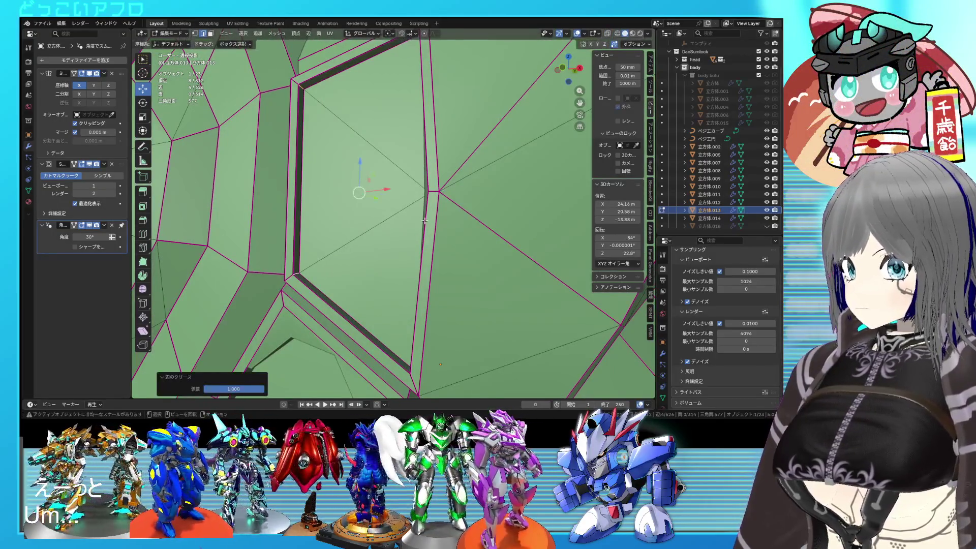
key(shift+z)
Step: Select the next groove edge in wireframe and crease it fully to 1.0
click(429, 184)
mouse_move(429, 184)
middle_down()
mouse_move(454, 255)
mouse_move(422, 225)
mouse_move(438, 248)
middle_up()
key(Return)
key(shift+z)
key(shift+z)
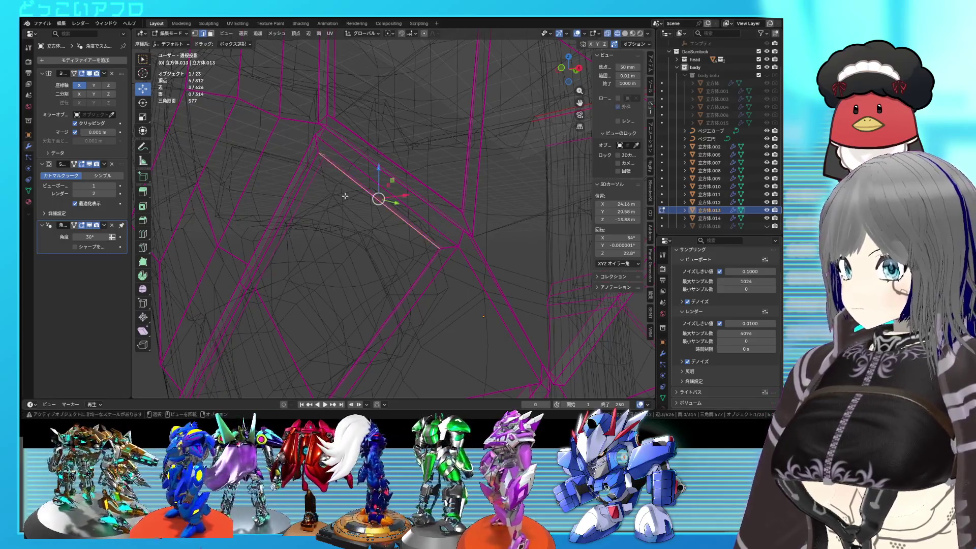
key(Return)
key(shift+z)
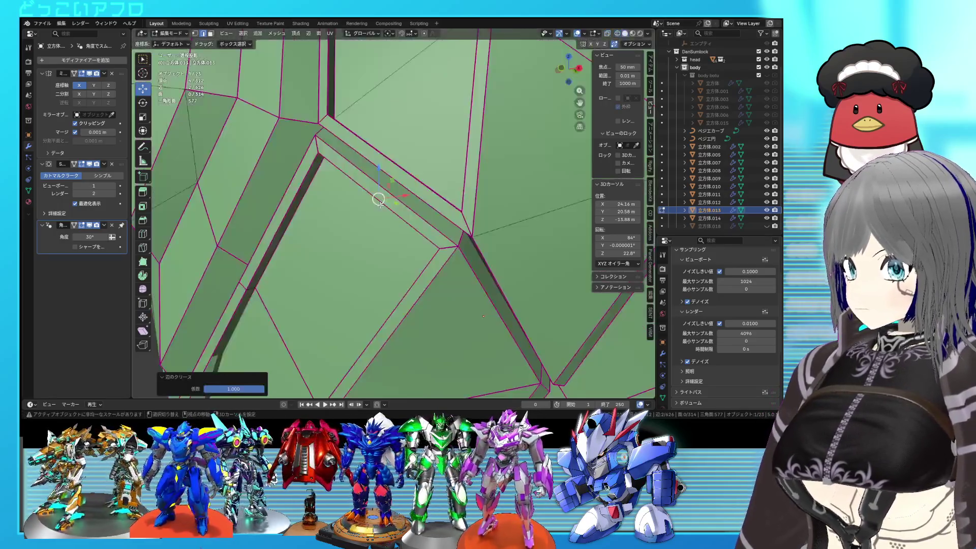
Step: Pick another single groove edge in wireframe from a new angle
middle_drag(370, 274, 338, 235)
key(shift+z)
click(329, 230)
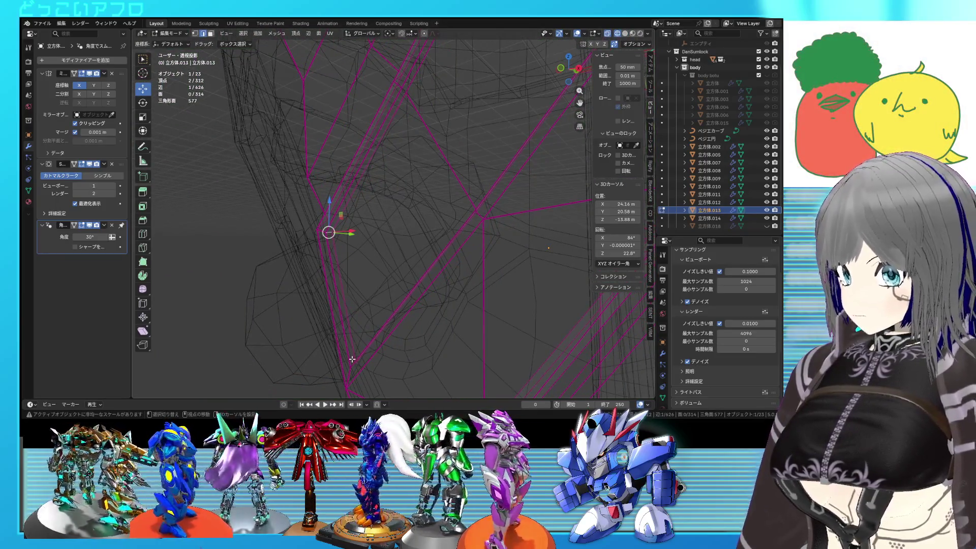
middle_drag(352, 361, 349, 337)
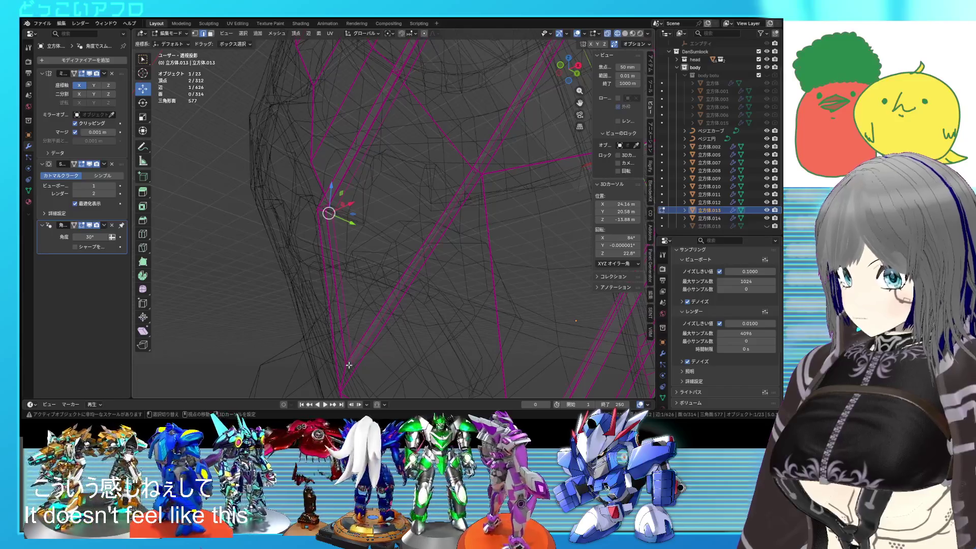
Step: Cancel the unfinished crease and return the mask to Object Mode
shift+click(349, 364)
key(shift+z)
key(Escape)
key(Tab)
scroll(407, 254, down, 5)
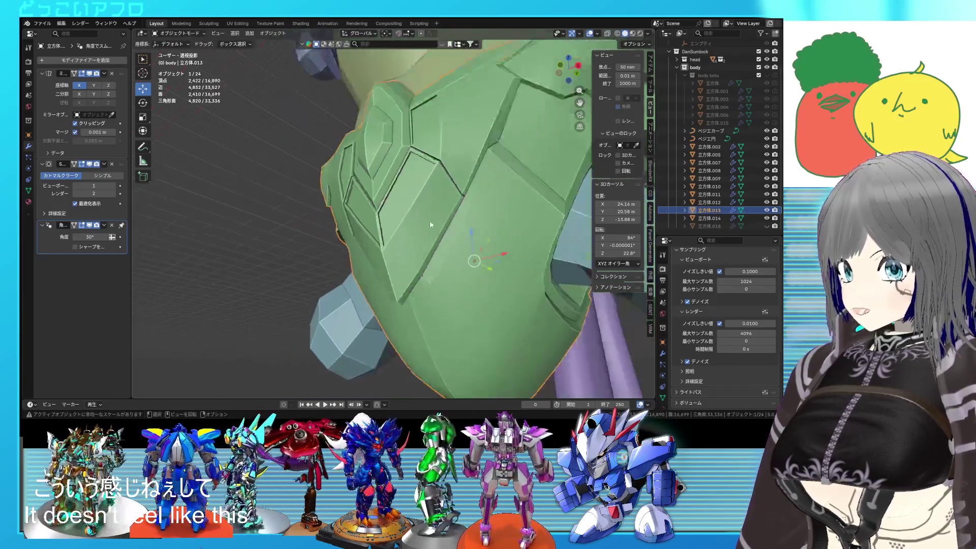
middle_drag(428, 221, 471, 237)
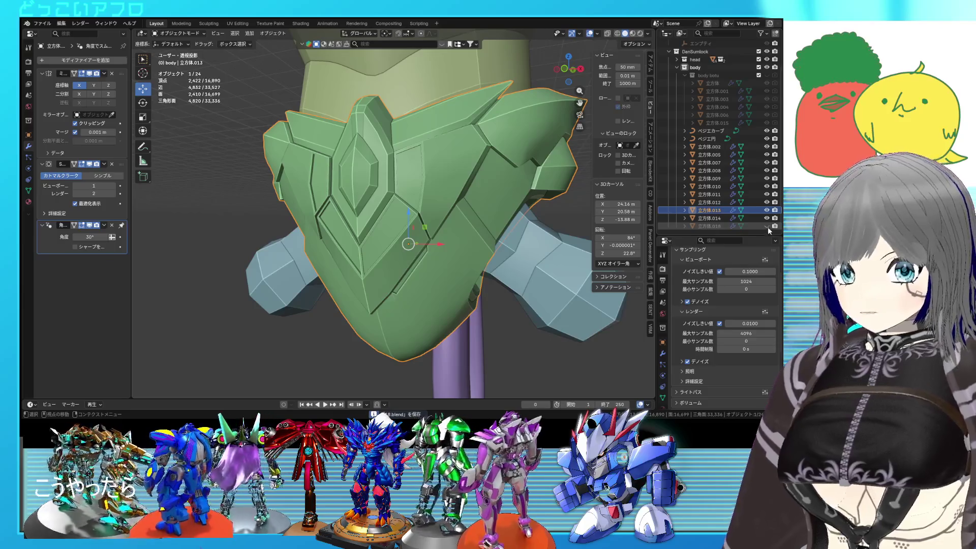
Step: Show the pink eye panel piece on the mask, view it, then hide it
click(767, 226)
mouse_move(507, 204)
middle_down()
mouse_move(386, 194)
mouse_move(408, 217)
mouse_move(343, 203)
middle_up()
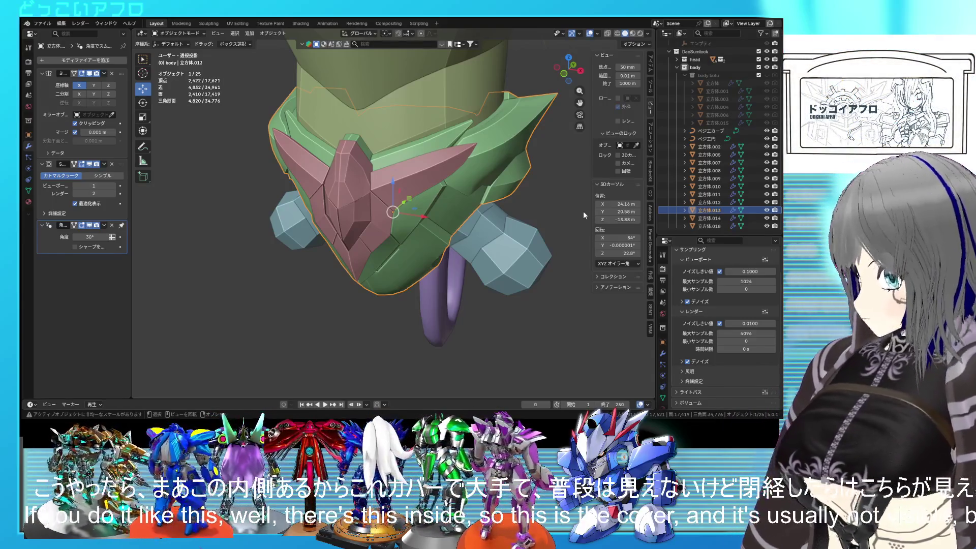
click(766, 226)
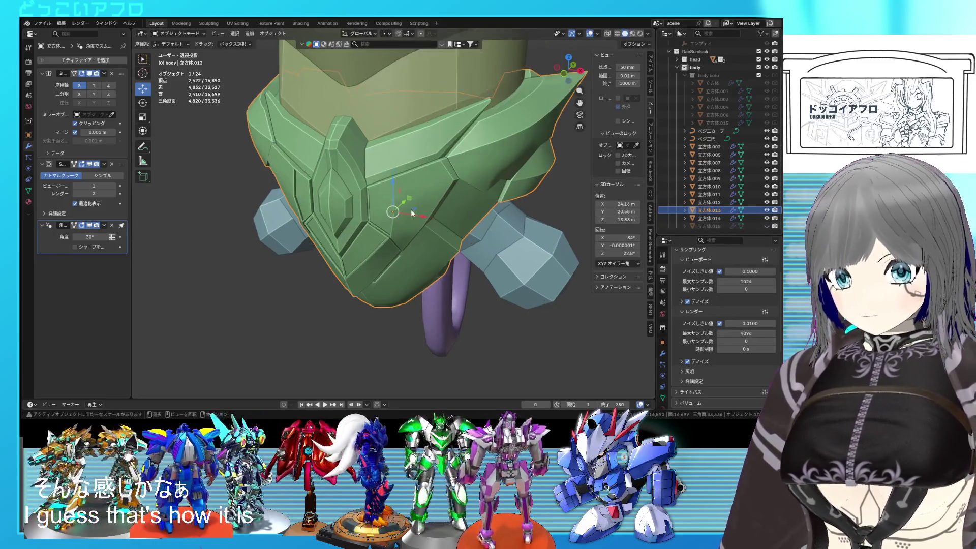
middle_drag(417, 183, 425, 175)
scroll(429, 173, up, 3)
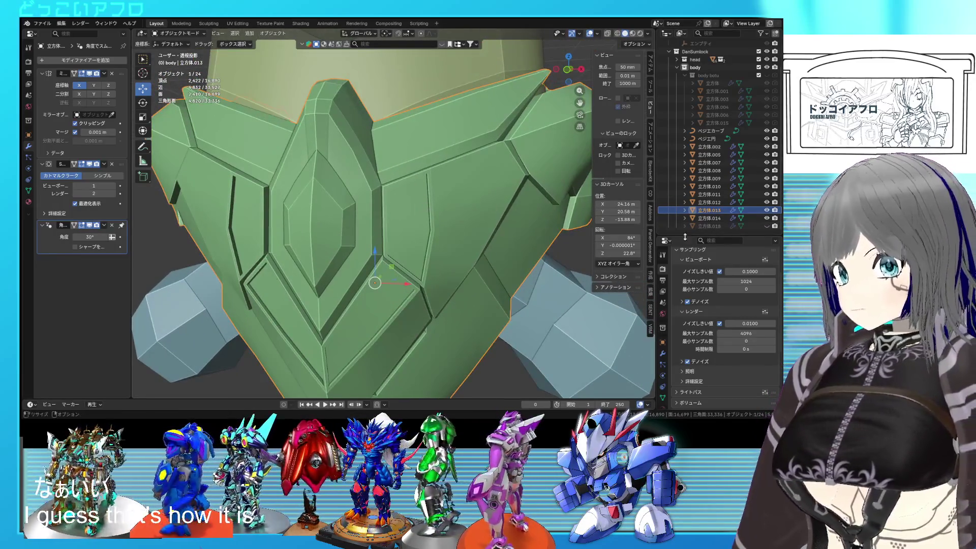
Step: Toggle visibility of the green mask and pink eye panel back and forth to compare them
click(765, 210)
click(765, 210)
click(765, 227)
click(765, 226)
click(764, 226)
click(764, 227)
click(765, 227)
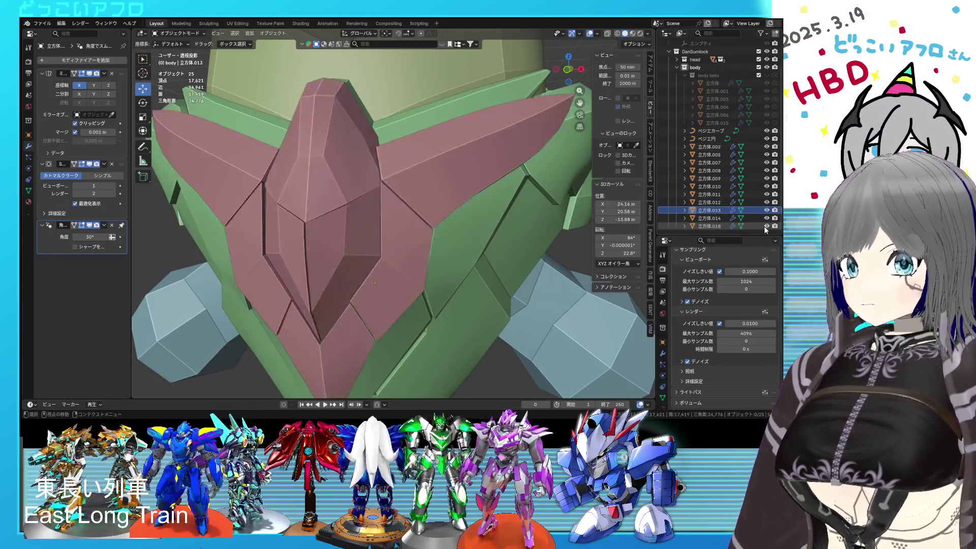
click(764, 227)
click(765, 227)
Step: Hide the pink eye panel piece again, select the green mask, and save the file
middle_drag(443, 233, 367, 181)
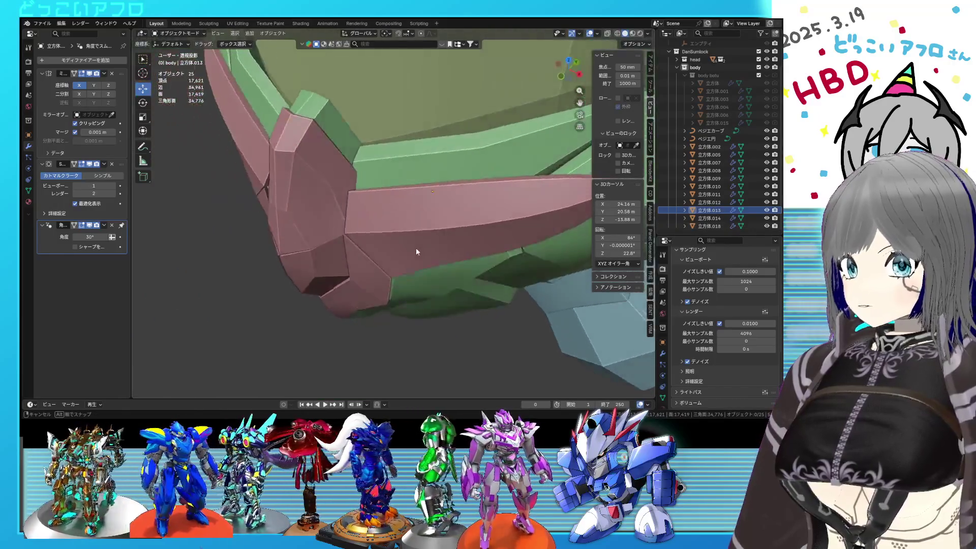
click(765, 227)
click(422, 203)
mouse_move(422, 203)
middle_down()
mouse_move(432, 130)
mouse_move(388, 268)
mouse_move(402, 227)
mouse_move(407, 271)
mouse_move(430, 252)
mouse_move(433, 275)
mouse_move(424, 250)
mouse_move(454, 258)
mouse_move(483, 233)
middle_up()
key(ctrl+s)
Step: Zoom around the model and deselect everything
scroll(419, 199, down, 5)
scroll(389, 244, up, 2)
scroll(430, 252, up, 3)
scroll(432, 253, up, 2)
key(alt+a)
Step: Select the green mask, undo back to Object Mode, and save the file
click(483, 233)
key(Tab)
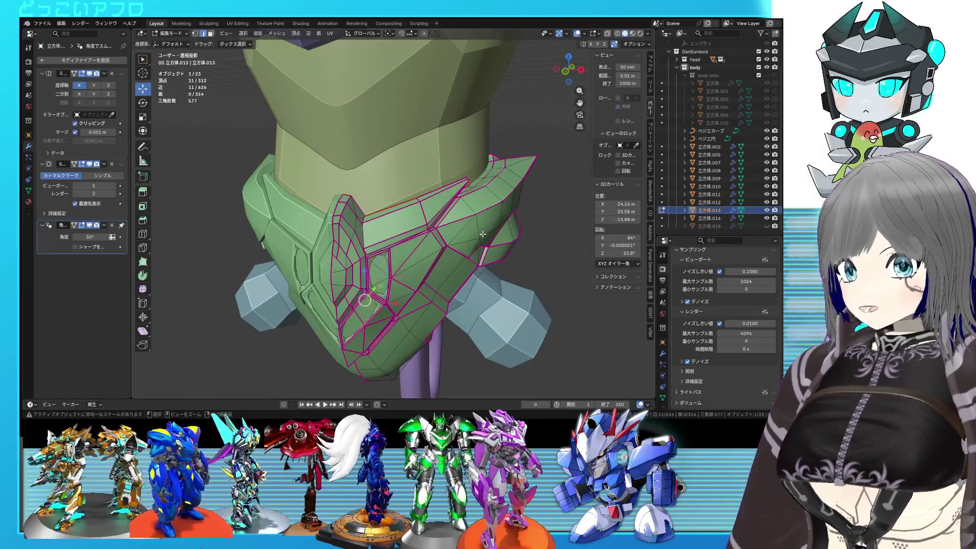
key(ctrl+z)
key(ctrl+z)
key(ctrl+z)
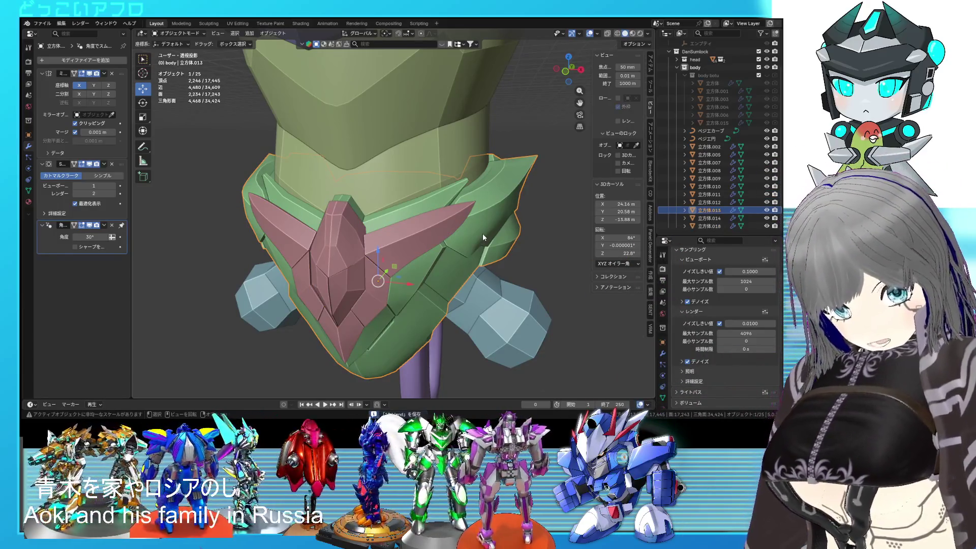
mouse_move(483, 233)
ctrl+middle_down()
mouse_move(431, 239)
mouse_move(444, 261)
ctrl+middle_up()
key(ctrl+s)
Step: Select the red crest piece on the head and remove it with Delete
mouse_move(433, 165)
ctrl+middle_down()
mouse_move(428, 171)
mouse_move(429, 139)
ctrl+middle_up()
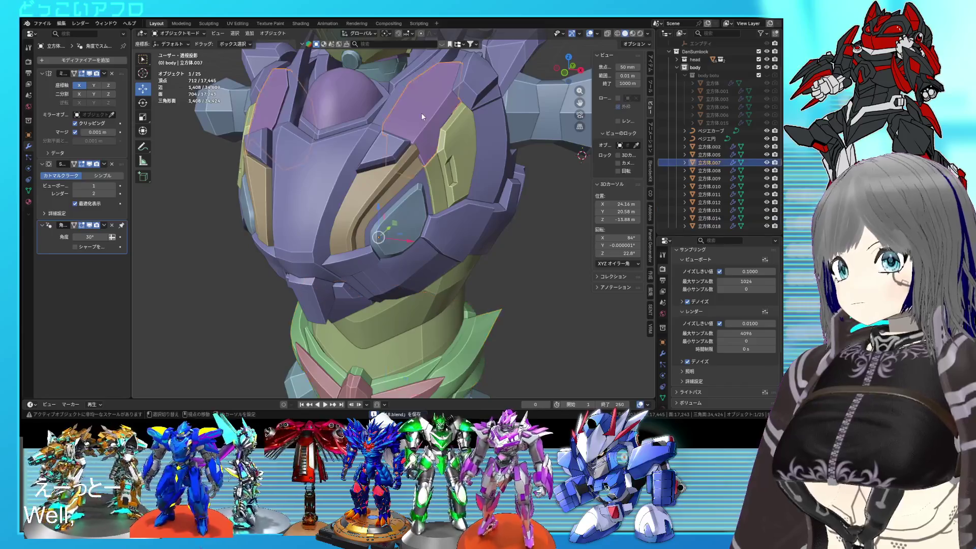
key(shift+z)
key(shift+z)
click(387, 161)
key(shift+z)
key(shift+z)
middle_drag(386, 160, 386, 200)
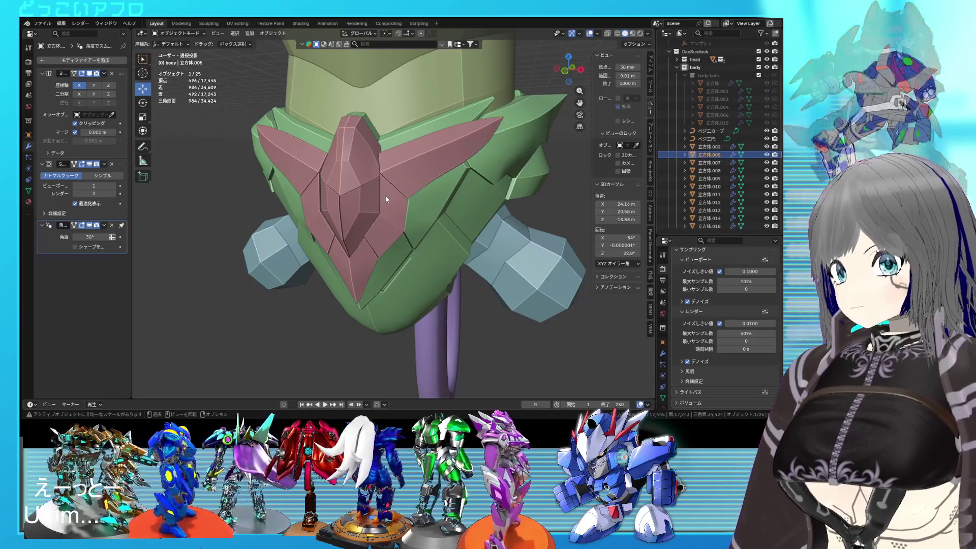
key(Delete)
mouse_move(386, 199)
middle_down()
mouse_move(392, 224)
mouse_move(429, 209)
middle_up()
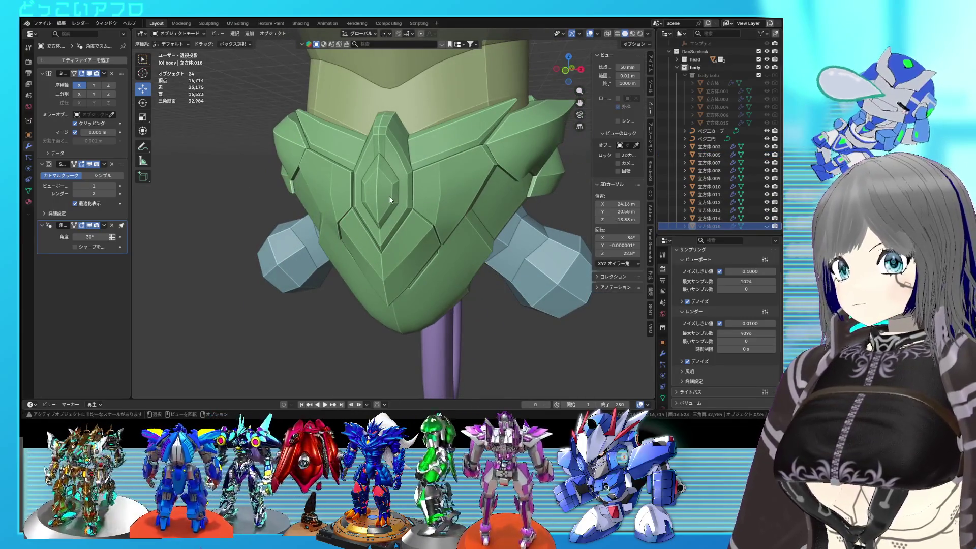
Step: Select the mask's crest piece, save the armor file as 18.blend, then re-enter its Edit Mode
click(389, 200)
key(Tab)
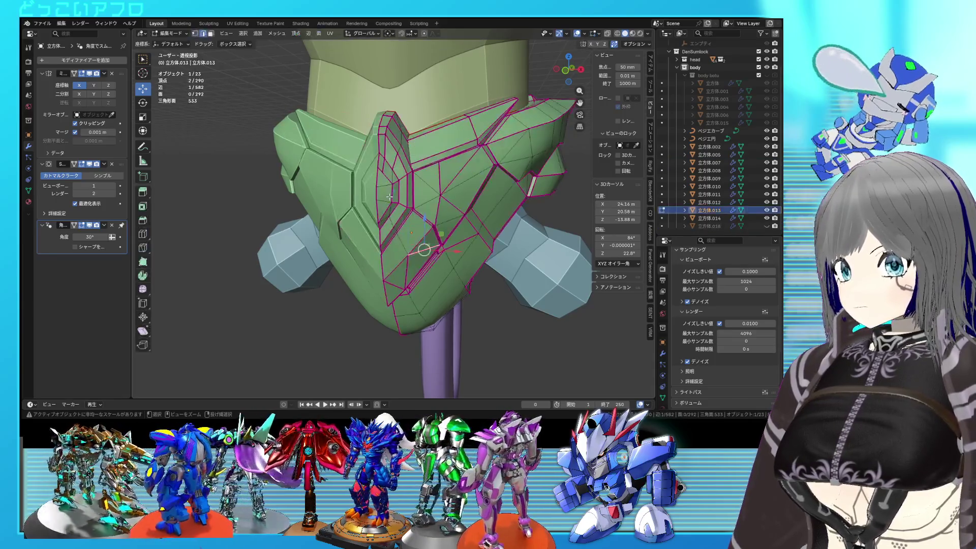
key(Tab)
middle_drag(388, 196, 411, 196)
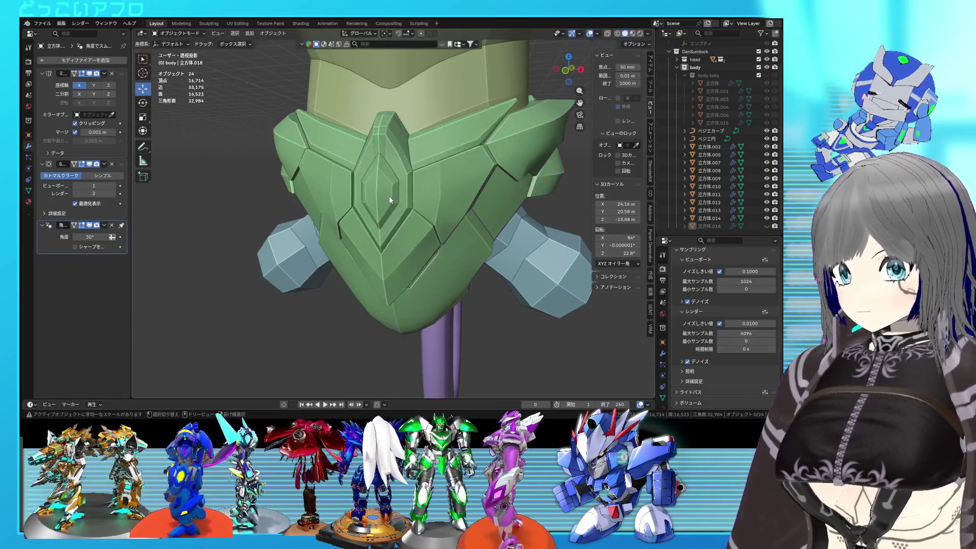
key(ctrl+s)
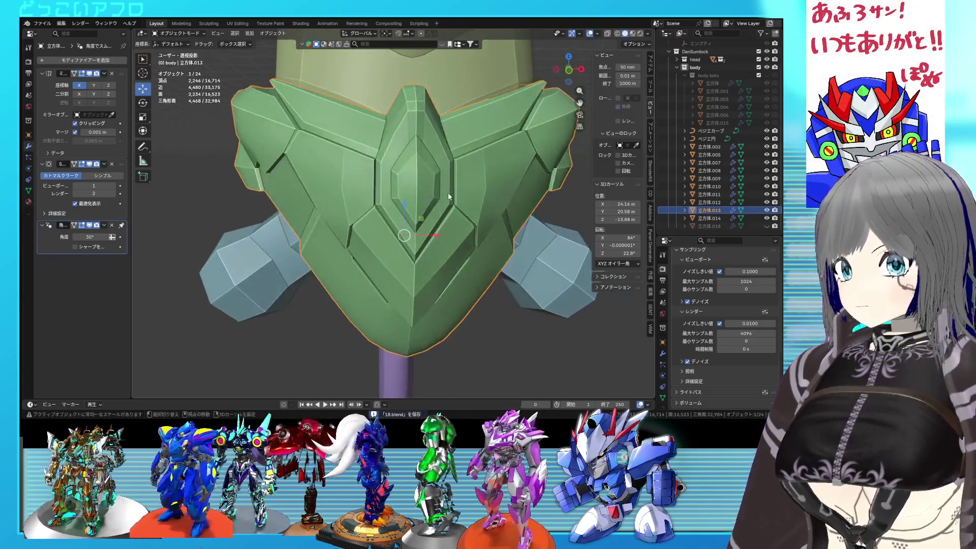
scroll(447, 192, up, 3)
mouse_move(447, 192)
middle_down()
mouse_move(457, 212)
mouse_move(402, 192)
middle_up()
key(Tab)
Step: Box-select the side face patch, move it in side view, and slide an edge loop onto its neighbour
key(alt+a)
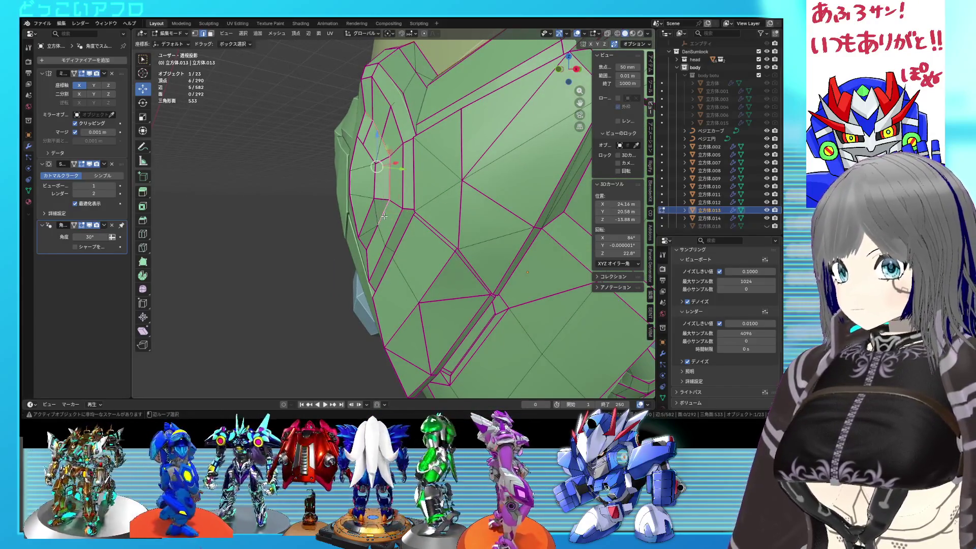
drag(379, 211, 363, 149)
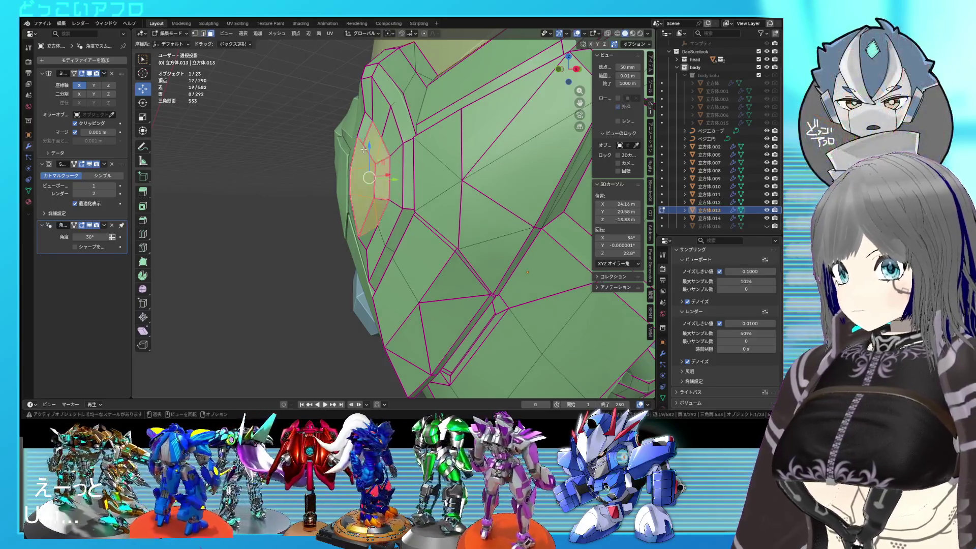
key(KP_3)
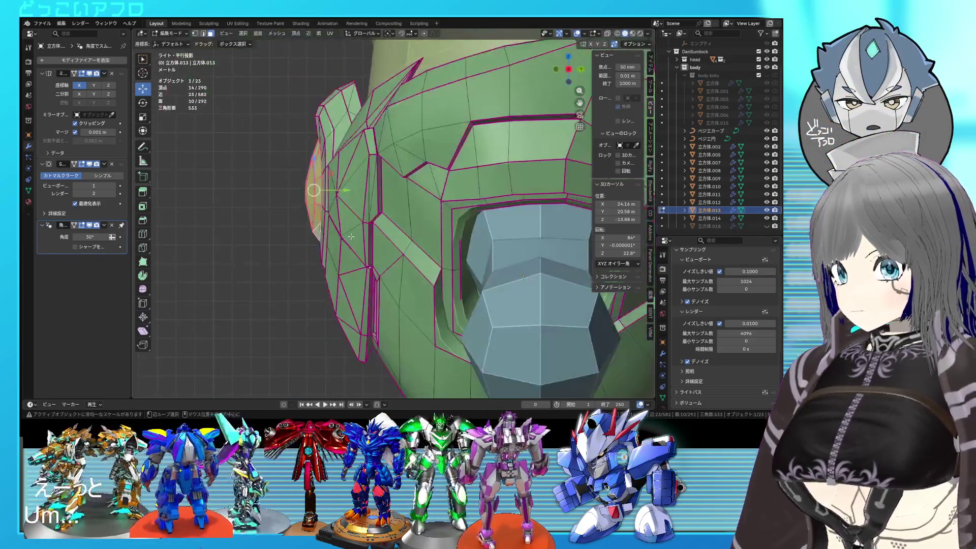
key(shift+z)
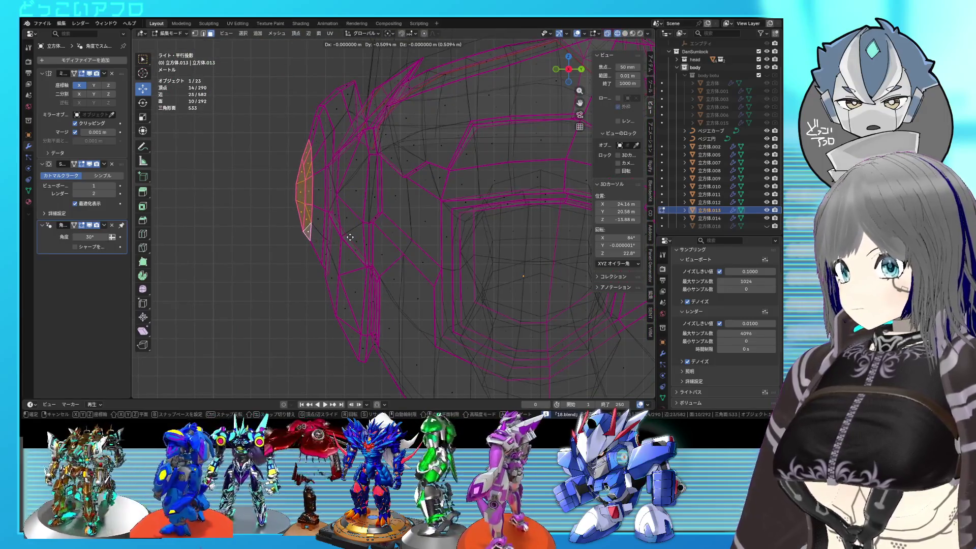
click(347, 234)
middle_drag(348, 234, 359, 218)
key(shift+z)
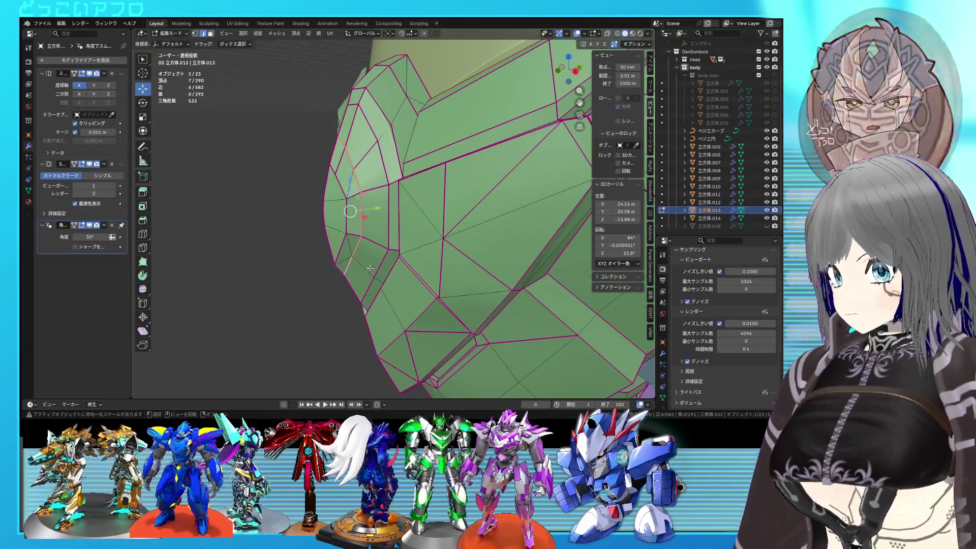
key(g)
key(g)
click(436, 293)
mouse_move(436, 294)
middle_down()
mouse_move(429, 250)
mouse_move(388, 175)
mouse_move(391, 204)
middle_up()
Step: In front view, scale the selected faces up, move them upward, stretch them along Z, and save
key(3)
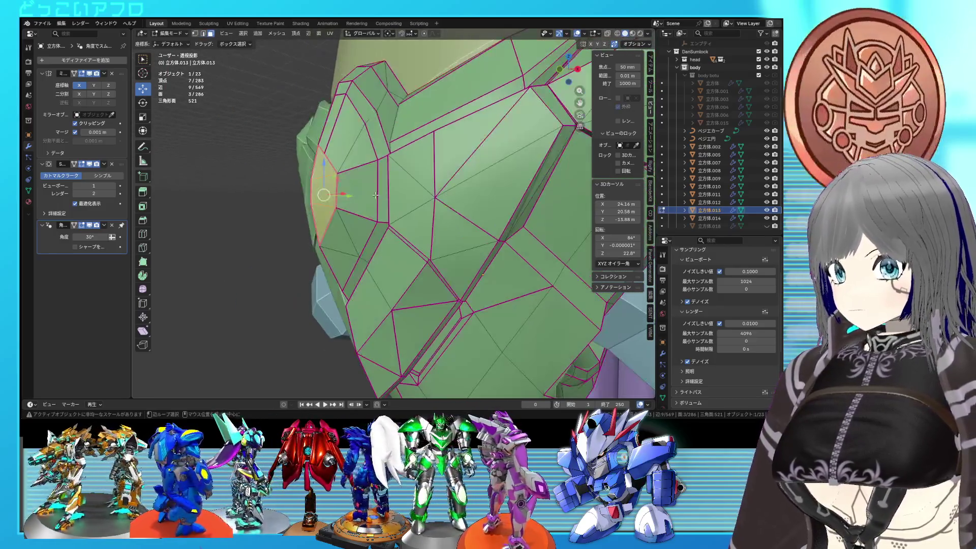
key(KP_1)
key(s)
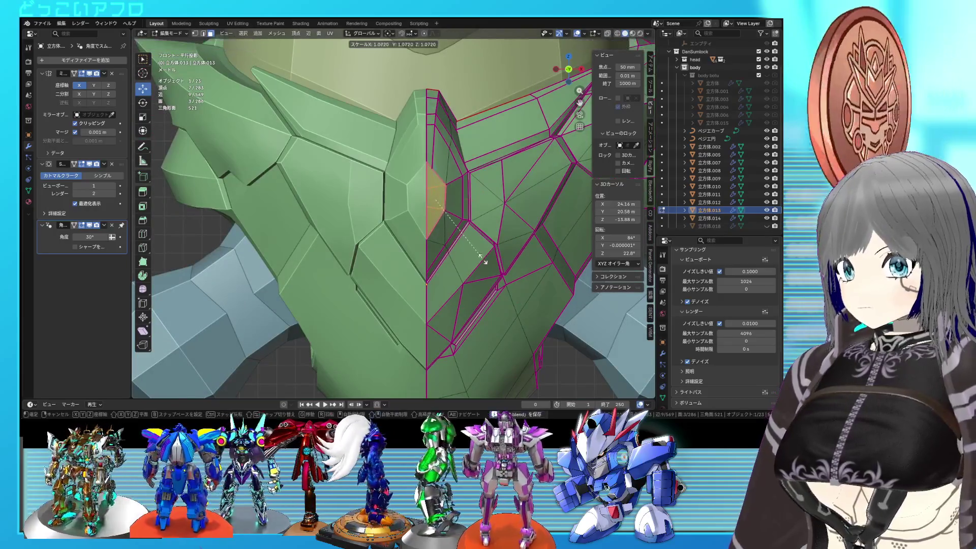
click(401, 241)
key(g)
click(488, 257)
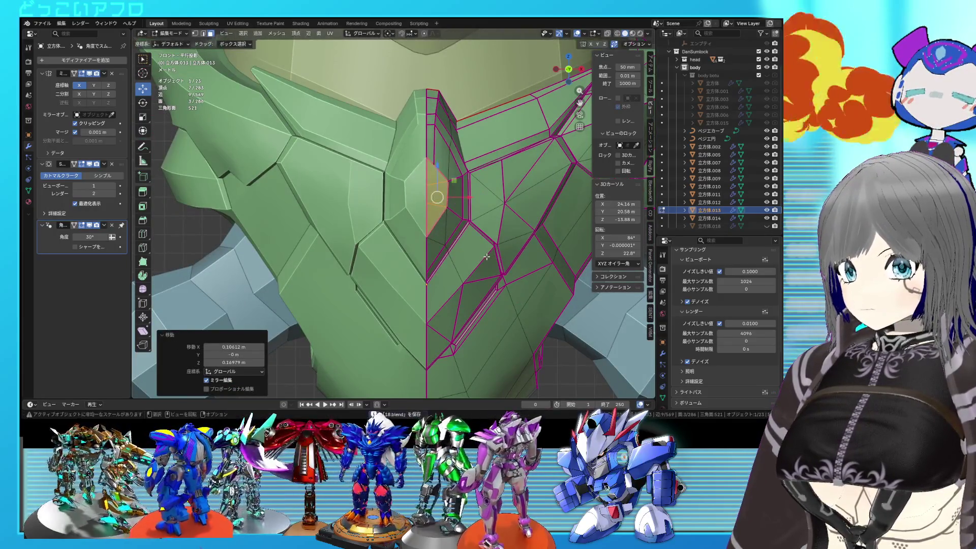
key(s)
key(z)
click(433, 270)
key(ctrl+s)
Step: Slide a single panel edge onto its neighbouring edge to merge them
key(KP_3)
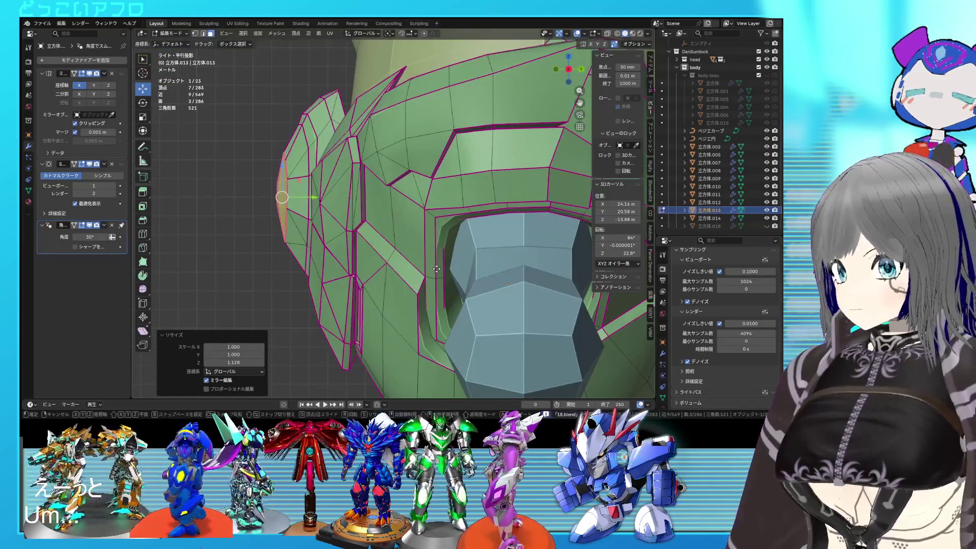
mouse_move(436, 268)
middle_down()
mouse_move(367, 232)
mouse_move(381, 225)
middle_up()
click(367, 232)
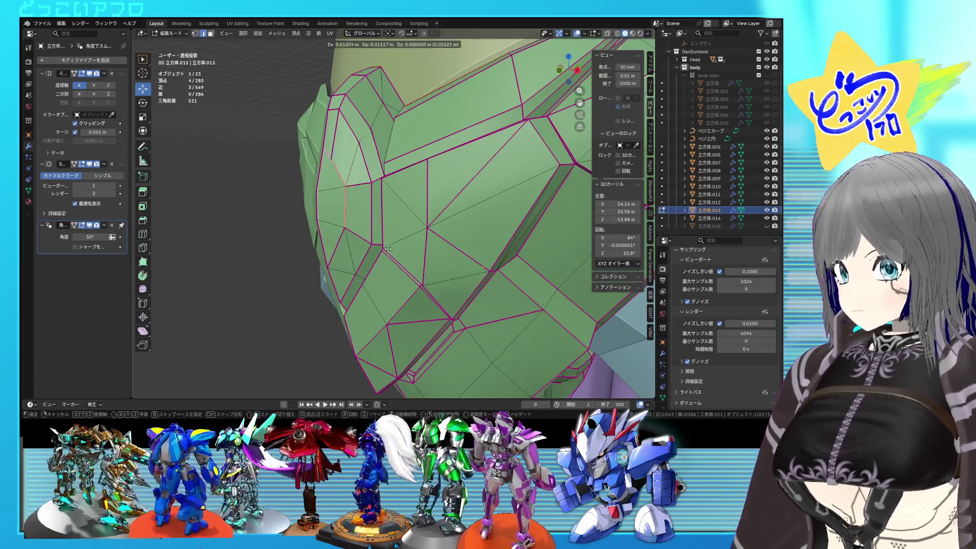
click(417, 263)
middle_drag(418, 264, 384, 234)
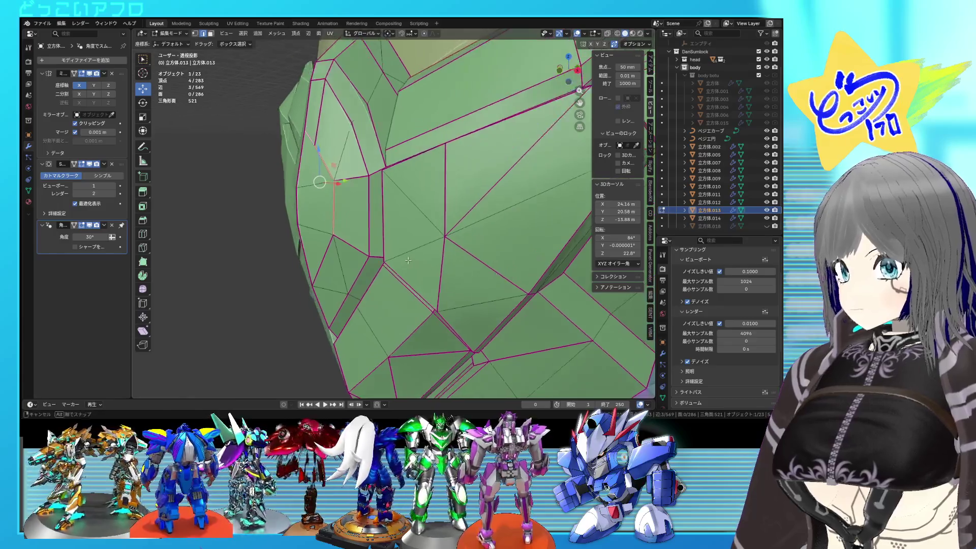
click(421, 248)
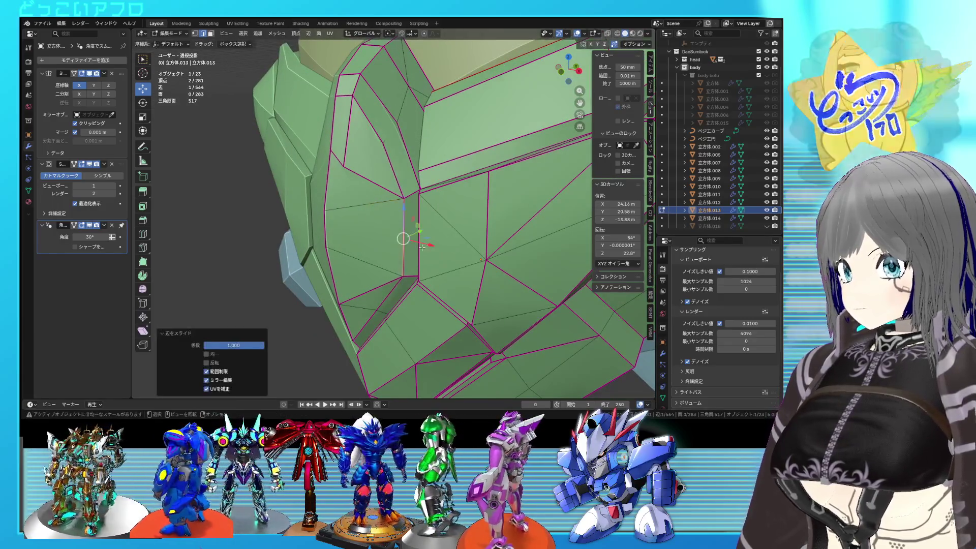
Step: Slide two more stray edges onto their neighbours to merge them
click(390, 129)
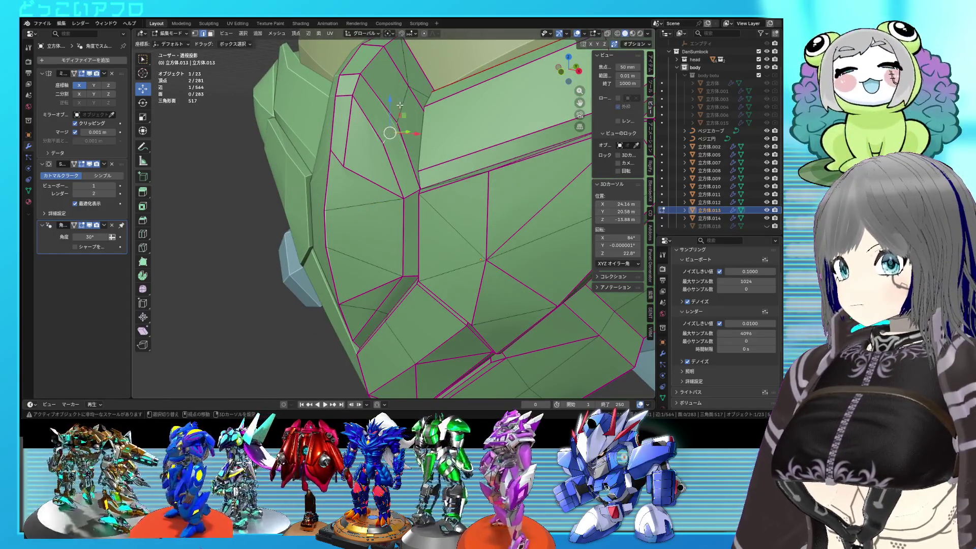
shift+click(400, 105)
key(g)
click(363, 95)
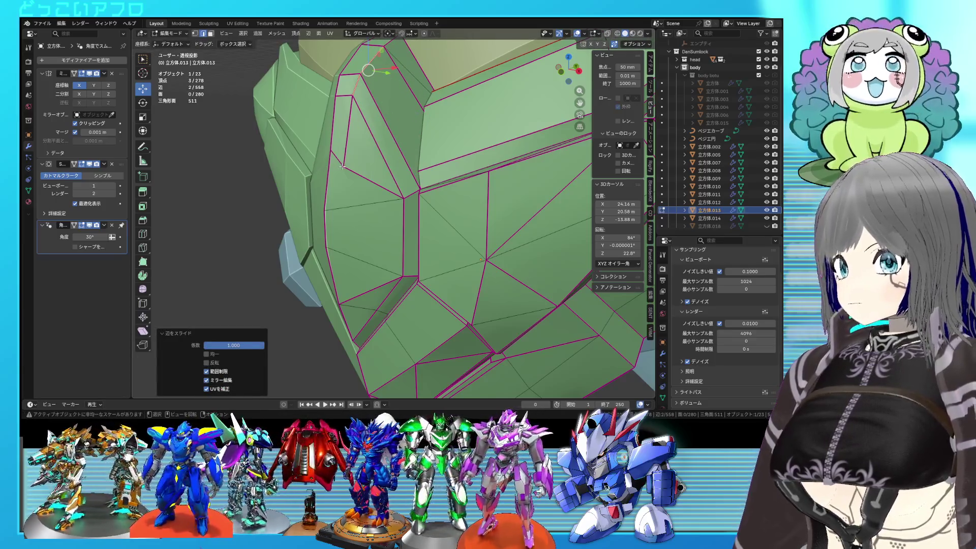
click(341, 164)
key(g)
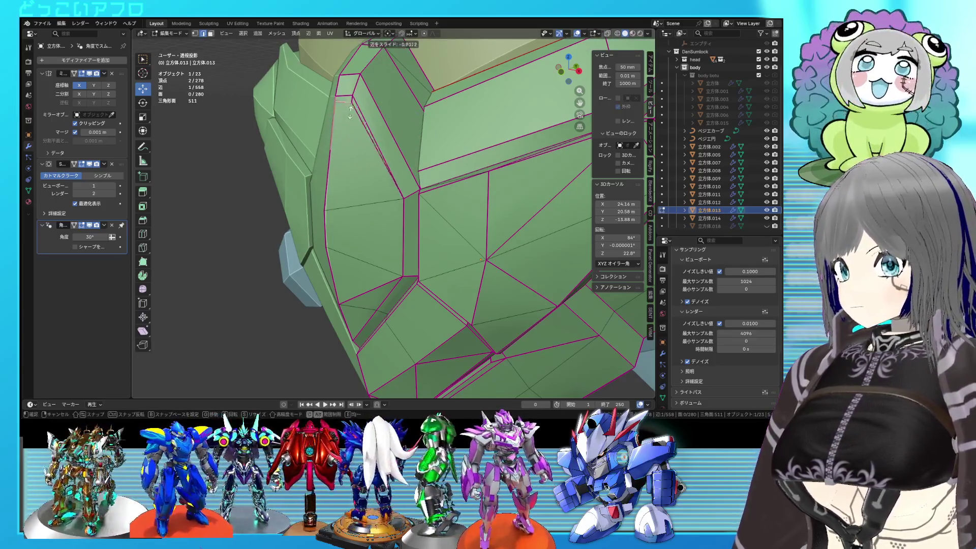
click(349, 111)
mouse_move(349, 111)
middle_down()
mouse_move(365, 224)
mouse_move(418, 253)
middle_up()
Step: Merge a stray vertex into its lower neighbour and slide another vertex down its edge
click(418, 253)
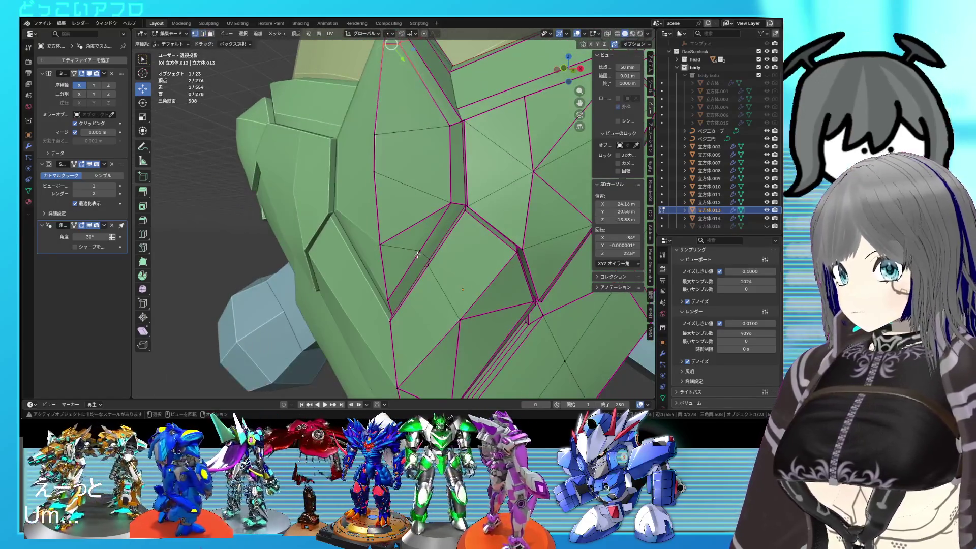
key(g)
key(g)
click(376, 310)
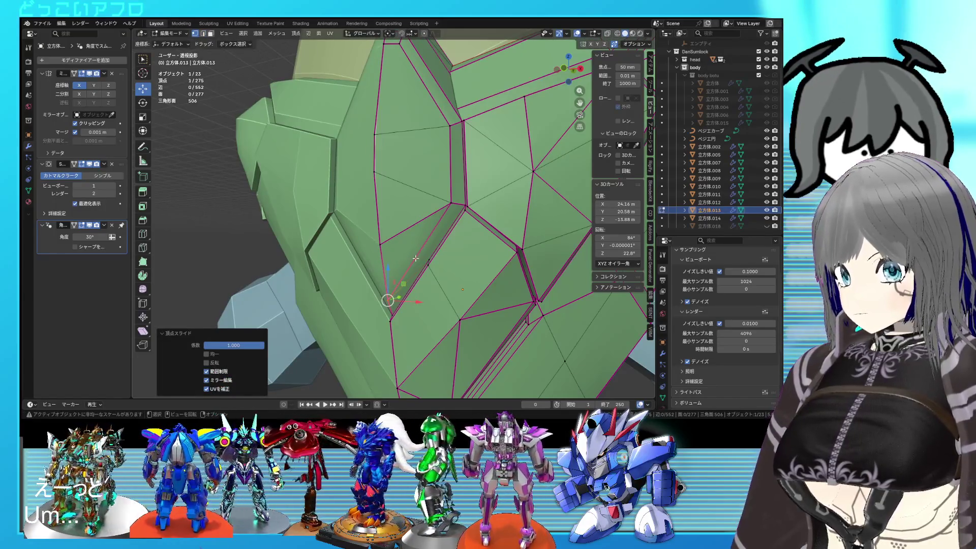
middle_drag(415, 258, 412, 249)
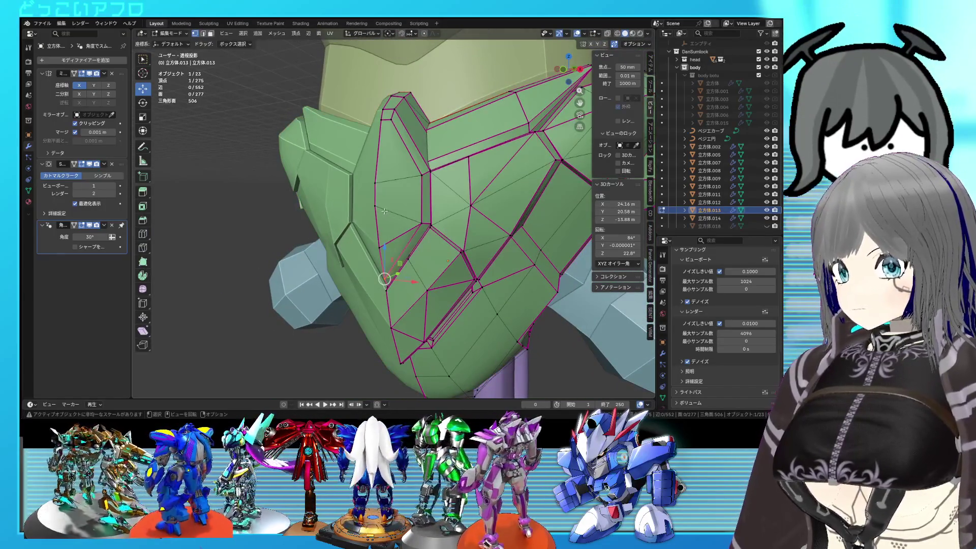
click(385, 212)
key(g)
key(g)
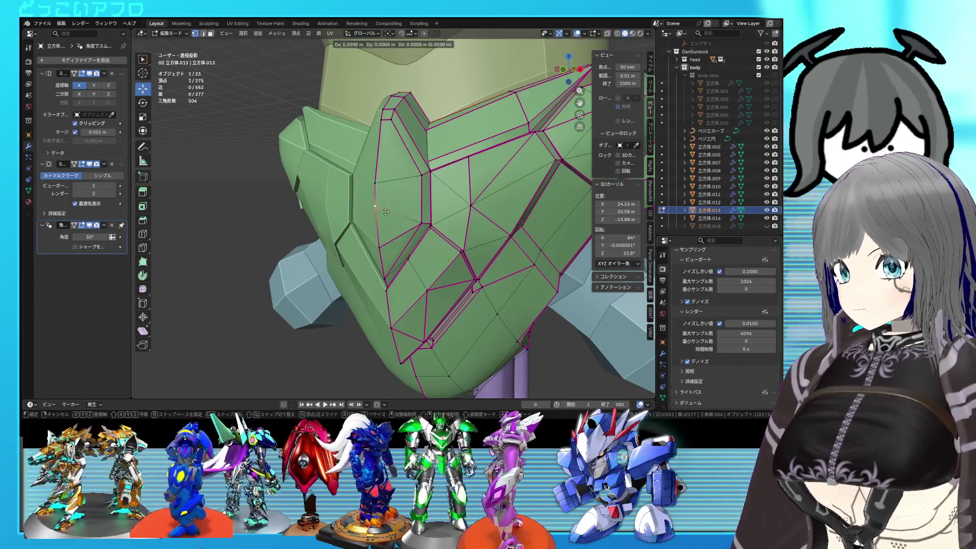
click(377, 243)
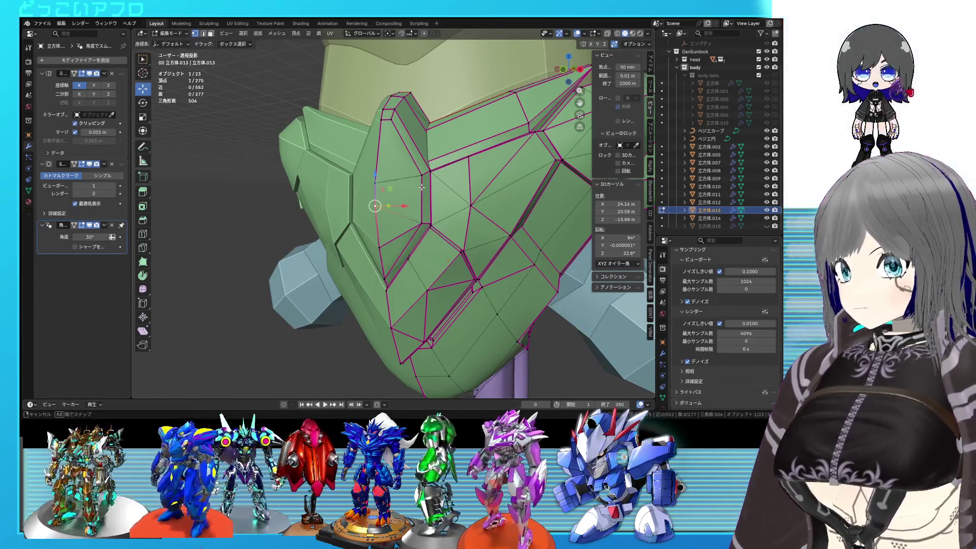
middle_drag(386, 229, 408, 192)
Step: Subdivide the selected edge and join two vertices with J to add a dividing edge
key(ctrl+e)
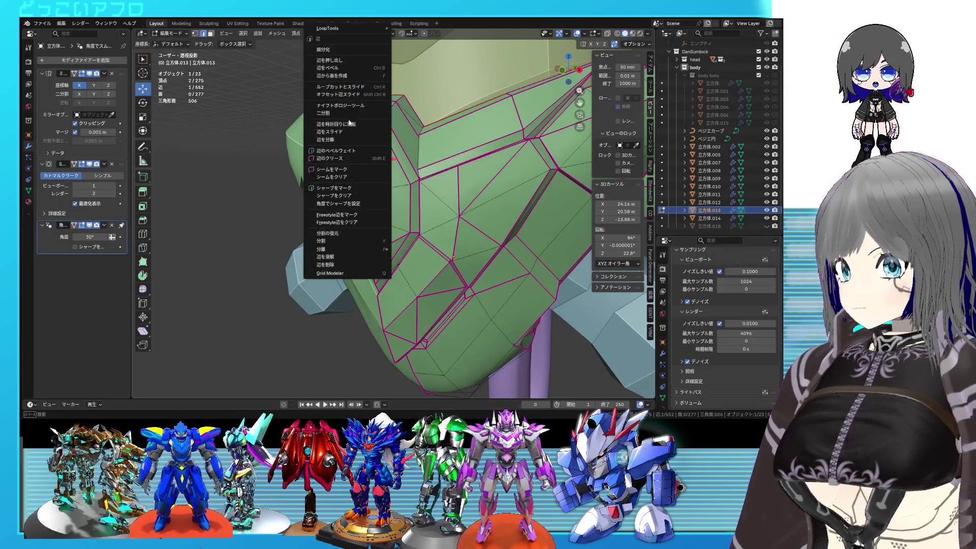
click(345, 51)
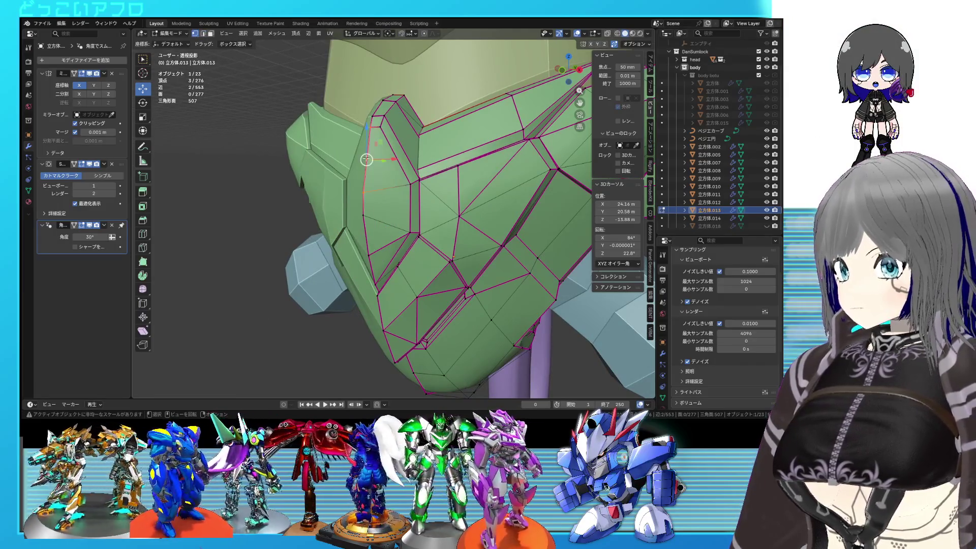
key(j)
scroll(407, 189, up, 2)
middle_drag(408, 189, 406, 201)
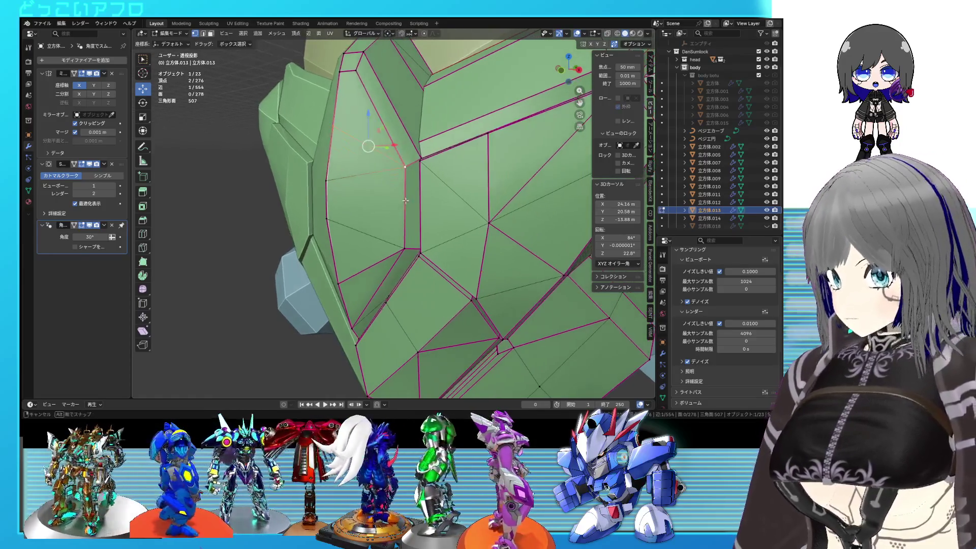
right_click(378, 155)
middle_drag(379, 155, 412, 222)
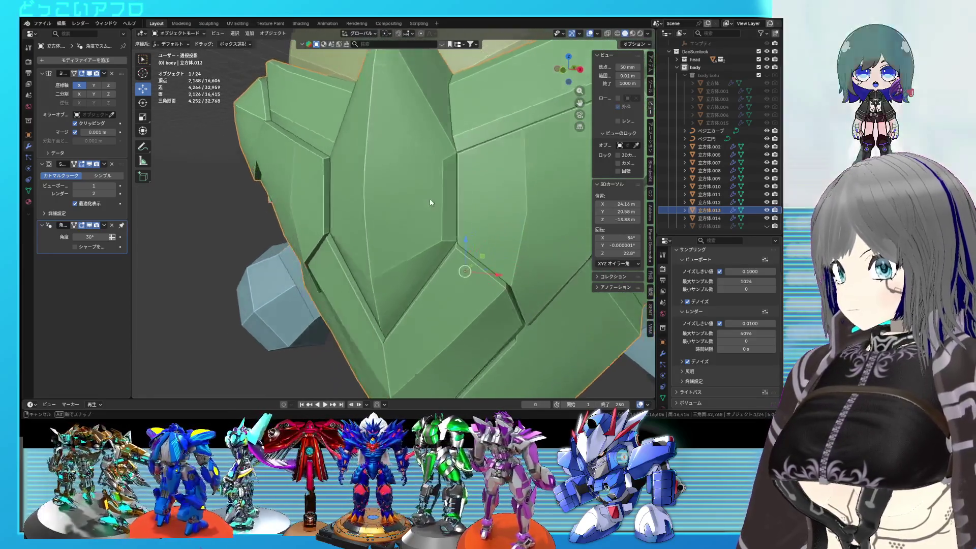
Step: Mark the currently selected edges sharp
key(ctrl+e)
click(398, 328)
mouse_move(397, 328)
middle_down()
mouse_move(462, 184)
mouse_move(358, 165)
mouse_move(386, 173)
middle_up()
Step: Move a single vertex into place from a see-through side view
click(330, 156)
key(alt+z)
key(KP_3)
scroll(438, 177, up, 2)
key(g)
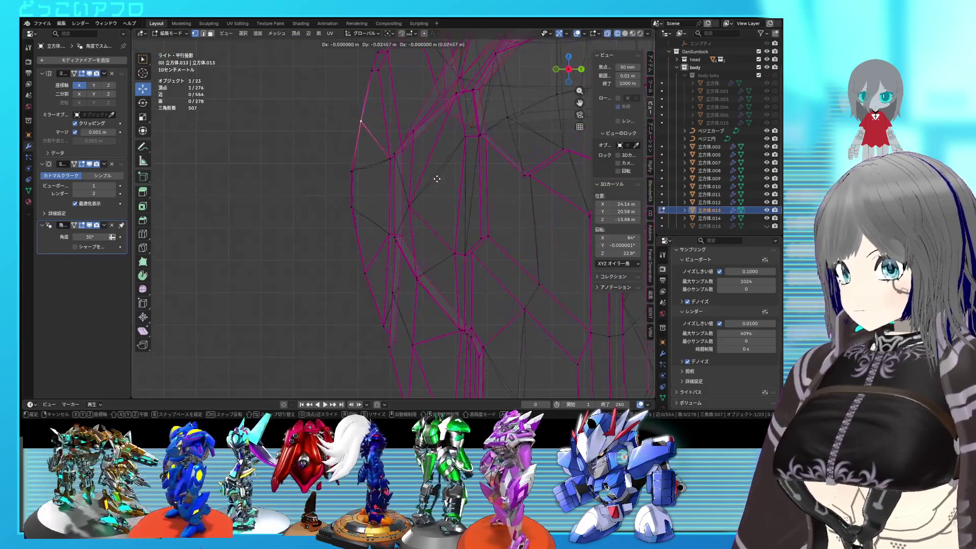
click(431, 179)
key(alt+z)
middle_drag(432, 180, 456, 230)
key(Tab)
Step: Mark more selected edges sharp, including on the crest piece
key(Tab)
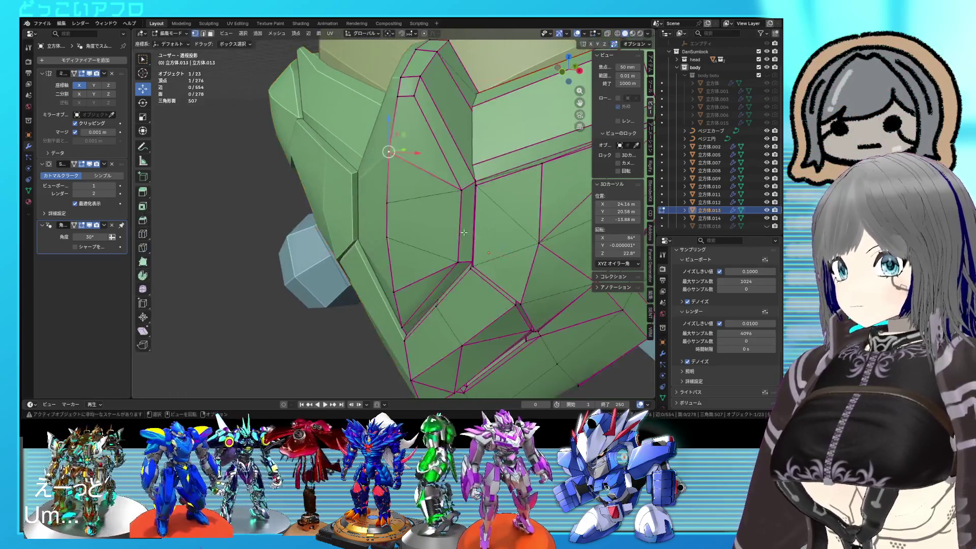
mouse_move(445, 166)
middle_down()
mouse_move(443, 197)
mouse_move(415, 167)
mouse_move(410, 181)
middle_up()
key(ctrl+e)
click(425, 186)
key(Tab)
key(Tab)
key(ctrl+e)
click(407, 272)
mouse_move(407, 273)
middle_down()
mouse_move(435, 290)
mouse_move(423, 293)
middle_up()
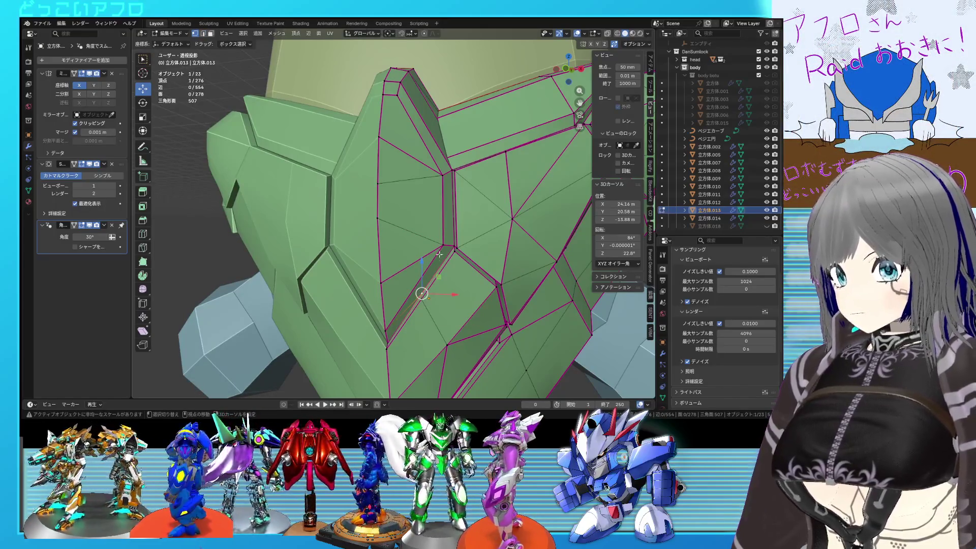
mouse_move(460, 238)
middle_down()
mouse_move(447, 240)
mouse_move(486, 246)
mouse_move(443, 242)
middle_up()
key(Tab)
key(Tab)
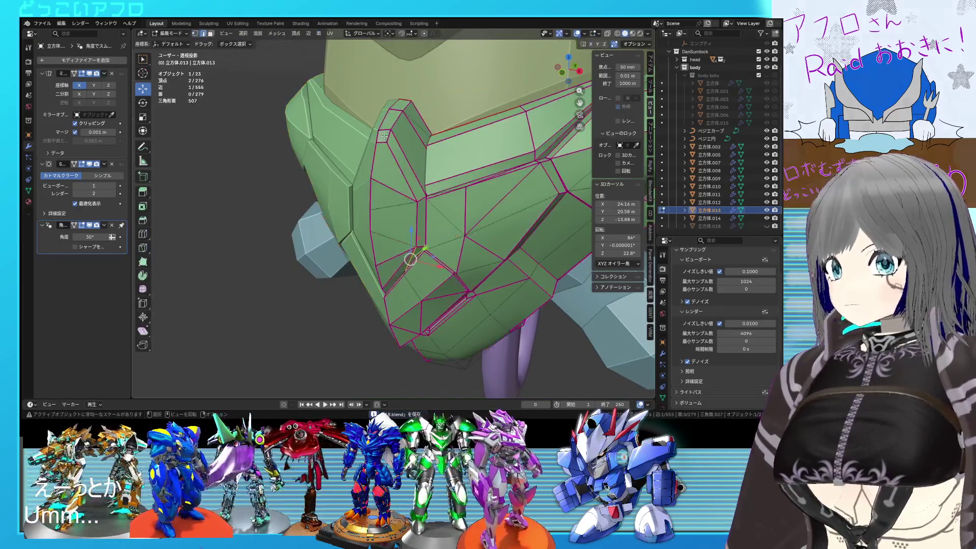
Step: Mark the vertex at the plate's top point sharp
click(384, 136)
right_click(384, 136)
click(362, 188)
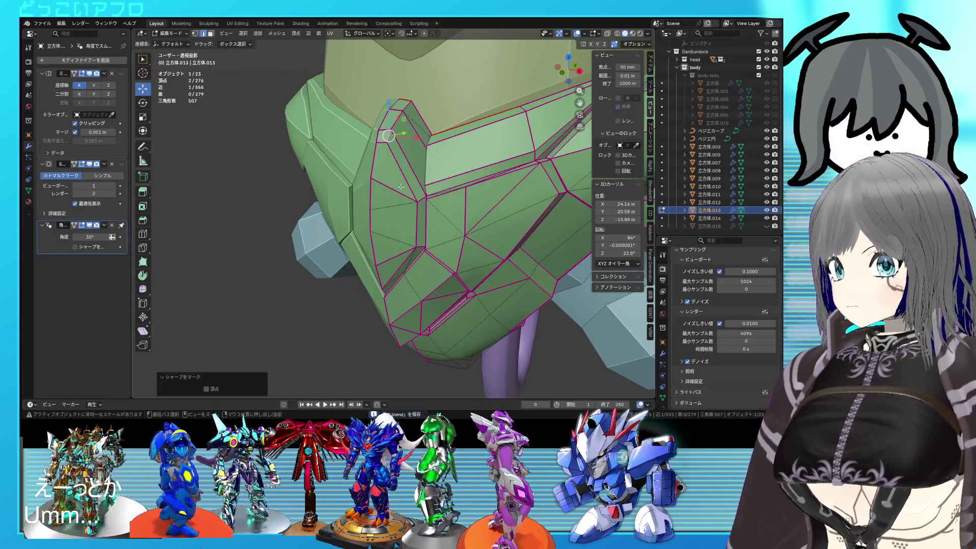
key(Tab)
mouse_move(413, 187)
middle_down()
mouse_move(461, 189)
mouse_move(414, 234)
mouse_move(368, 179)
middle_up()
key(Tab)
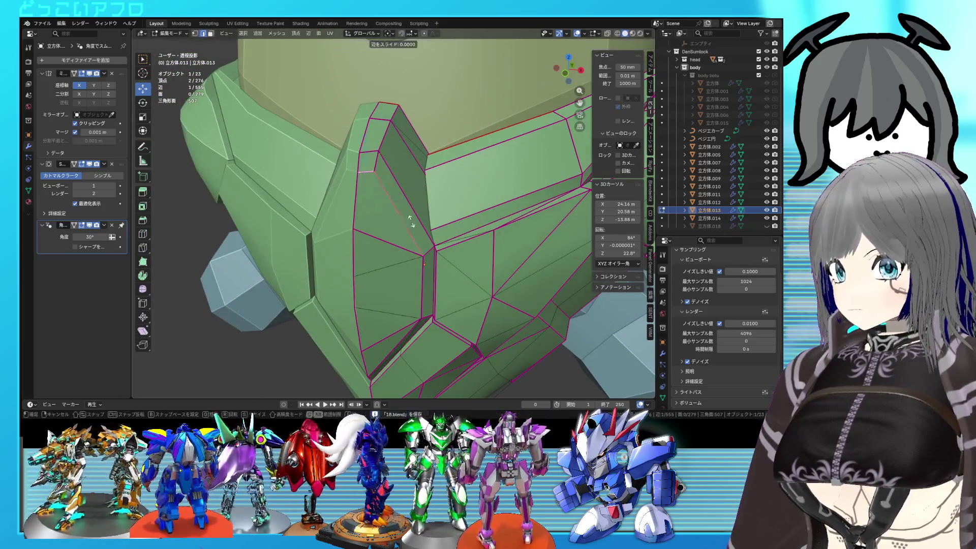
Step: Vertex-slide a vertex on the plate's left edge to merge it away
middle_drag(424, 251, 326, 203)
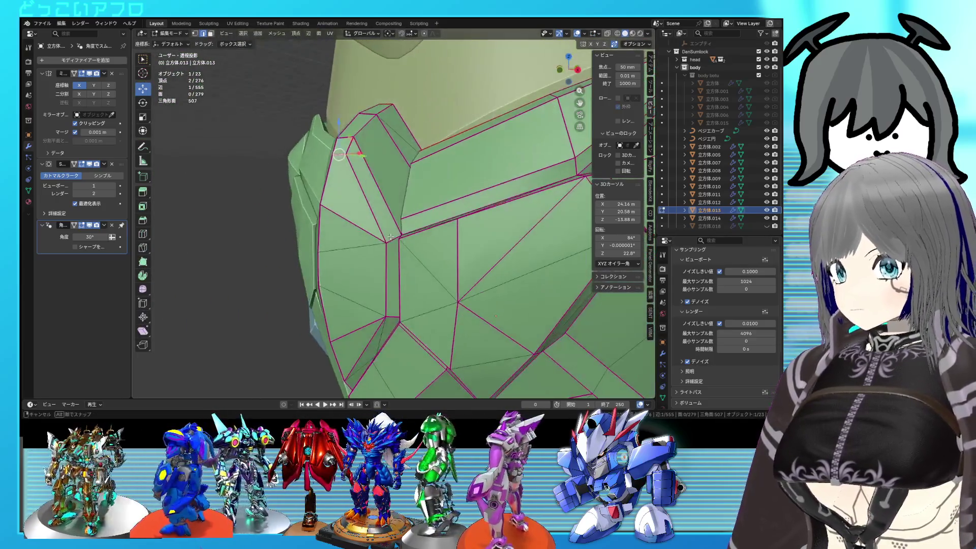
click(319, 193)
key(shift+v)
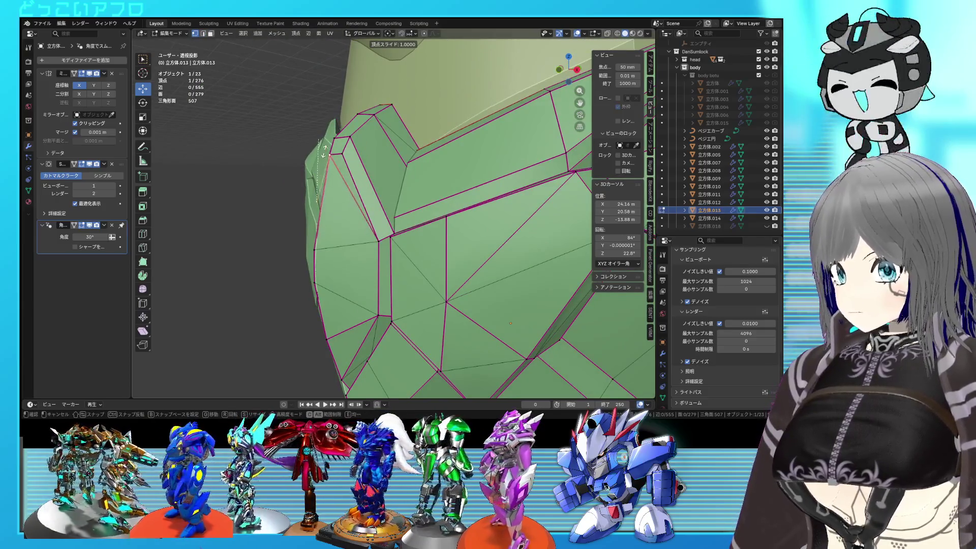
click(325, 155)
middle_drag(325, 155, 422, 206)
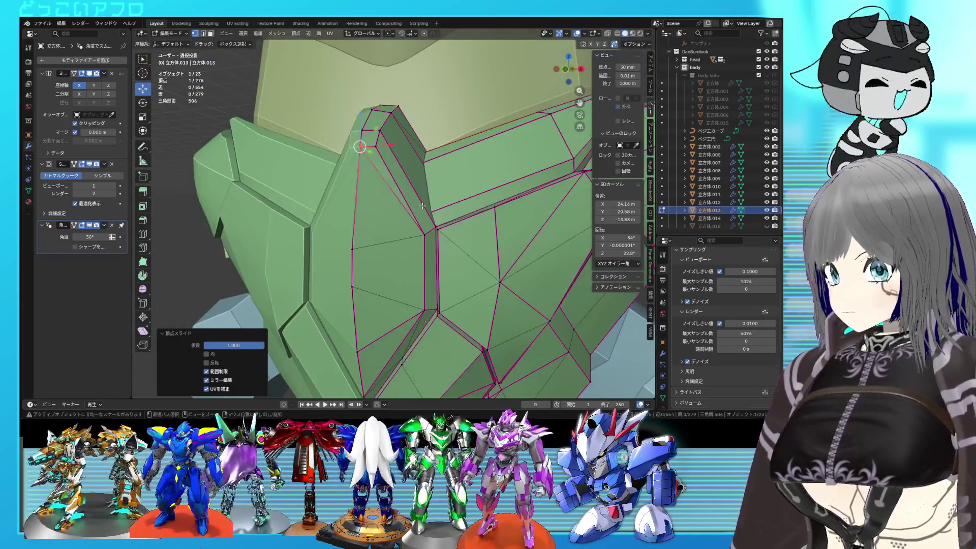
Step: Dissolve the unneeded diagonal edge and check the cleaned-up topology
click(352, 249)
key(shift+v)
click(398, 298)
middle_drag(398, 297, 386, 250)
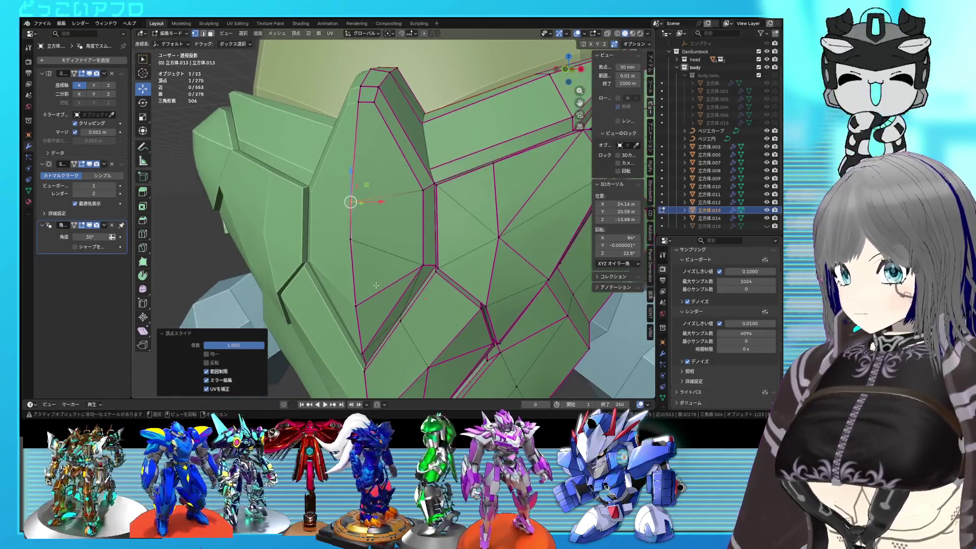
click(386, 250)
click(387, 250)
Step: Give the two selected edges a full crease of 1.0
shift+click(386, 197)
key(shift+e)
click(386, 203)
key(ctrl+s)
right_click(386, 204)
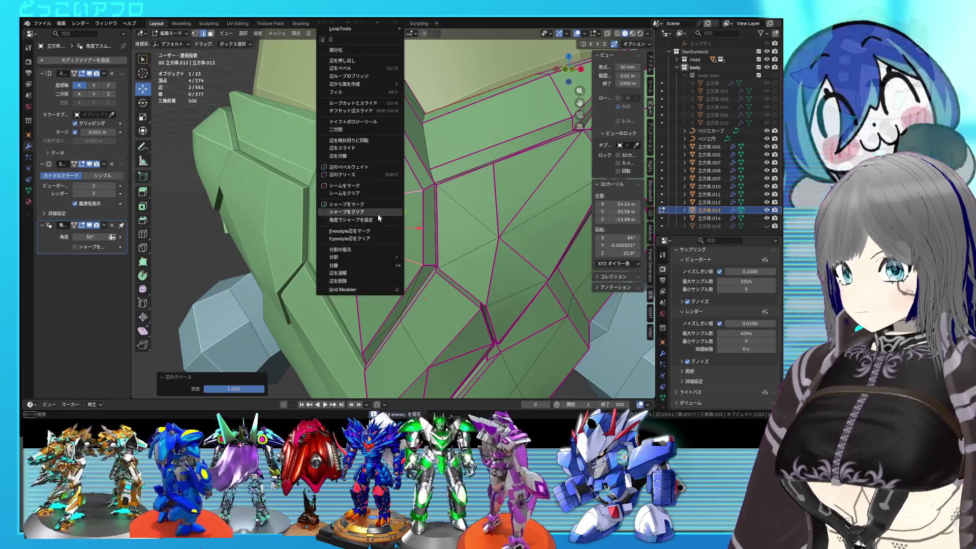
key(Escape)
key(Tab)
mouse_move(380, 205)
middle_down()
mouse_move(442, 271)
mouse_move(426, 259)
mouse_move(409, 205)
mouse_move(407, 213)
mouse_move(455, 197)
mouse_move(428, 217)
mouse_move(395, 178)
middle_up()
scroll(411, 221, up, 3)
Step: Move one vertex on the armor plate, save, and return to Object Mode
key(Tab)
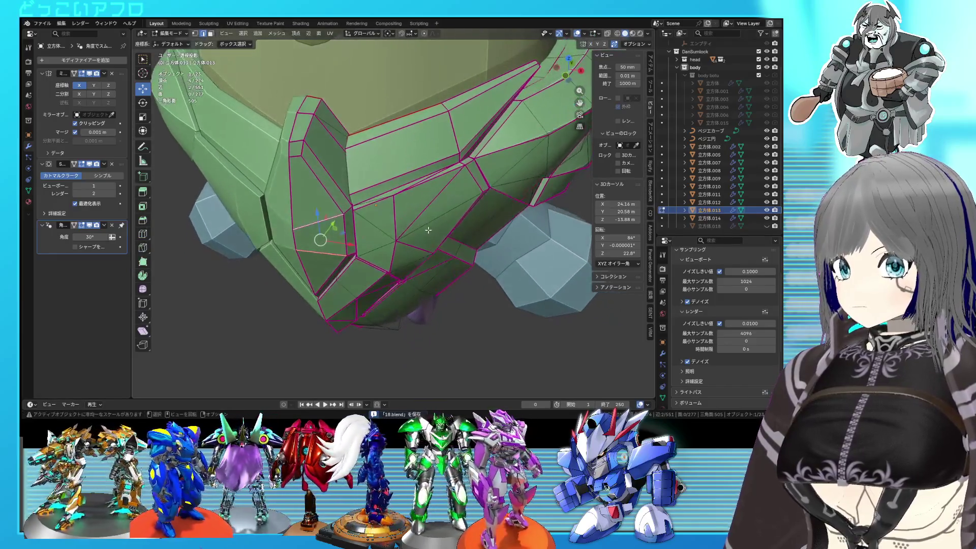
key(1)
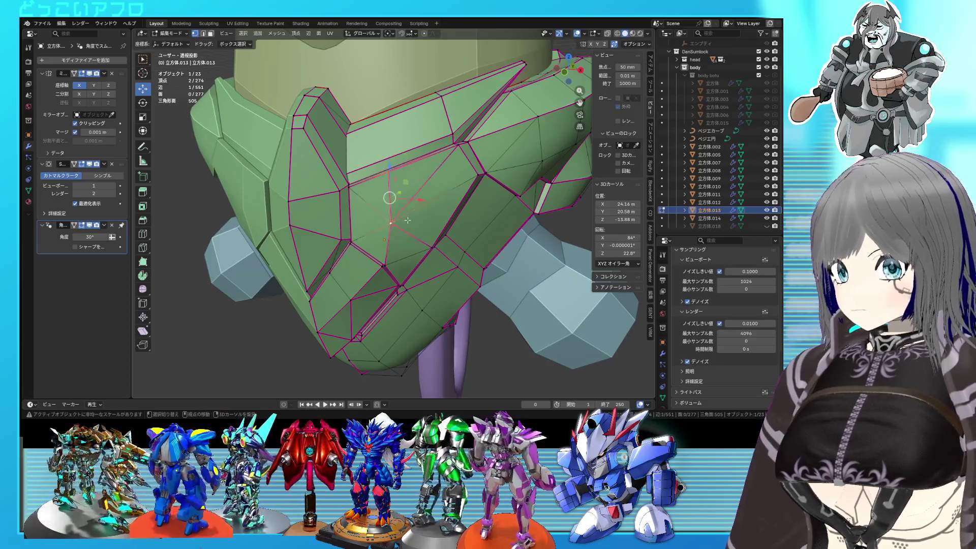
middle_drag(407, 220, 406, 194)
key(g)
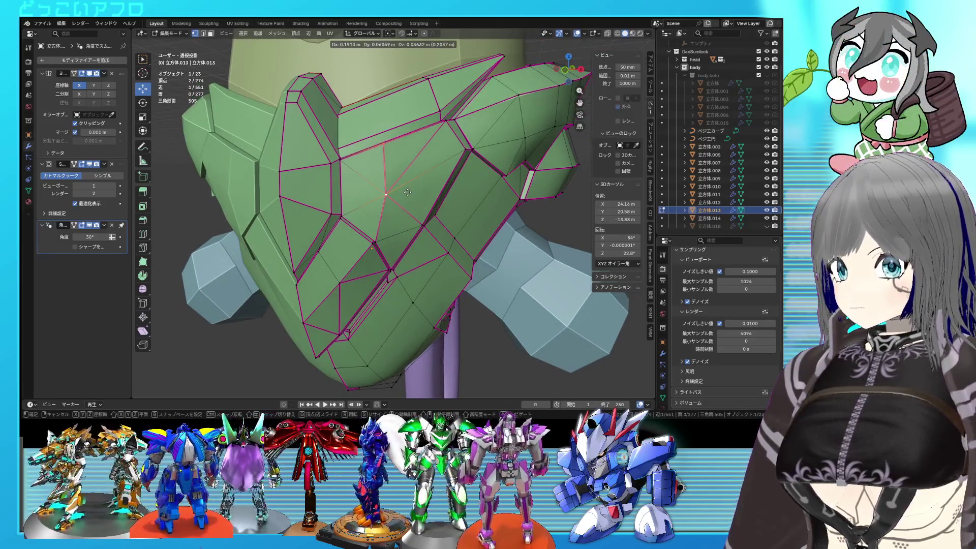
click(407, 192)
key(ctrl+s)
key(Tab)
middle_drag(421, 227, 436, 258)
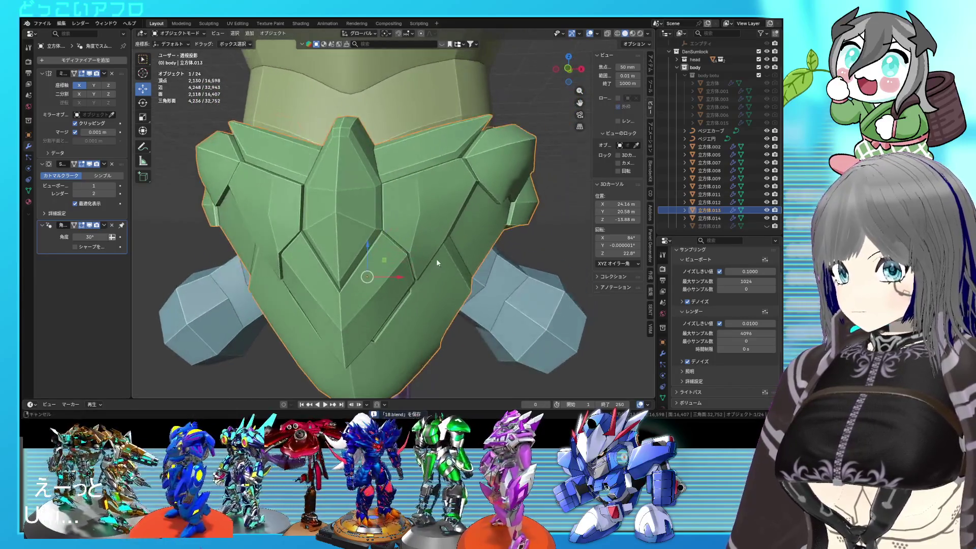
Step: Toggle X-ray and trial-move the shoulder box to a new position
scroll(436, 259, down, 3)
shift+middle_drag(456, 222, 429, 274)
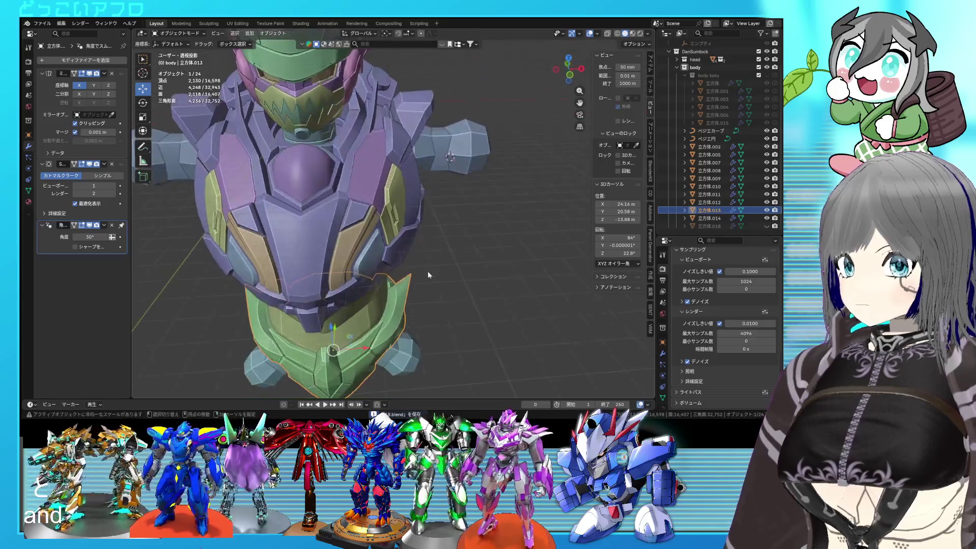
key(shift+z)
mouse_move(375, 182)
middle_down()
mouse_move(395, 173)
mouse_move(406, 214)
mouse_move(335, 243)
middle_up()
scroll(407, 221, up, 2)
key(g)
click(424, 198)
key(shift+z)
Step: Undo the shoulder box move, then enter Edit Mode on the green waist armor
click(330, 152)
mouse_move(334, 146)
middle_down()
mouse_move(352, 120)
mouse_move(343, 124)
middle_up()
middle_drag(395, 92, 458, 145)
scroll(463, 130, down, 4)
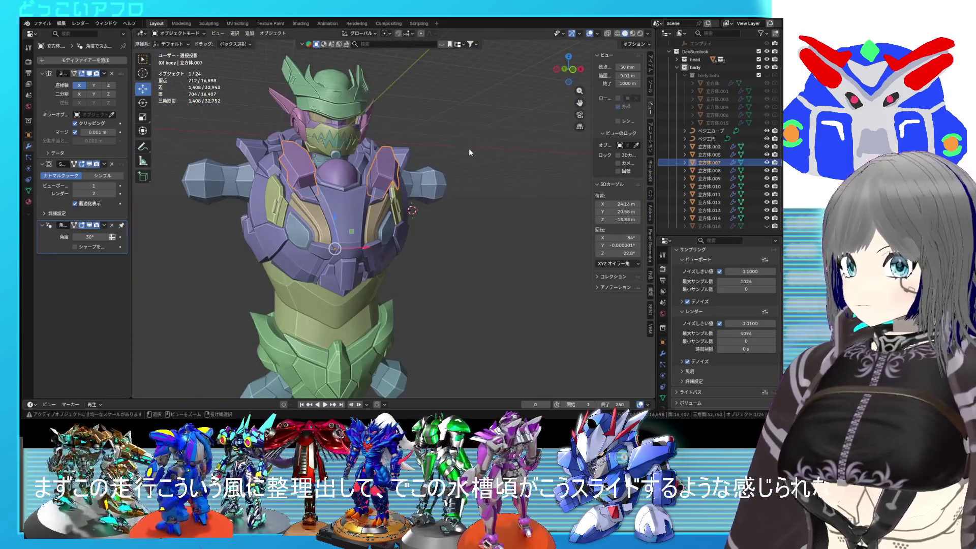
key(ctrl+z)
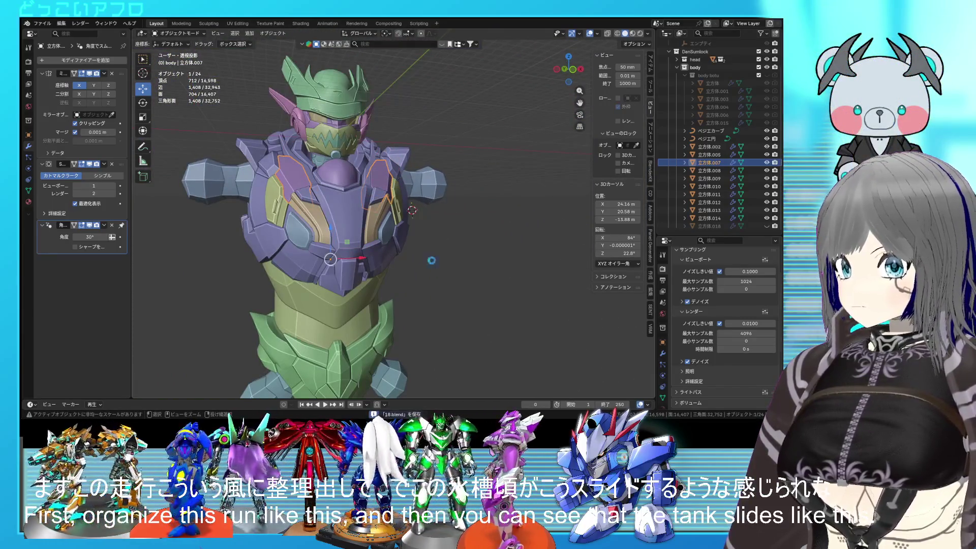
mouse_move(432, 263)
middle_down()
mouse_move(463, 258)
mouse_move(419, 282)
mouse_move(404, 254)
middle_up()
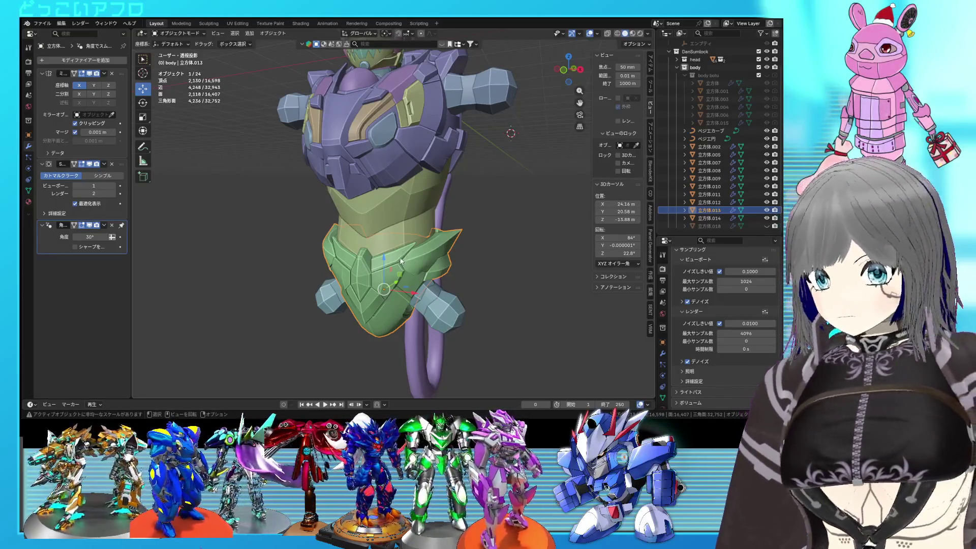
scroll(526, 287, up, 4)
mouse_move(525, 287)
middle_down()
mouse_move(453, 207)
mouse_move(469, 199)
middle_up()
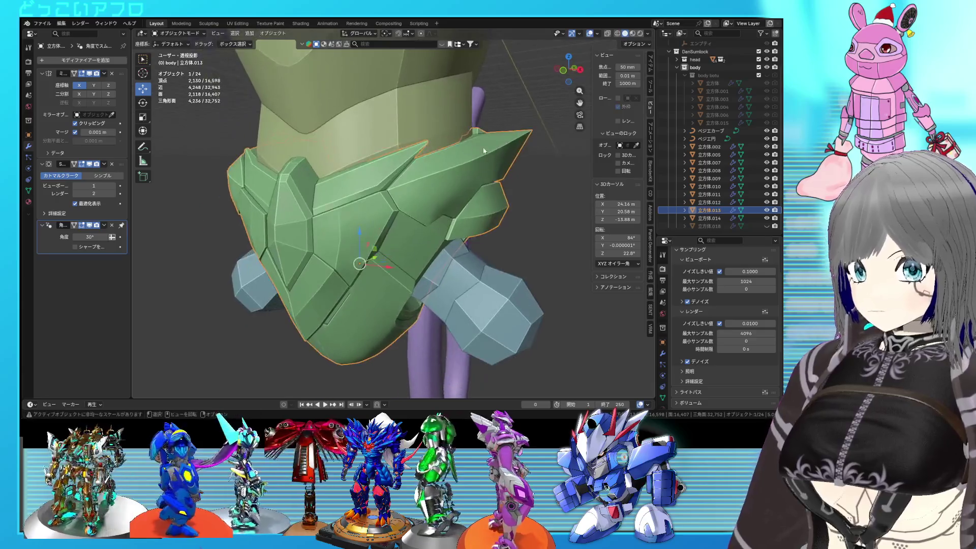
key(Tab)
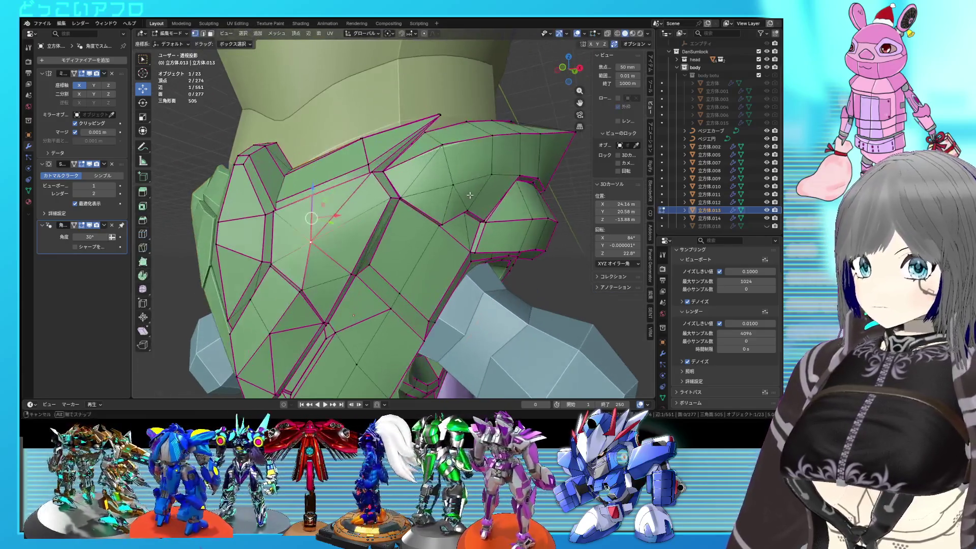
Step: Crease the three-edge panel-line path, mark it sharp, and save
scroll(447, 202, up, 2)
ctrl+click(363, 210)
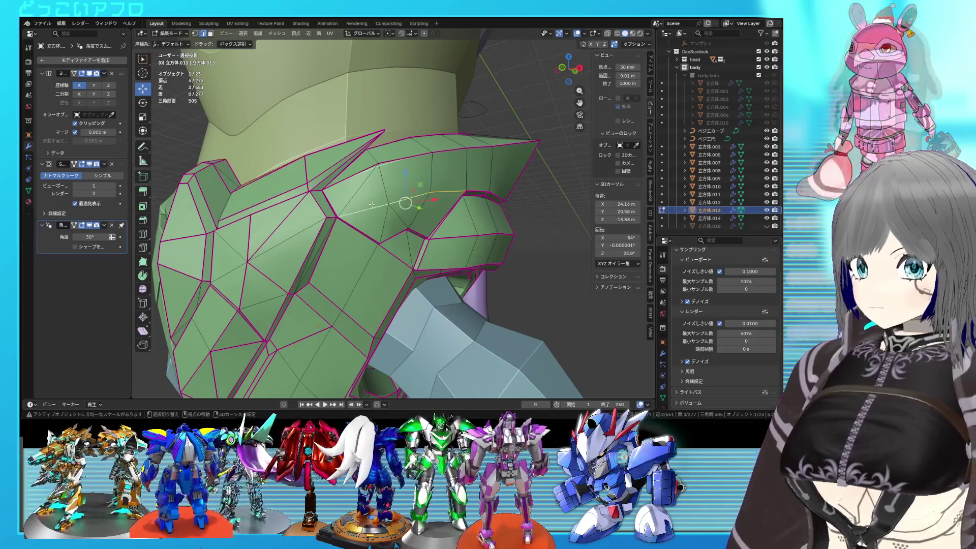
middle_drag(363, 210, 379, 200)
click(378, 200)
right_click(378, 199)
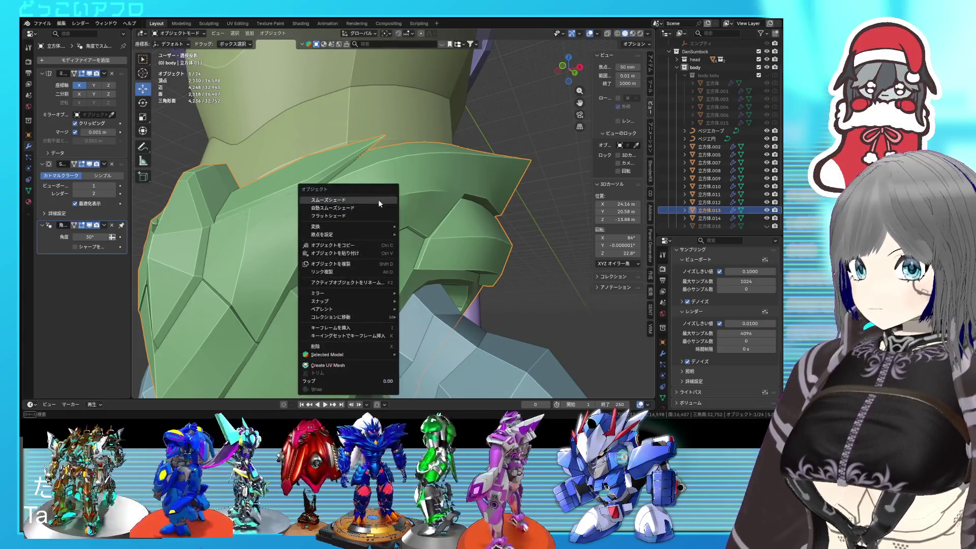
key(ctrl+e)
click(444, 200)
key(Tab)
mouse_move(441, 200)
middle_down()
mouse_move(453, 224)
mouse_move(442, 228)
mouse_move(365, 203)
mouse_move(367, 179)
mouse_move(444, 258)
mouse_move(517, 250)
middle_up()
key(ctrl+s)
Step: Re-enter Edit Mode and select a single edge on the armor's side
key(Tab)
key(Tab)
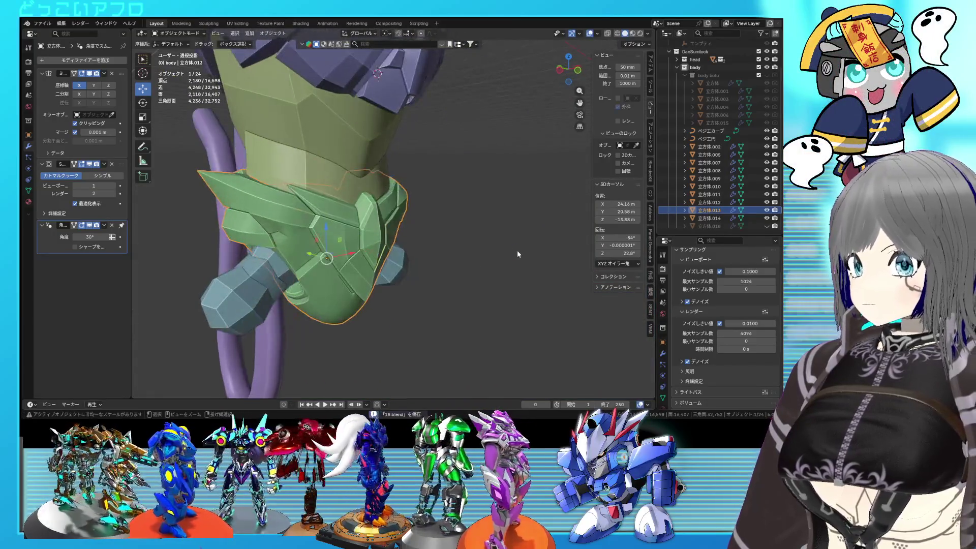
key(Tab)
key(Tab)
key(Tab)
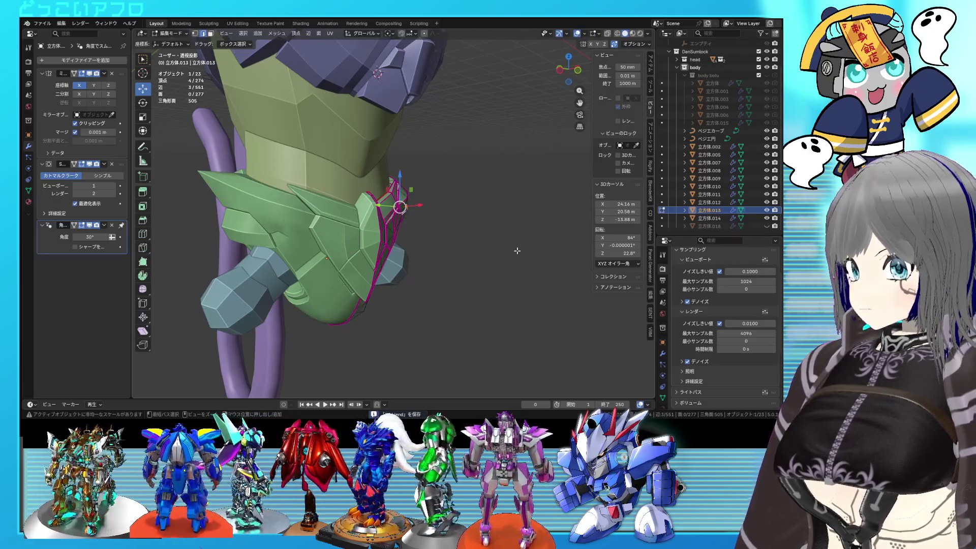
scroll(516, 250, up, 4)
mouse_move(517, 250)
middle_down()
mouse_move(466, 232)
mouse_move(406, 187)
mouse_move(473, 200)
mouse_move(550, 191)
middle_up()
click(405, 183)
Step: Reposition the side flange vertex and check how the panel edge sits
shift+click(405, 182)
right_click(443, 192)
click(438, 200)
key(Tab)
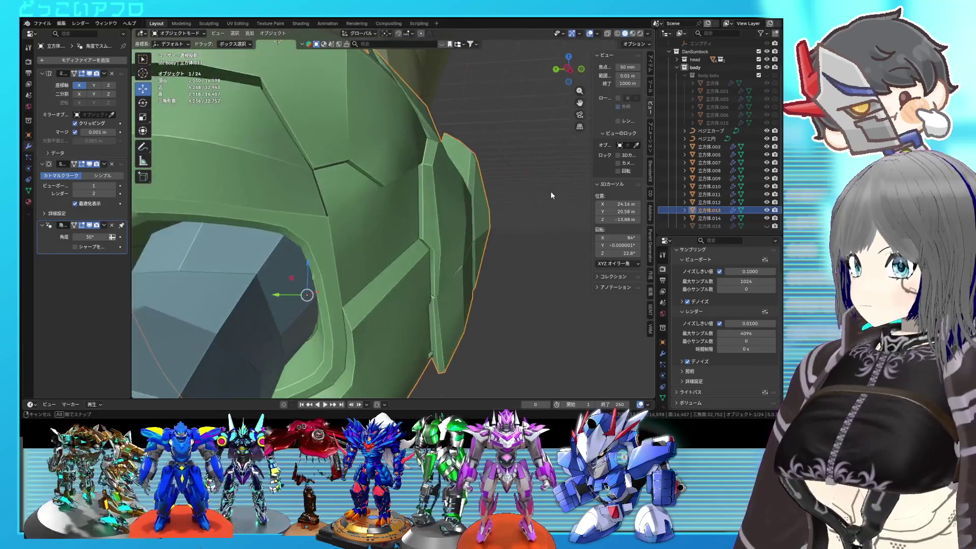
key(Escape)
key(Tab)
mouse_move(430, 177)
middle_down()
mouse_move(438, 199)
mouse_move(413, 223)
mouse_move(463, 191)
mouse_move(398, 231)
middle_up()
key(Tab)
key(Tab)
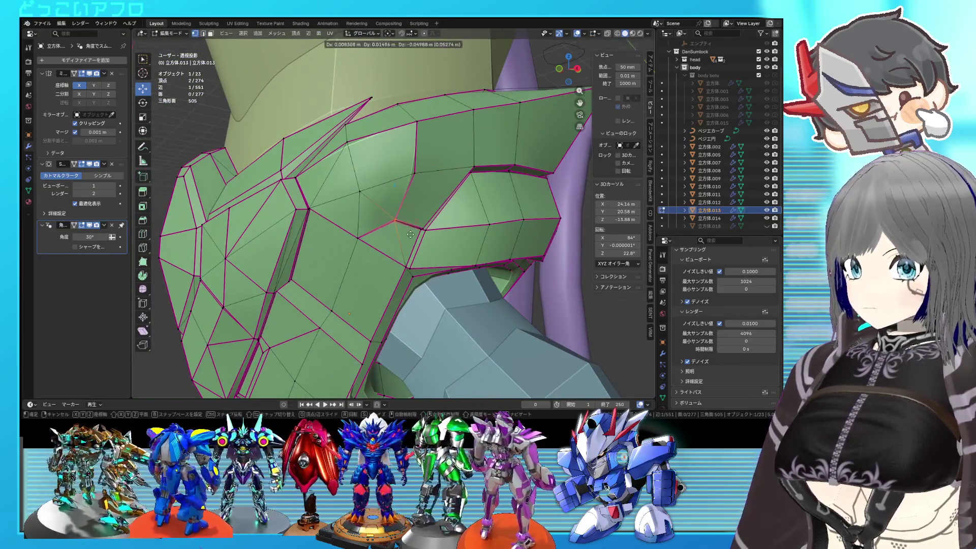
click(411, 240)
key(Tab)
mouse_move(410, 245)
middle_down()
mouse_move(477, 230)
mouse_move(499, 241)
mouse_move(374, 254)
mouse_move(407, 257)
middle_up()
Step: Compare the plate in and out of Edit Mode, then select the front face patch
key(Tab)
key(Tab)
key(Tab)
ctrl+click(406, 258)
key(Tab)
key(Tab)
key(Tab)
key(Tab)
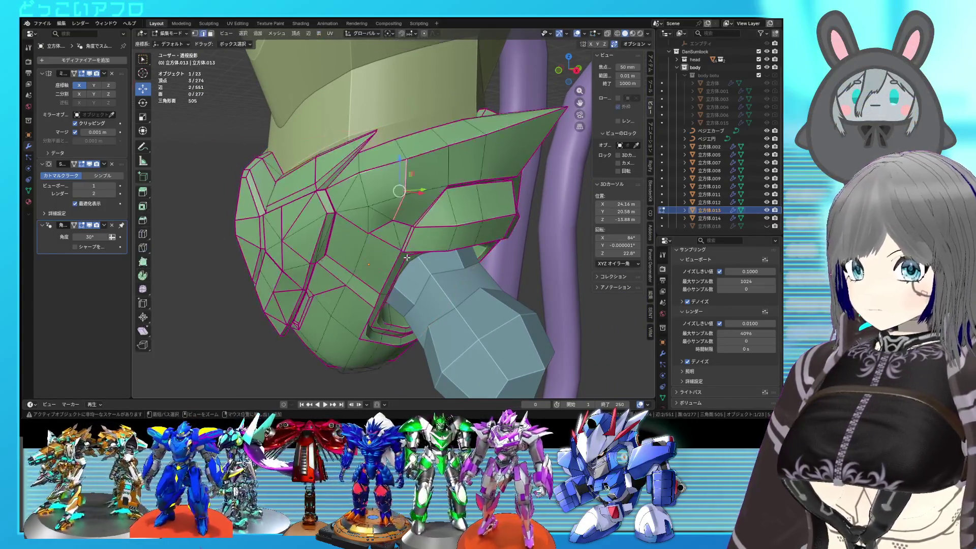
key(Tab)
mouse_move(406, 257)
middle_down()
mouse_move(445, 256)
mouse_move(412, 191)
mouse_move(382, 188)
mouse_move(389, 212)
middle_up()
key(Tab)
scroll(413, 191, up, 5)
key(3)
key(l)
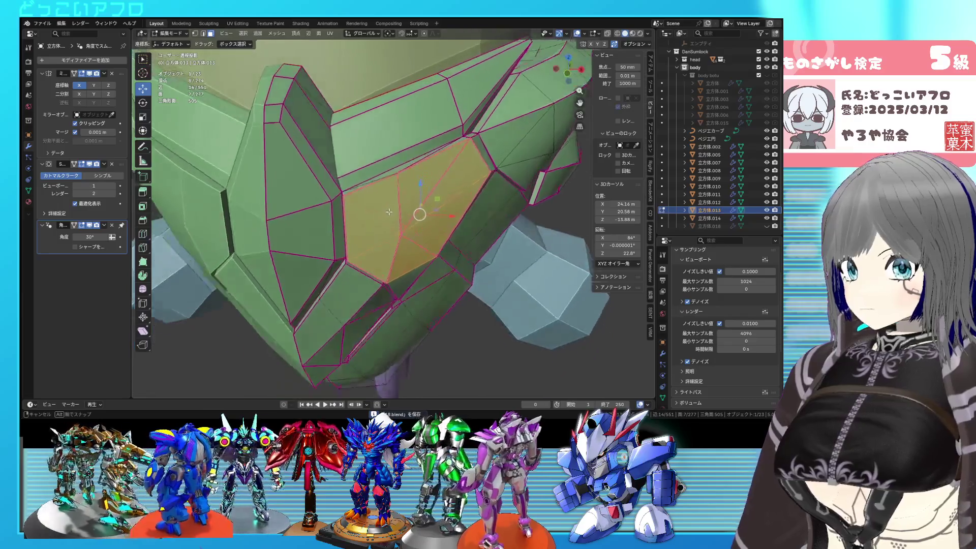
scroll(389, 212, down, 8)
middle_drag(389, 211, 409, 189)
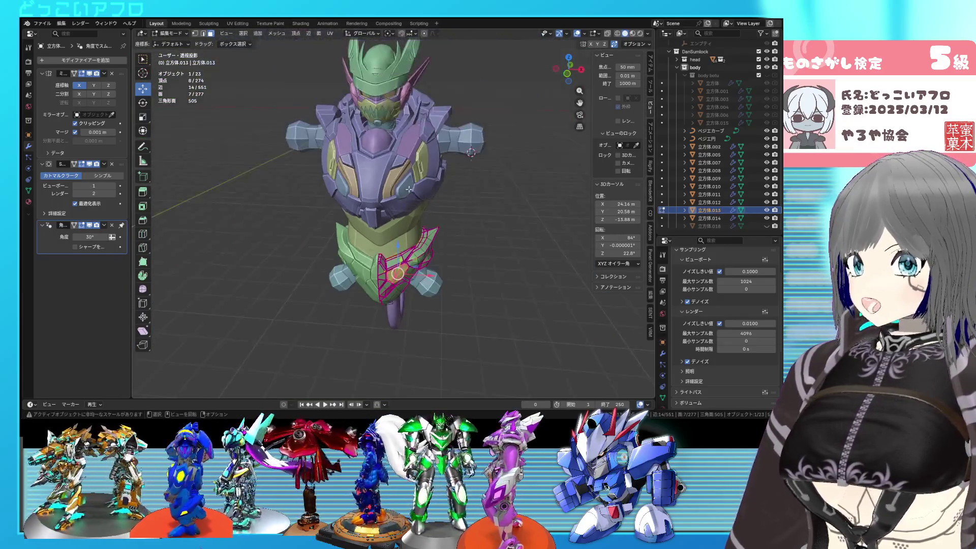
key(Tab)
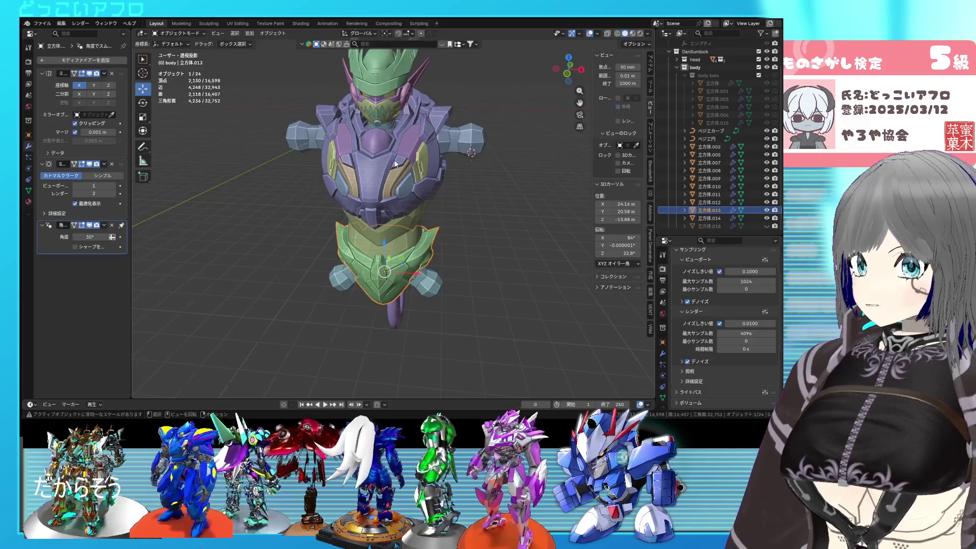
scroll(396, 163, up, 5)
mouse_move(434, 171)
middle_down()
mouse_move(423, 209)
mouse_move(394, 188)
mouse_move(405, 184)
middle_up()
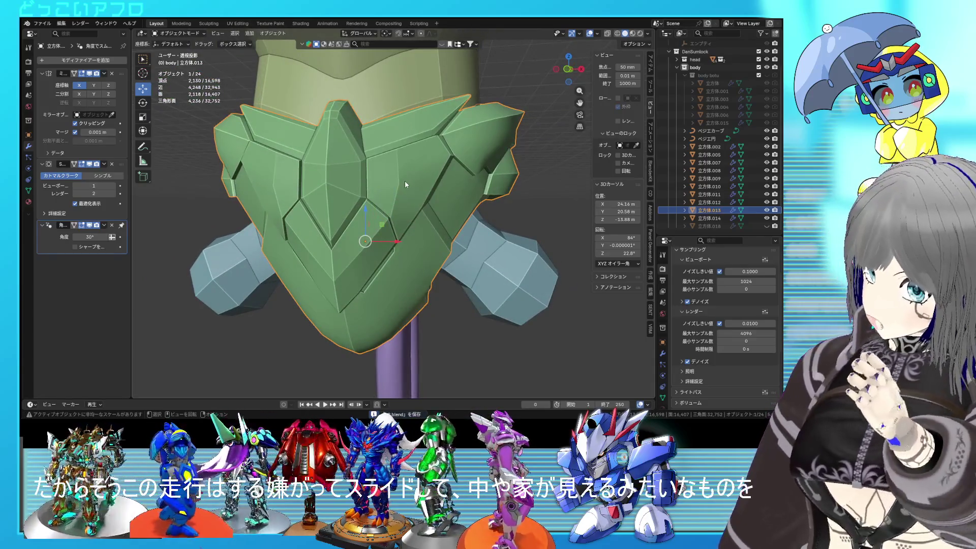
scroll(409, 221, up, 2)
mouse_move(410, 221)
middle_down()
mouse_move(407, 182)
mouse_move(425, 158)
middle_up()
scroll(407, 182, down, 5)
scroll(415, 210, up, 2)
scroll(422, 216, up, 2)
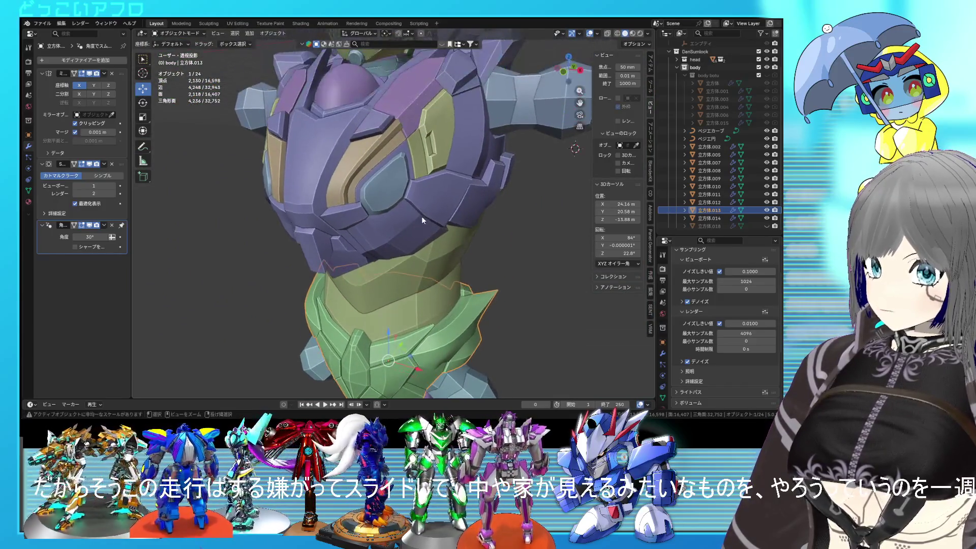
key(ctrl+s)
scroll(421, 215, down, 4)
mouse_move(422, 214)
middle_down()
mouse_move(422, 231)
mouse_move(424, 194)
mouse_move(437, 224)
mouse_move(405, 220)
mouse_move(415, 155)
mouse_move(462, 148)
mouse_move(451, 146)
middle_up()
scroll(424, 193, up, 3)
scroll(435, 187, up, 2)
scroll(441, 227, up, 2)
scroll(402, 226, up, 2)
key(Tab)
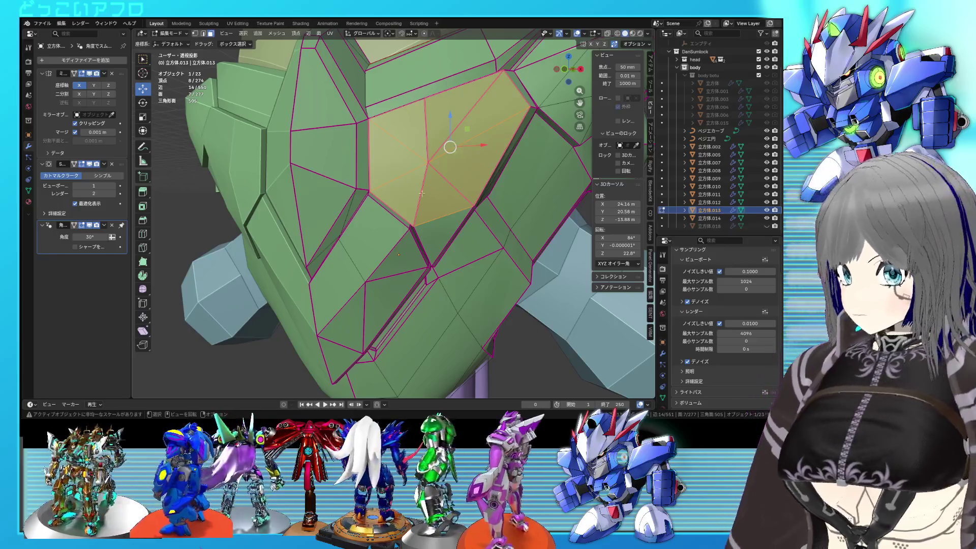
Step: Save the file and select two neighbouring faces on the side of the mask
middle_drag(421, 193, 422, 201)
scroll(421, 202, down, 2)
key(ctrl+s)
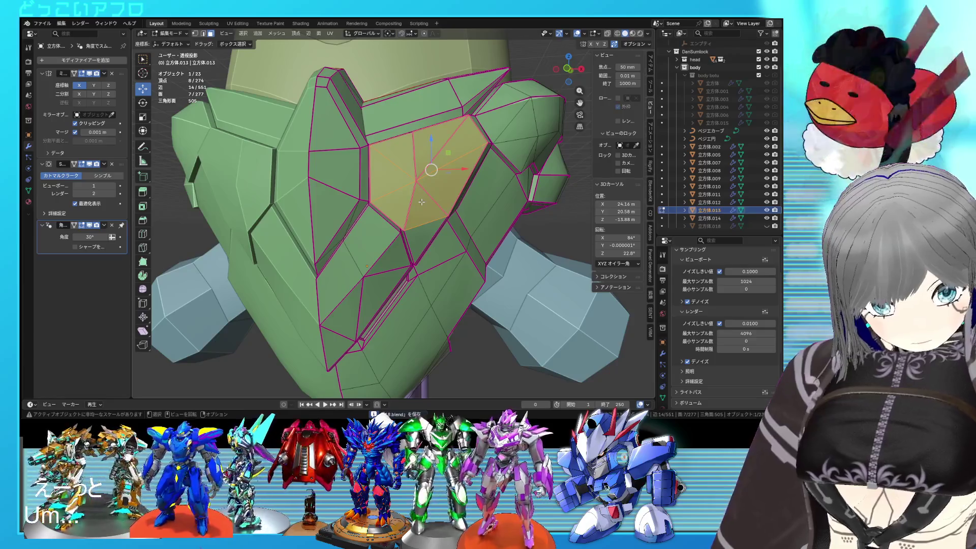
mouse_move(422, 202)
middle_down()
mouse_move(390, 219)
mouse_move(400, 200)
mouse_move(417, 210)
mouse_move(422, 245)
mouse_move(454, 216)
mouse_move(401, 230)
middle_up()
click(385, 297)
shift+click(401, 183)
scroll(403, 233, down, 2)
scroll(405, 224, down, 2)
scroll(405, 211, down, 2)
scroll(421, 205, down, 3)
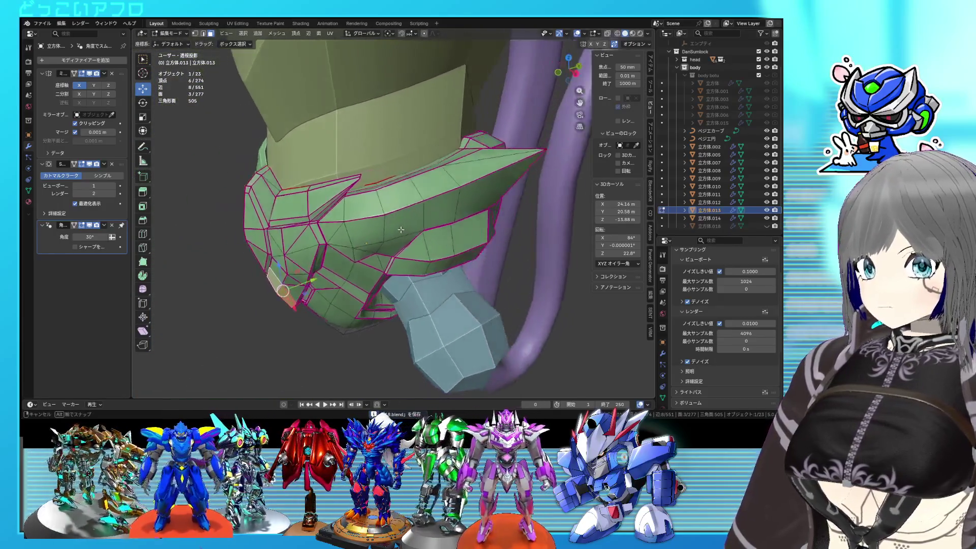
Step: Inspect the hidden edges in wireframe and bring up the options for the selected edges
mouse_move(401, 230)
middle_down()
mouse_move(460, 201)
mouse_move(411, 202)
middle_up()
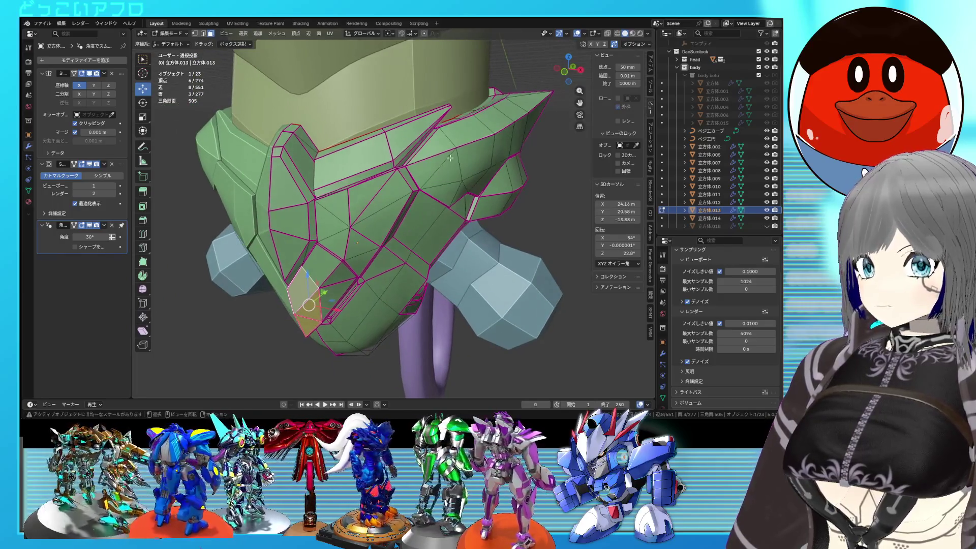
mouse_move(459, 154)
middle_down()
mouse_move(465, 176)
mouse_move(433, 146)
mouse_move(460, 212)
mouse_move(430, 203)
mouse_move(475, 189)
mouse_move(431, 201)
middle_up()
key(shift+z)
key(shift+z)
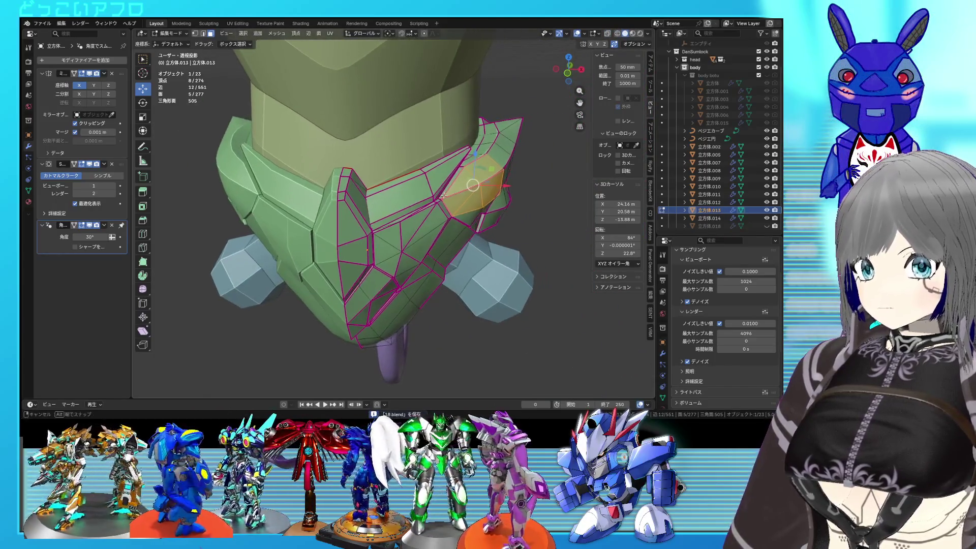
scroll(431, 201, up, 4)
key(Tab)
key(Tab)
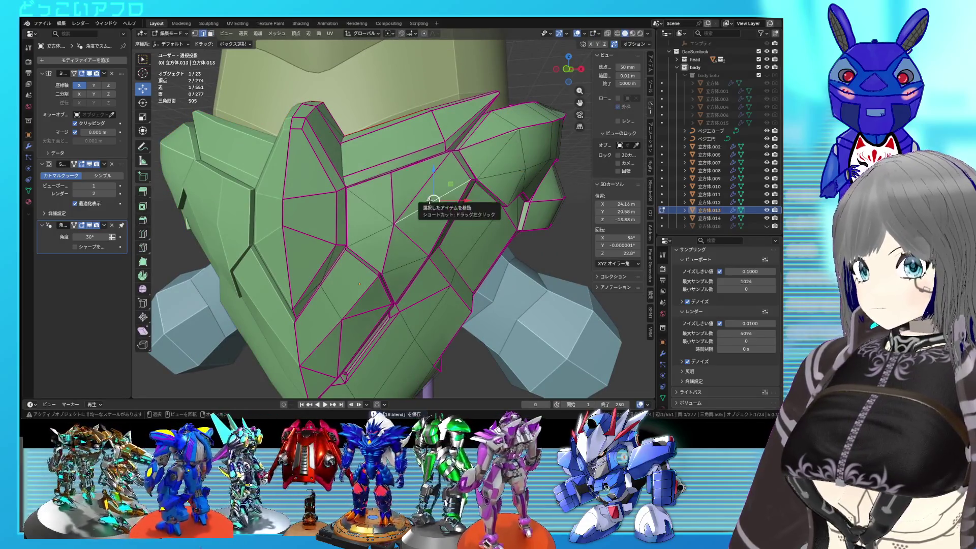
right_click(430, 201)
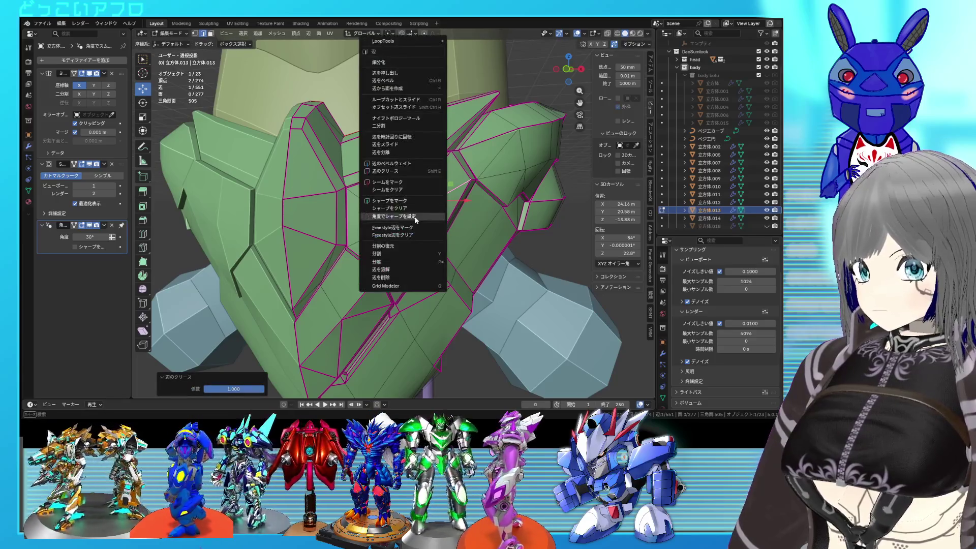
Step: Mark the selected crease edges on the green mask as sharp and save the file
click(431, 217)
middle_drag(431, 217, 442, 190)
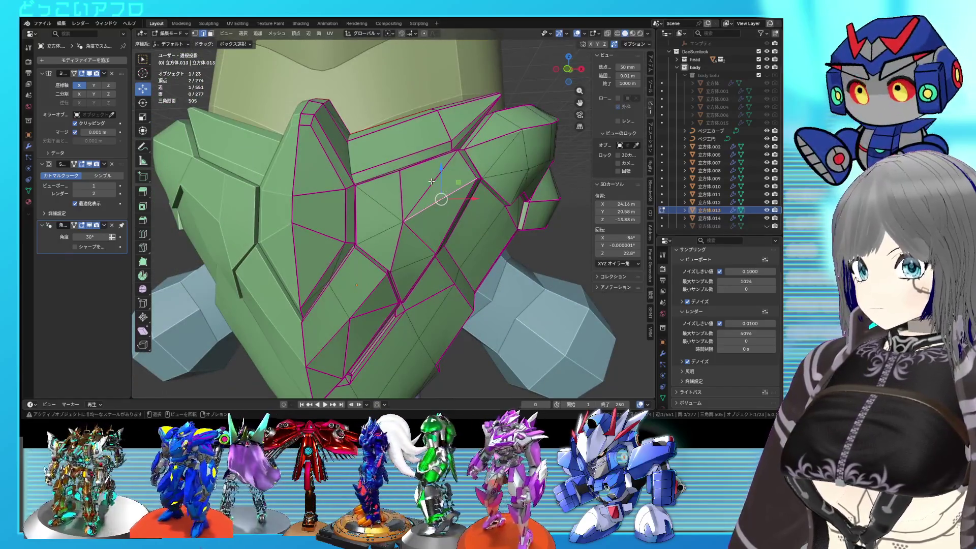
scroll(452, 202, down, 4)
middle_drag(491, 213, 473, 208)
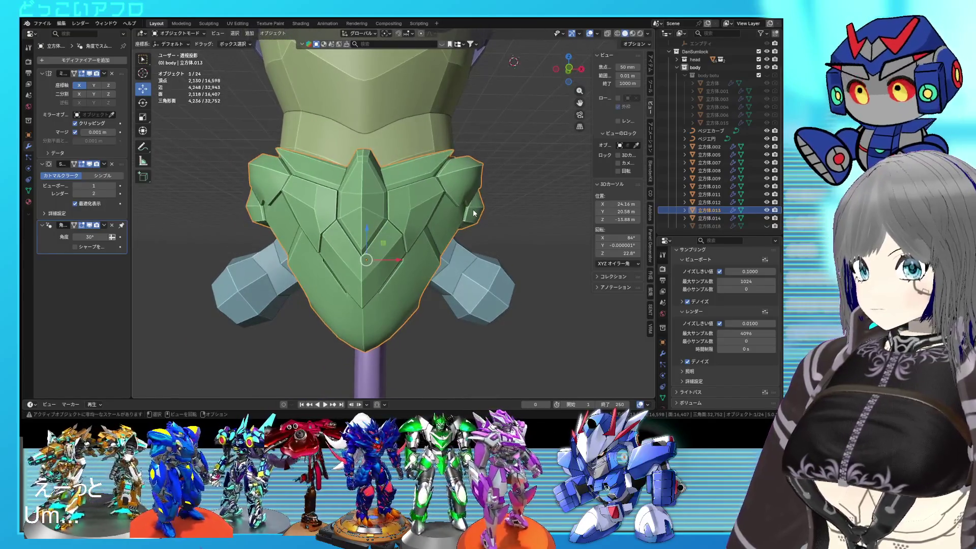
scroll(472, 210, up, 2)
middle_drag(473, 209, 442, 231)
key(Tab)
key(ctrl+s)
key(alt+a)
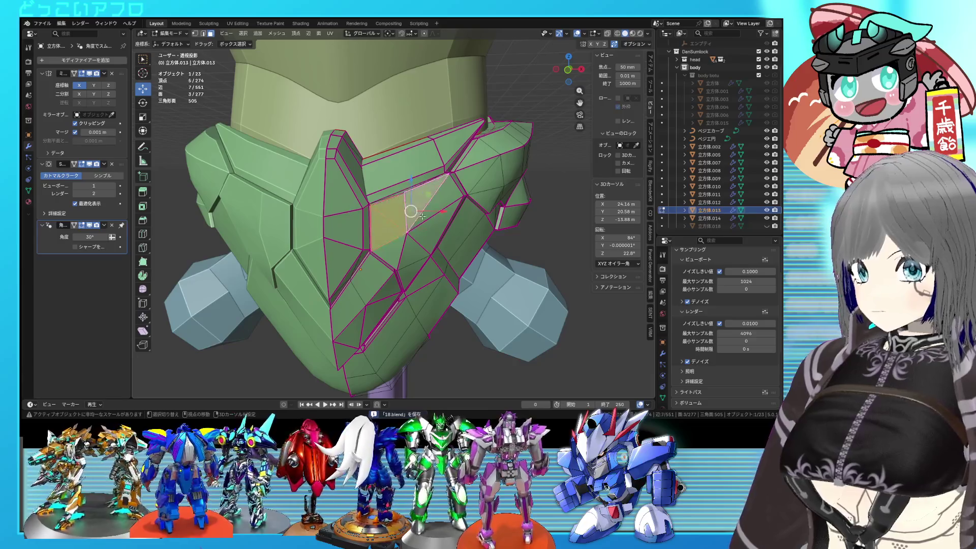
Step: Try extruding the selected faces inward, then undo so they stay unextruded
middle_drag(394, 245, 427, 225)
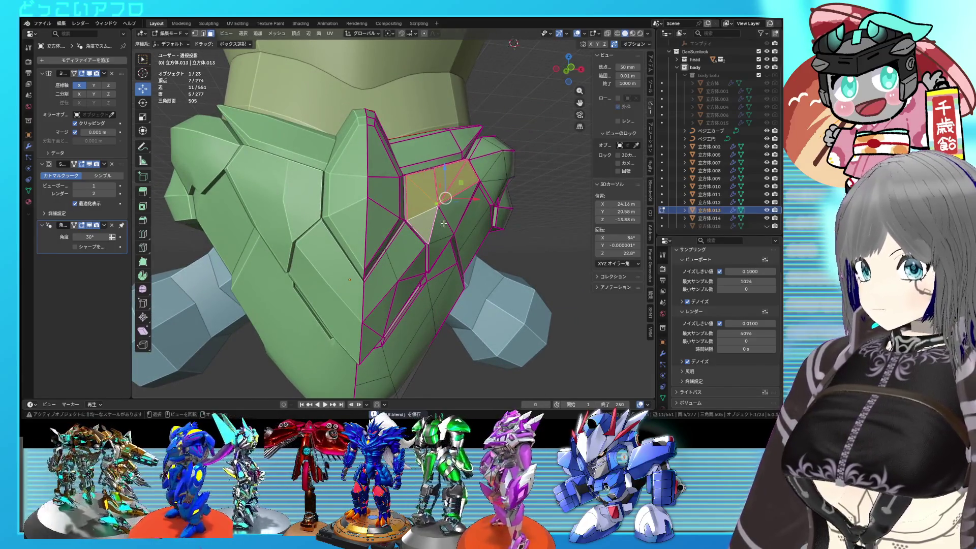
middle_drag(444, 224, 431, 286)
key(e)
click(437, 229)
key(ctrl+z)
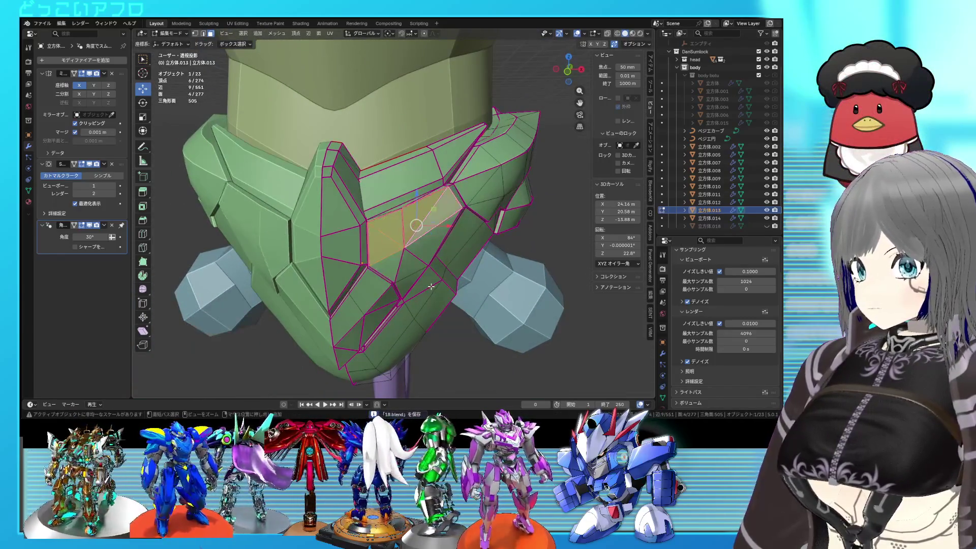
scroll(431, 287, up, 3)
mouse_move(431, 287)
middle_down()
mouse_move(468, 259)
mouse_move(451, 238)
mouse_move(435, 237)
mouse_move(419, 205)
mouse_move(430, 190)
middle_up()
scroll(451, 237, down, 3)
scroll(436, 237, down, 2)
scroll(427, 219, up, 5)
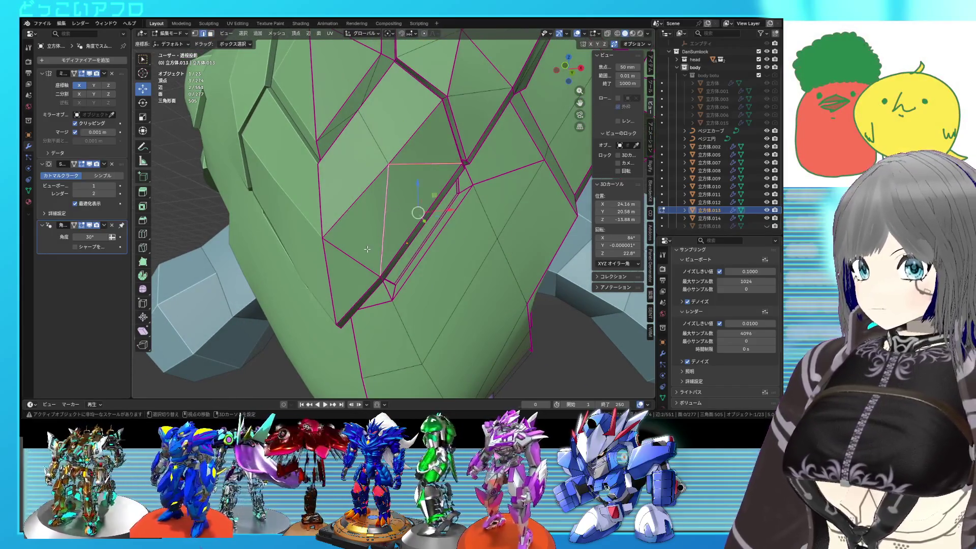
Step: Clear the crease from the lower mask edge with a crease value of -1
key(shift+e)
click(366, 250)
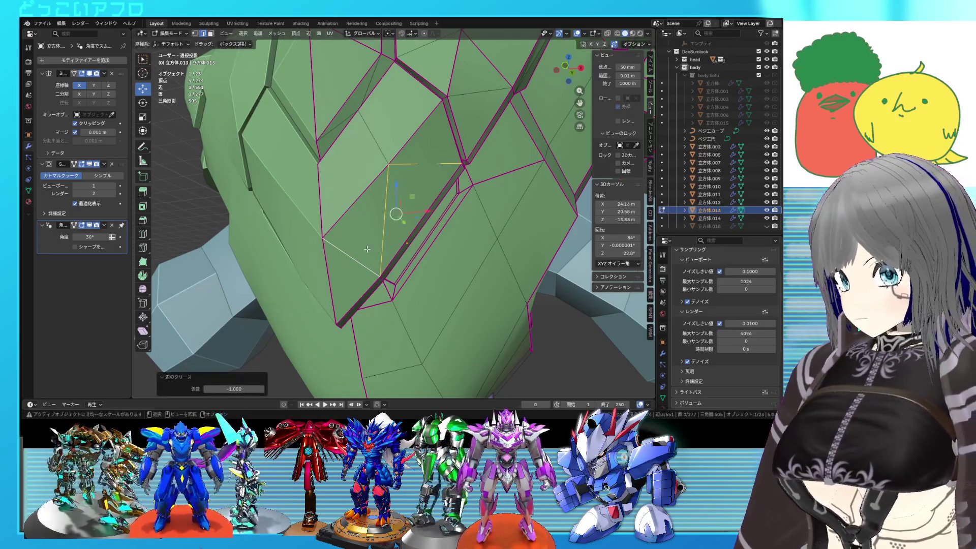
key(Tab)
middle_drag(412, 247, 421, 251)
key(Tab)
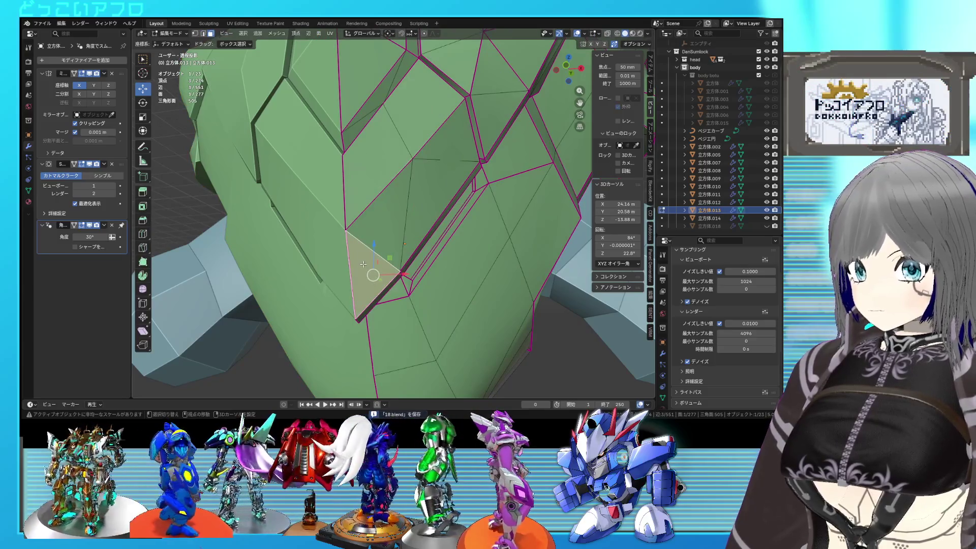
Step: Extend the selection to the upper faces and lower triangle face, then save
shift+click(361, 207)
shift+click(361, 252)
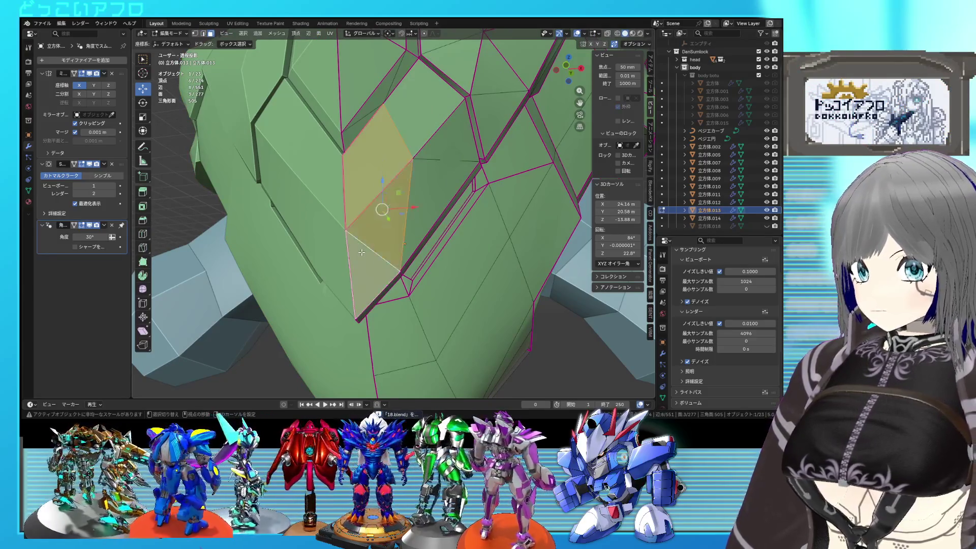
scroll(365, 245, down, 4)
middle_drag(365, 244, 387, 249)
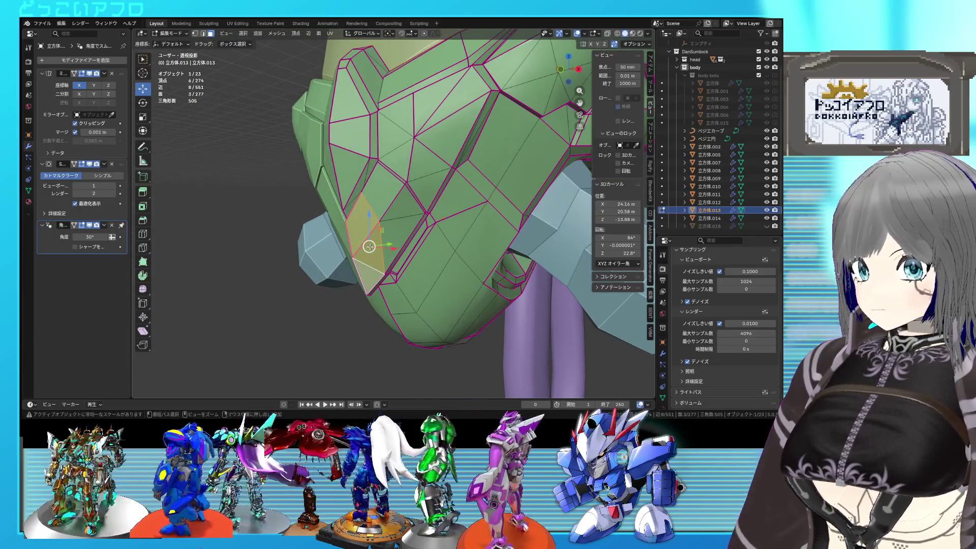
key(ctrl+s)
Step: Select the vertices along the groove strip in see-through front view
mouse_move(370, 247)
middle_down()
mouse_move(398, 224)
mouse_move(348, 235)
middle_up()
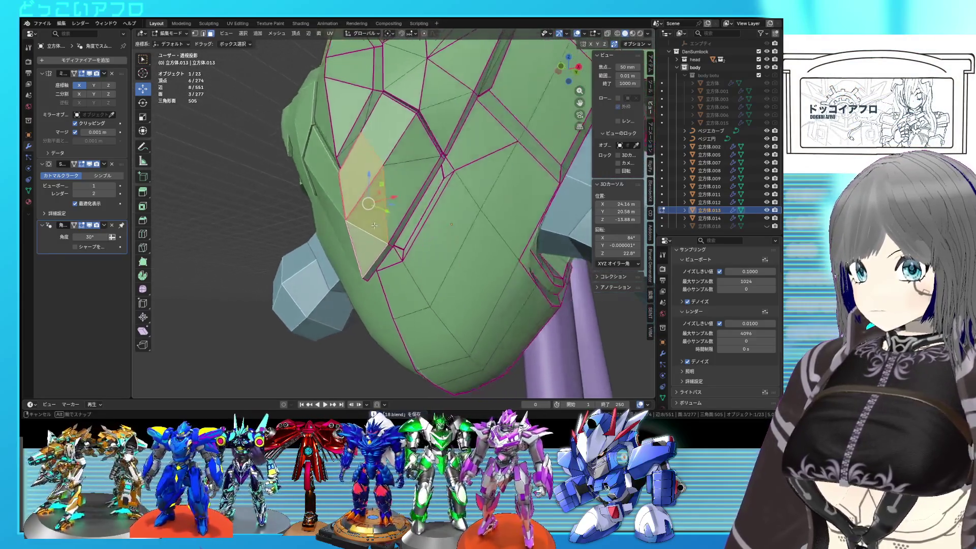
scroll(348, 234, up, 3)
key(shift+z)
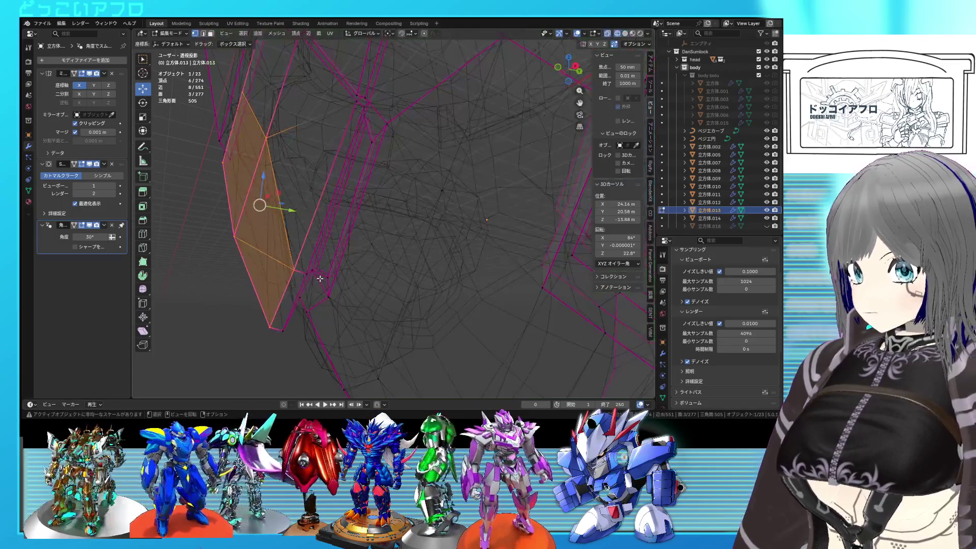
drag(320, 278, 286, 253)
key(KP_1)
key(shift+z)
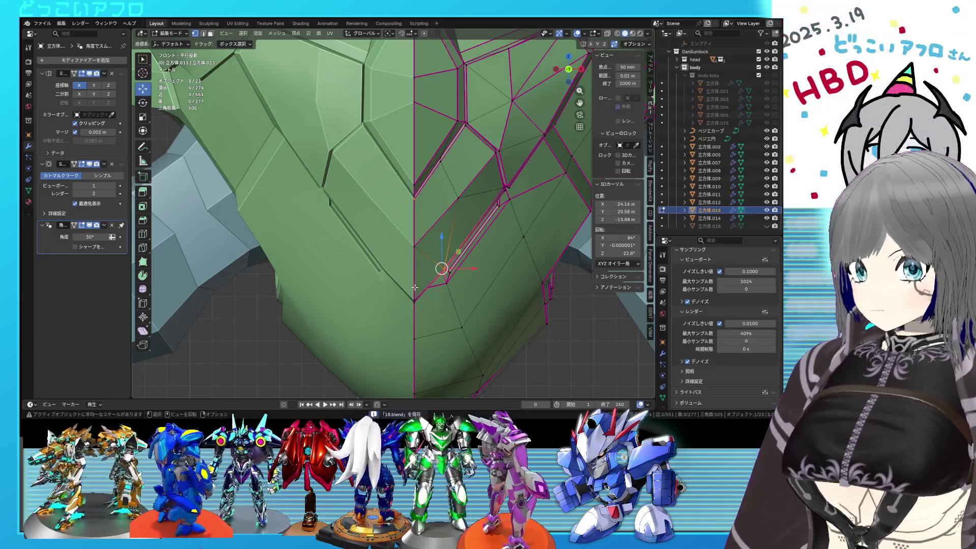
middle_drag(447, 216, 394, 194)
key(shift+z)
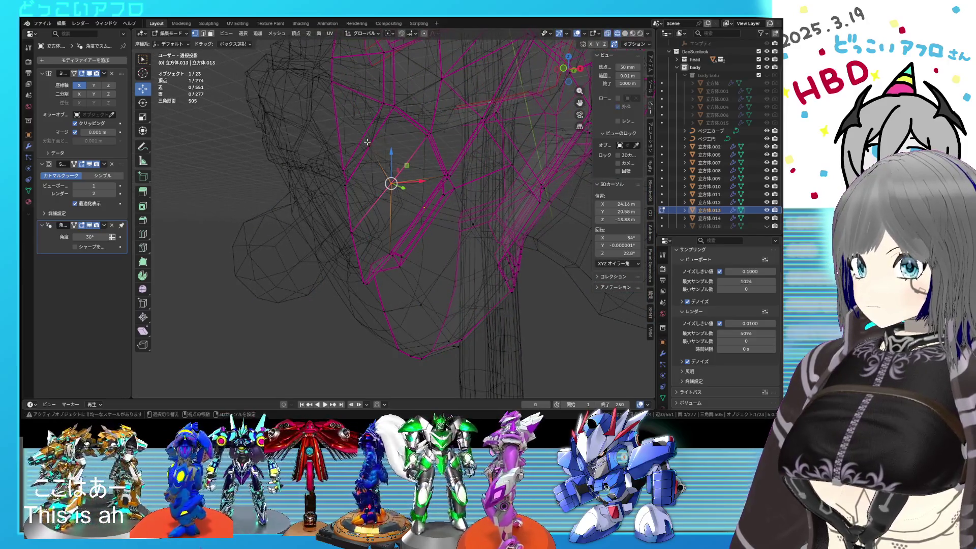
key(shift+z)
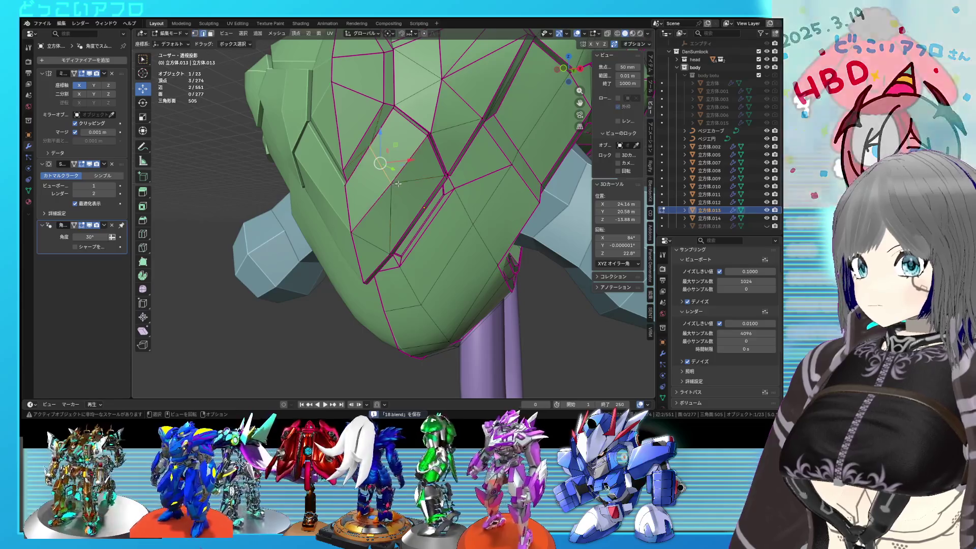
Step: Edge-slide the groove edges by a 0.284 factor and save the file
key(g)
key(g)
click(389, 199)
middle_drag(388, 200, 417, 196)
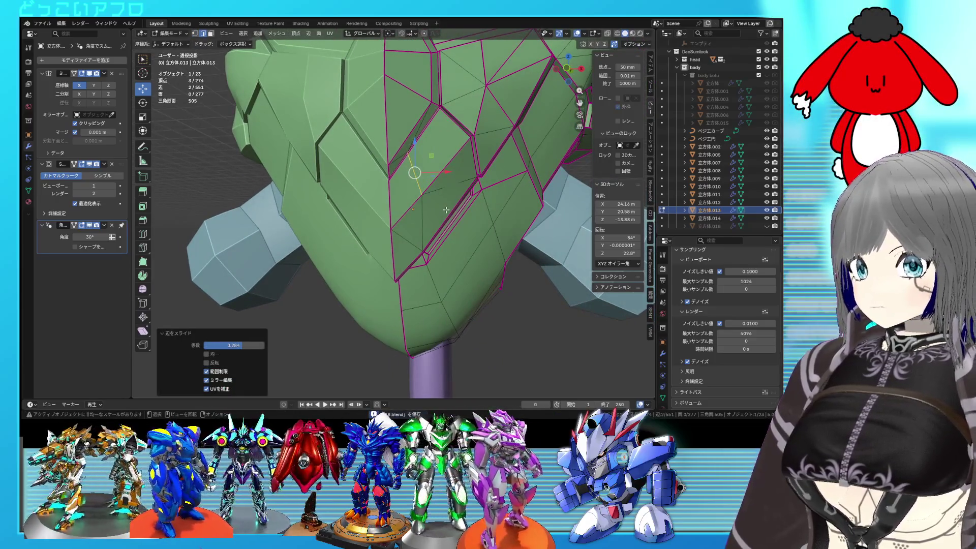
key(Tab)
mouse_move(446, 209)
middle_down()
mouse_move(450, 194)
mouse_move(379, 194)
mouse_move(375, 215)
mouse_move(420, 175)
mouse_move(399, 198)
middle_up()
key(ctrl+s)
key(Tab)
scroll(449, 194, up, 5)
scroll(375, 215, down, 3)
scroll(421, 175, up, 4)
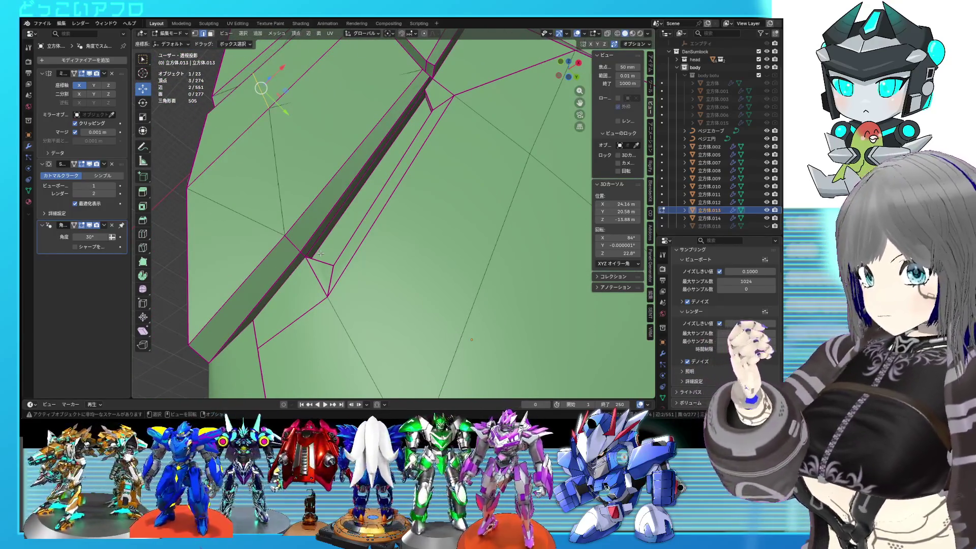
Step: Subdivide a groove edge, fully crease the edge above it, and slide it
click(315, 249)
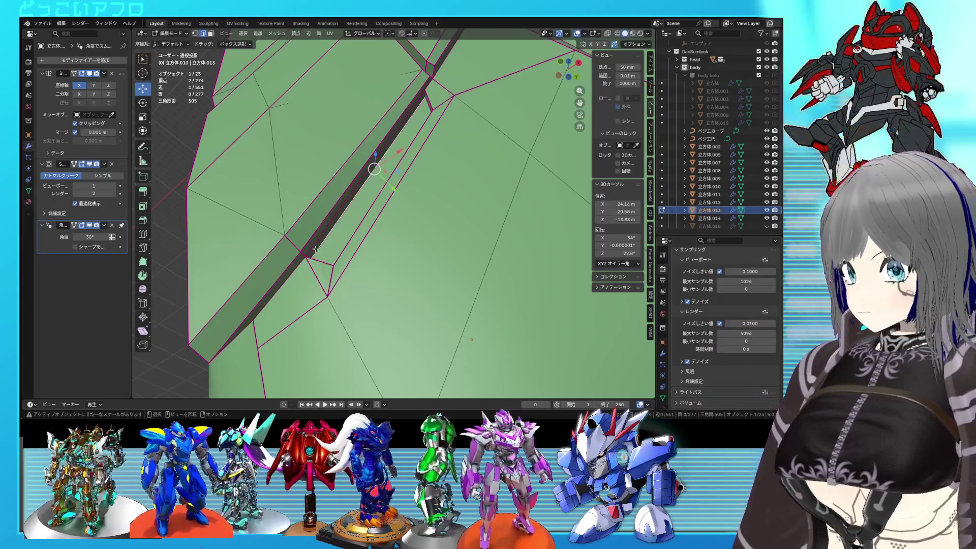
right_click(315, 246)
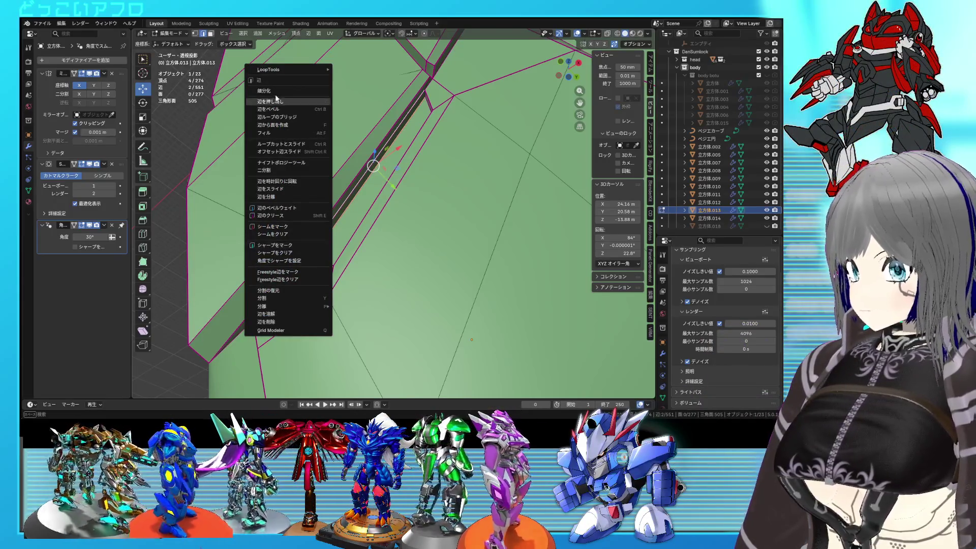
click(274, 90)
click(374, 165)
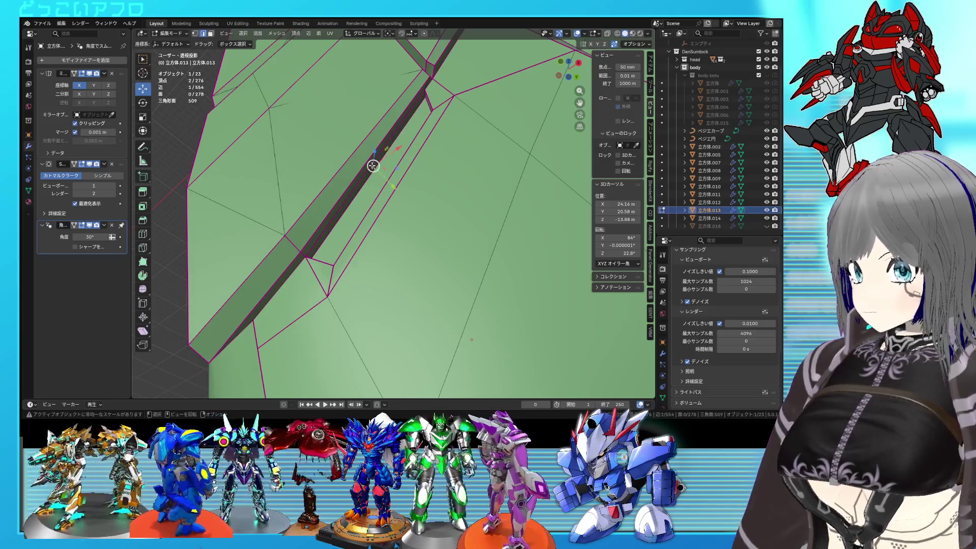
key(Return)
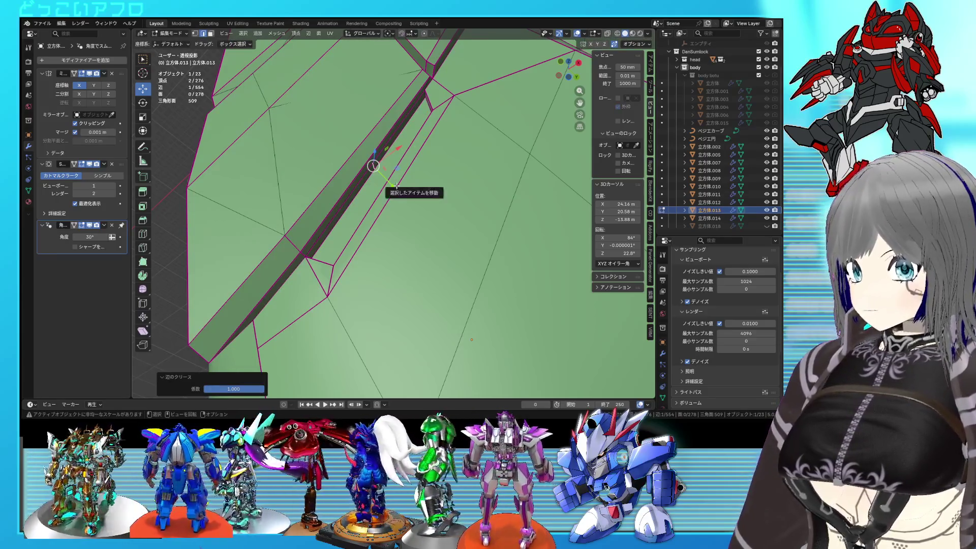
key(g)
key(g)
click(348, 259)
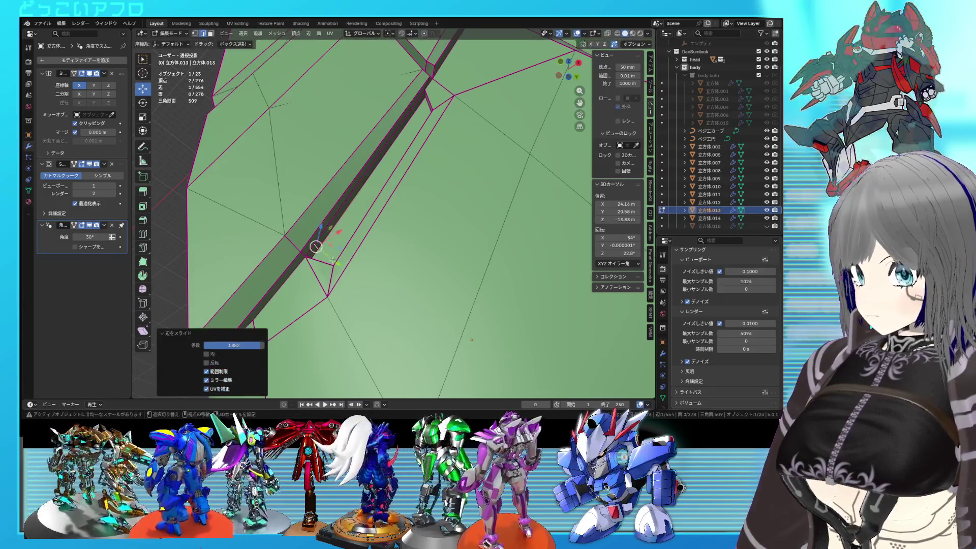
Step: Delete the three strip faces at the end of the diagonal groove
key(shift+z)
key(3)
click(312, 252)
key(shift+z)
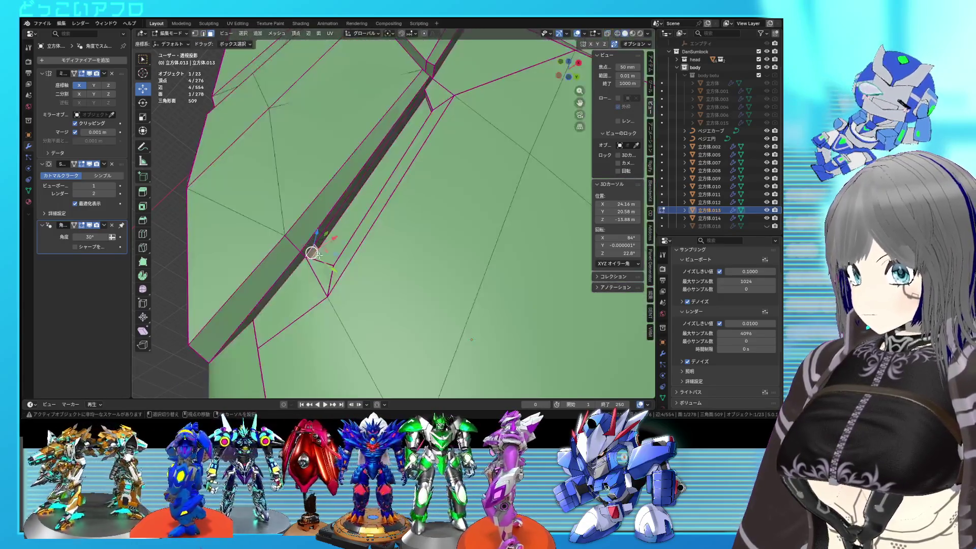
key(shift+z)
shift+click(325, 239)
key(x)
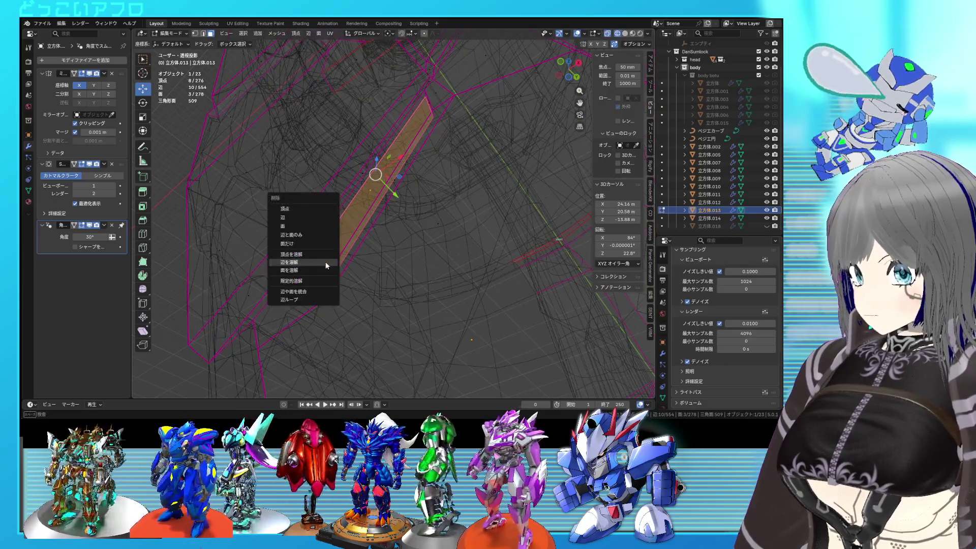
click(302, 229)
key(shift+z)
scroll(330, 245, up, 3)
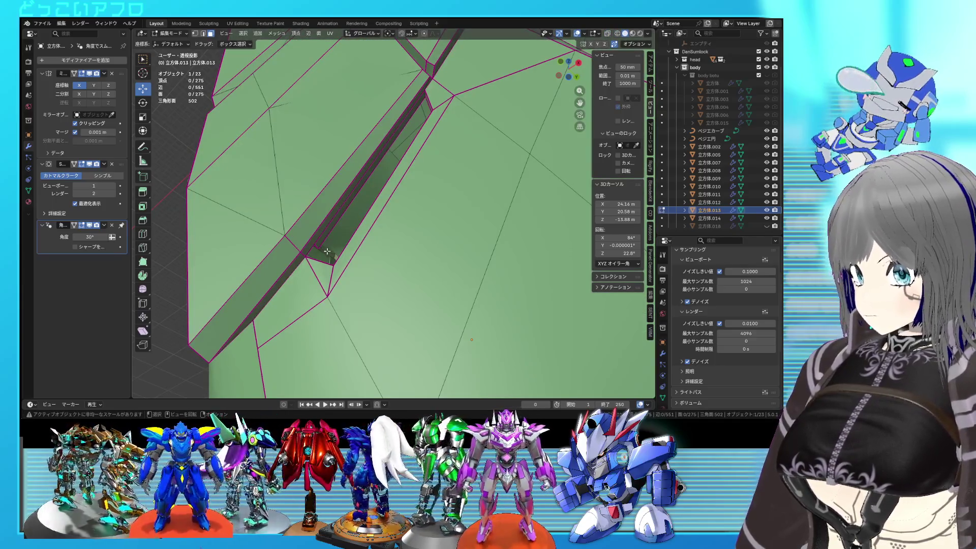
Step: Select two edges in x-ray and slide one along the groove
key(2)
key(shift+z)
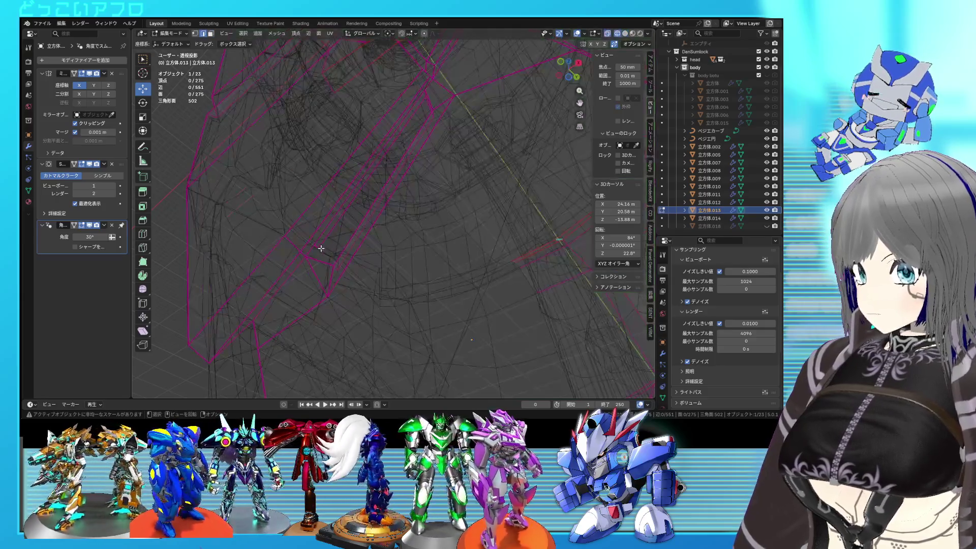
shift+click(347, 271)
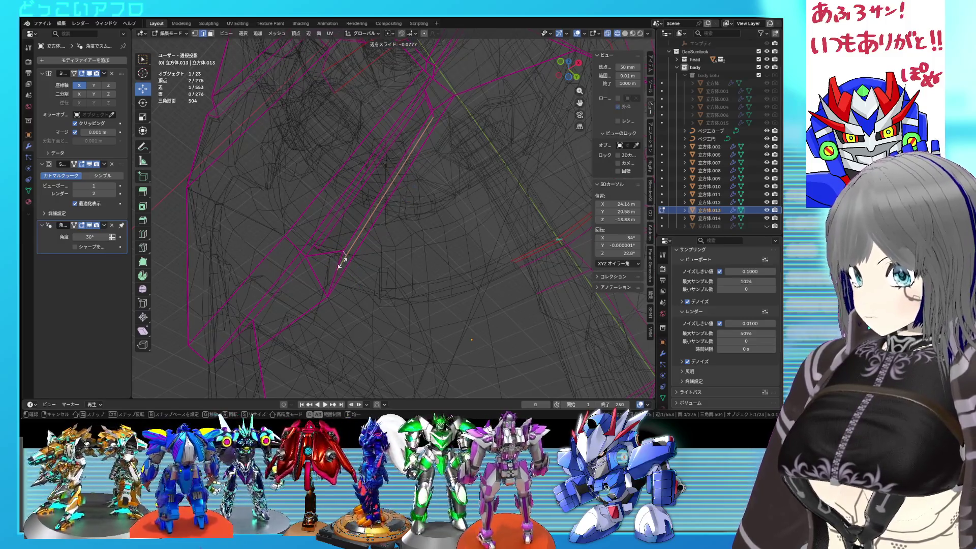
click(341, 261)
key(shift+z)
Step: Fill the three vertices at the groove end with a new triangular face
shift+right_click(309, 251)
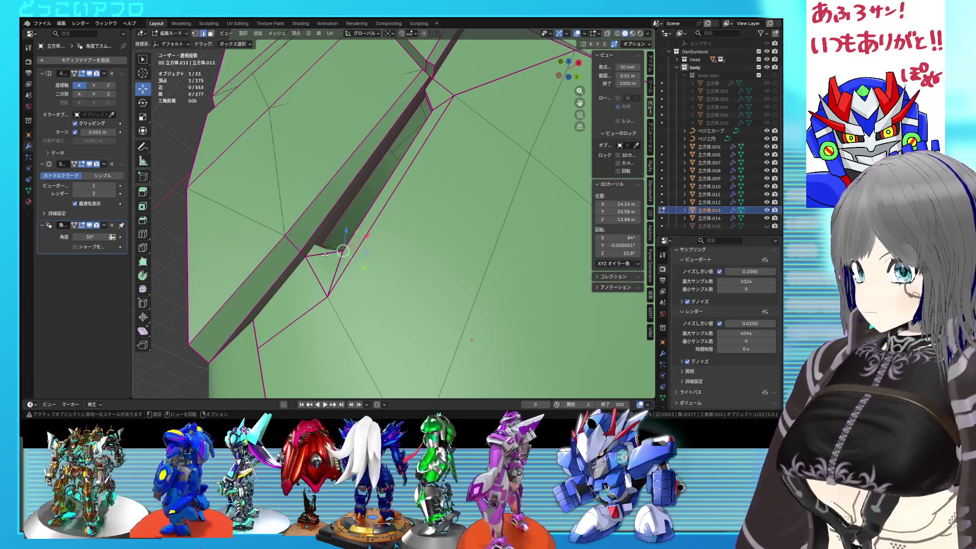
shift+click(325, 250)
shift+right_click(325, 249)
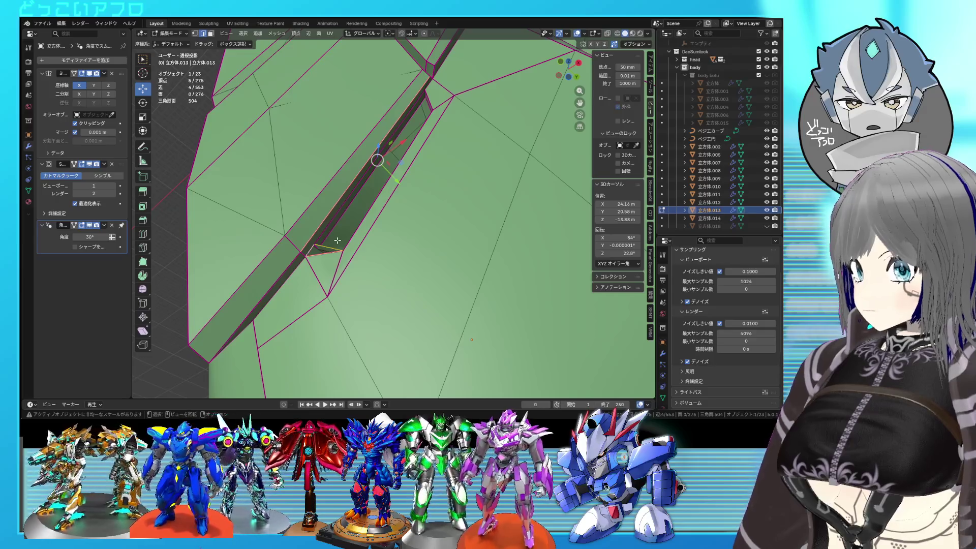
key(shift+z)
key(shift+z)
key(f)
mouse_move(334, 211)
middle_down()
mouse_move(363, 224)
mouse_move(358, 234)
middle_up()
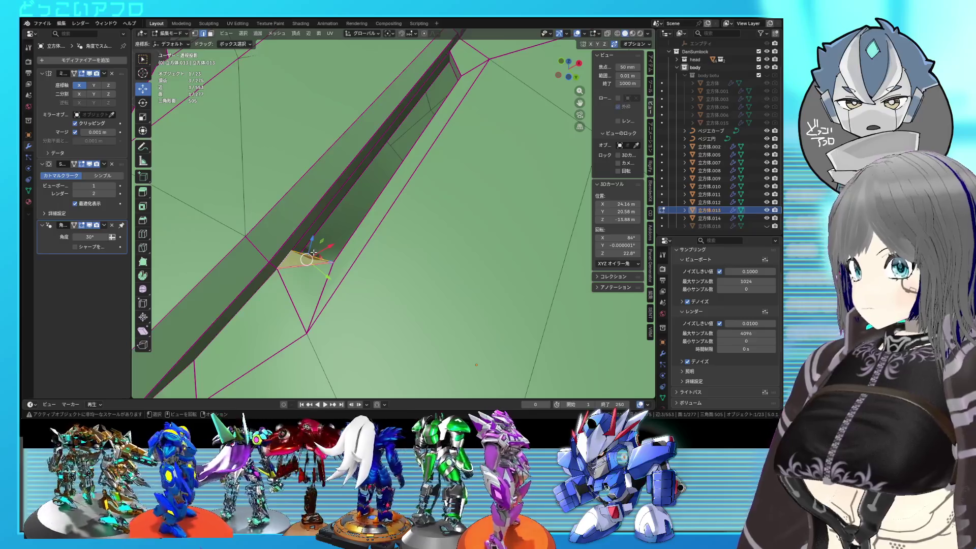
key(shift+z)
Step: Crease the new triangle's edges to 1, return to object mode, and save 18.blend
key(Return)
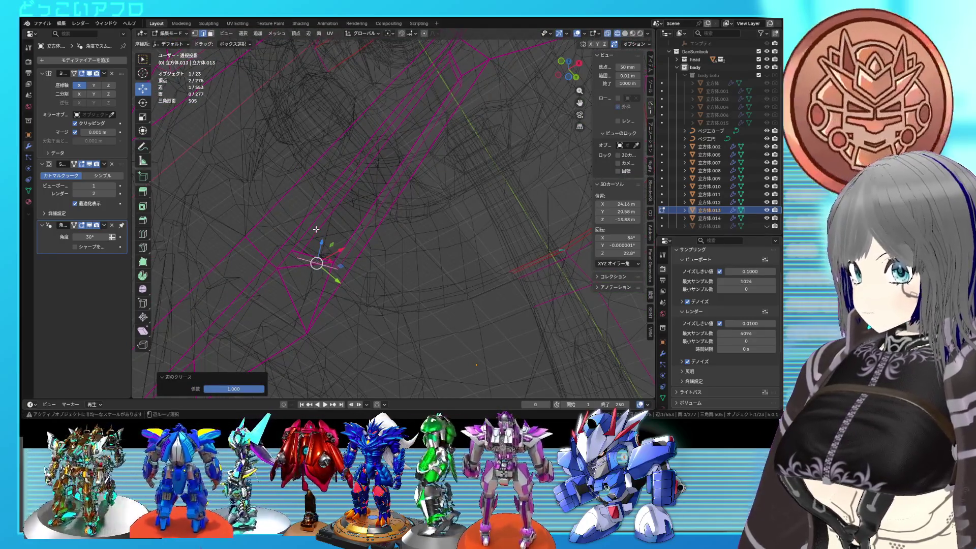
key(Tab)
key(shift+z)
key(Tab)
mouse_move(384, 253)
middle_down()
mouse_move(467, 279)
mouse_move(416, 270)
middle_up()
key(Tab)
scroll(471, 275, down, 5)
key(ctrl+s)
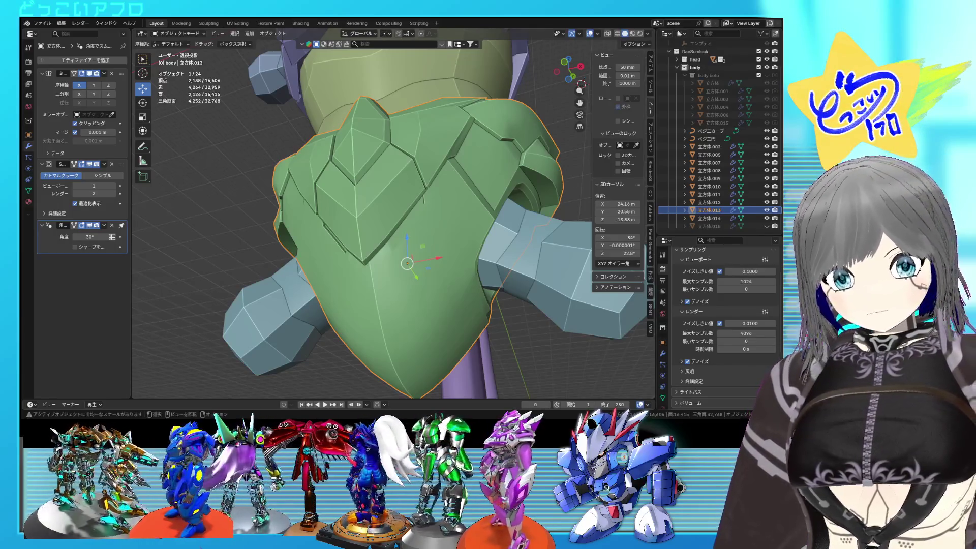
Step: Scale down the inner groove face on the armor plate and save
middle_drag(488, 203, 416, 191)
key(ctrl+s)
scroll(442, 188, up, 5)
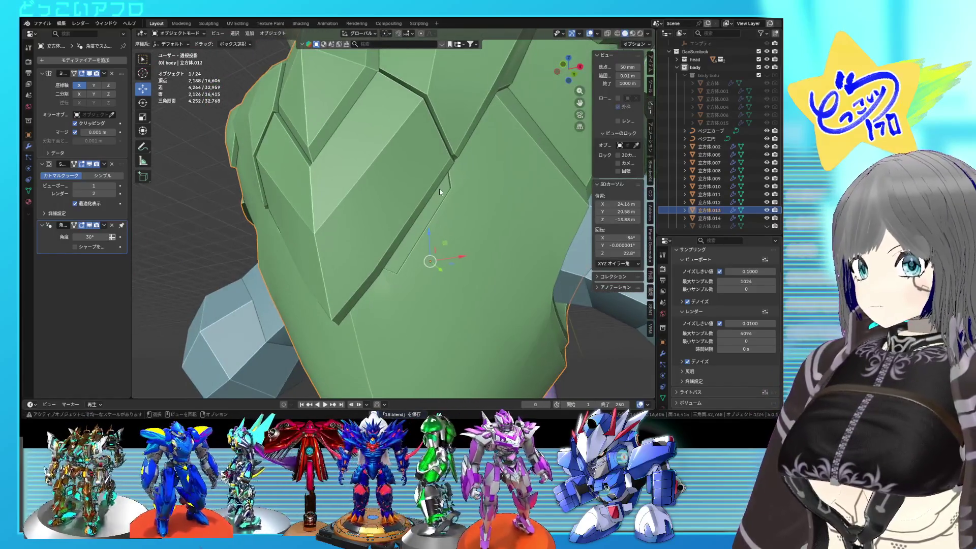
key(Tab)
scroll(365, 327, up, 4)
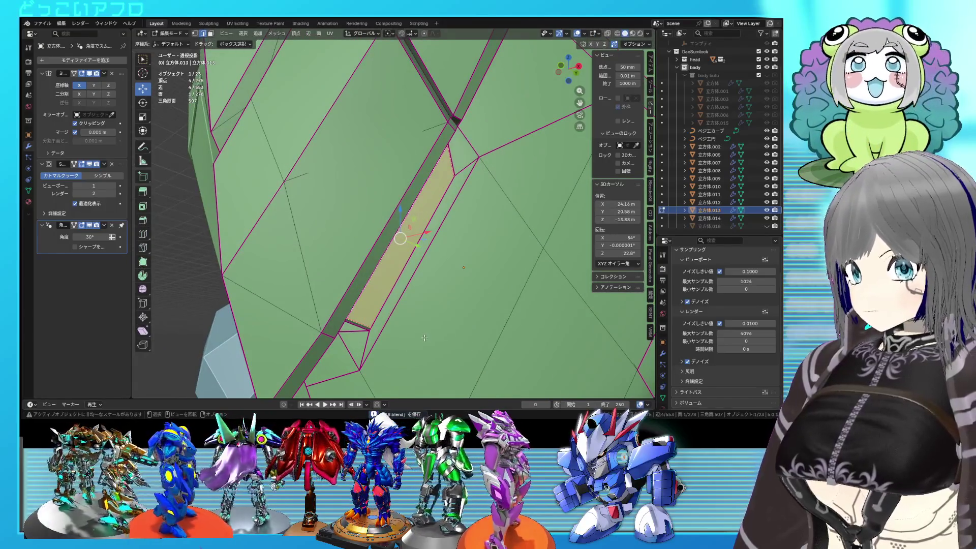
key(s)
click(424, 330)
key(Tab)
scroll(444, 323, down, 5)
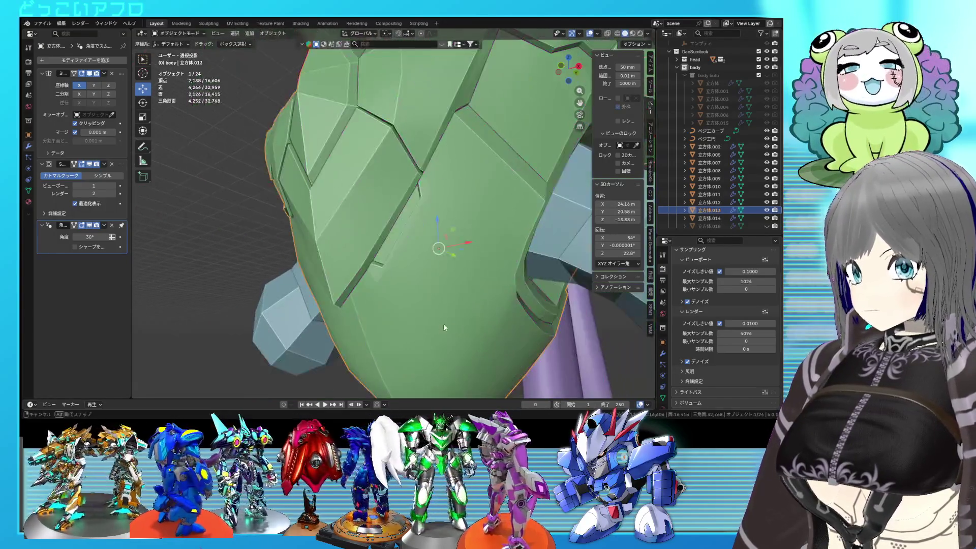
middle_drag(443, 324, 460, 329)
key(ctrl+s)
Step: Edge-slide the groove edge so the cut tapers, then deselect the plate
key(Tab)
scroll(439, 291, up, 2)
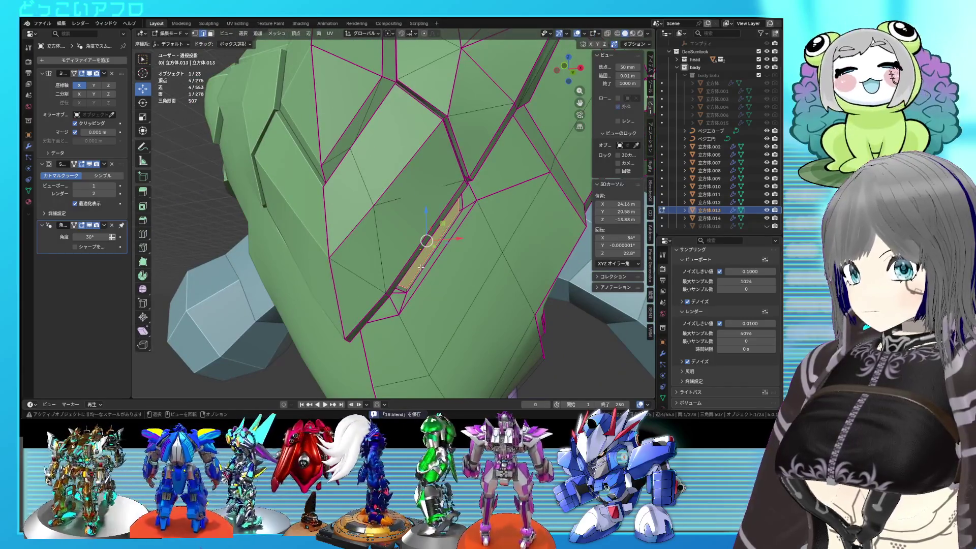
click(417, 261)
scroll(429, 280, down, 5)
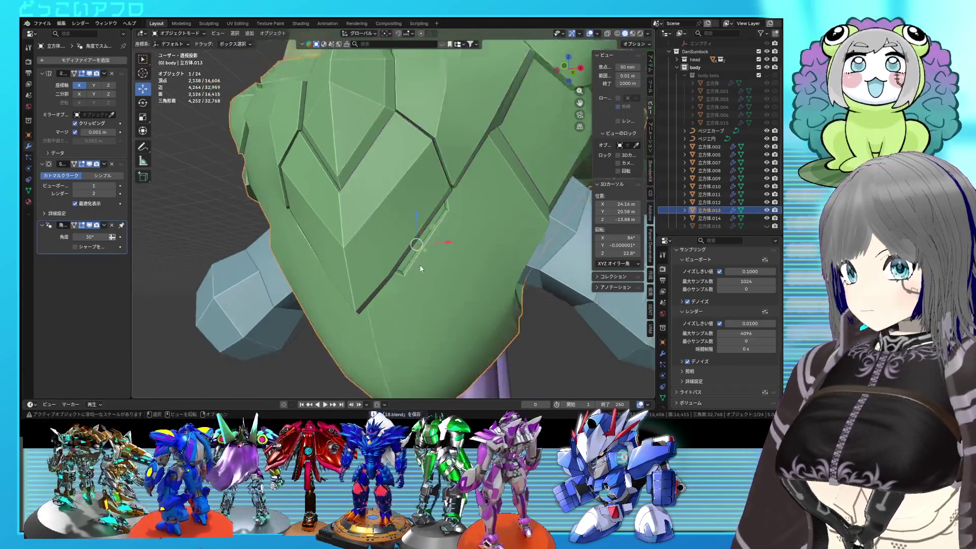
key(Tab)
mouse_move(430, 280)
middle_down()
mouse_move(468, 280)
mouse_move(498, 315)
mouse_move(545, 311)
mouse_move(485, 306)
mouse_move(437, 242)
mouse_move(437, 225)
mouse_move(447, 231)
mouse_move(428, 241)
mouse_move(477, 224)
middle_up()
click(498, 315)
Step: Inspect the tapered groove from lower and frontal angles and save the file
scroll(430, 246, up, 1)
scroll(441, 244, up, 3)
scroll(477, 224, down, 3)
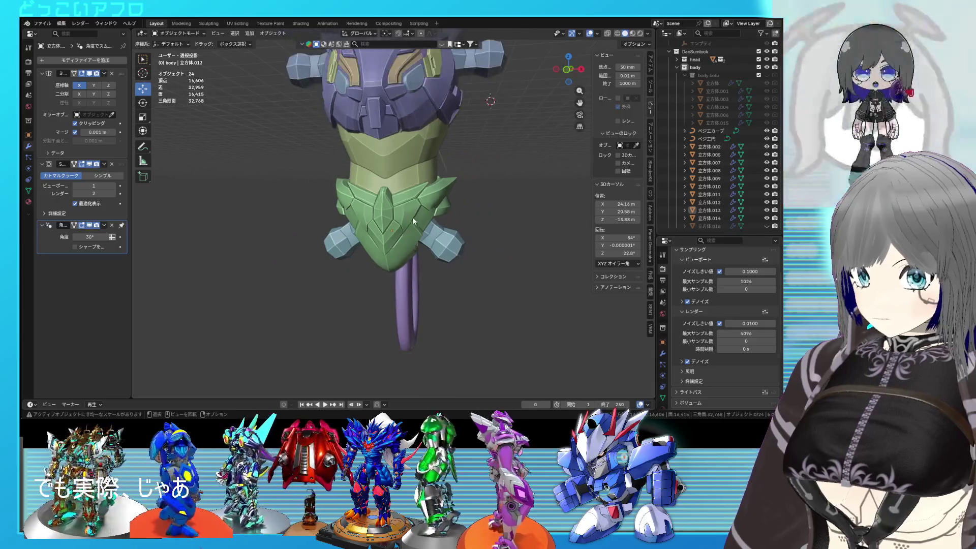
scroll(410, 215, up, 3)
mouse_move(409, 215)
middle_down()
mouse_move(372, 219)
mouse_move(423, 233)
middle_up()
scroll(380, 215, up, 2)
scroll(364, 228, up, 2)
scroll(422, 235, down, 2)
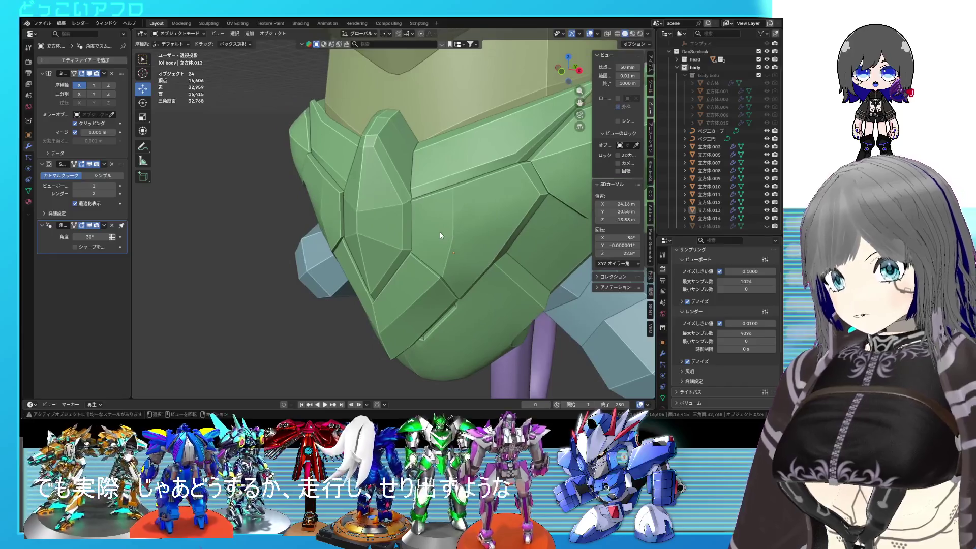
scroll(482, 227, down, 3)
mouse_move(481, 227)
middle_down()
mouse_move(432, 158)
mouse_move(506, 258)
mouse_move(422, 241)
middle_up()
key(ctrl+s)
Step: Bring the green lower armor into view and enter mesh editing on it
scroll(432, 159, up, 3)
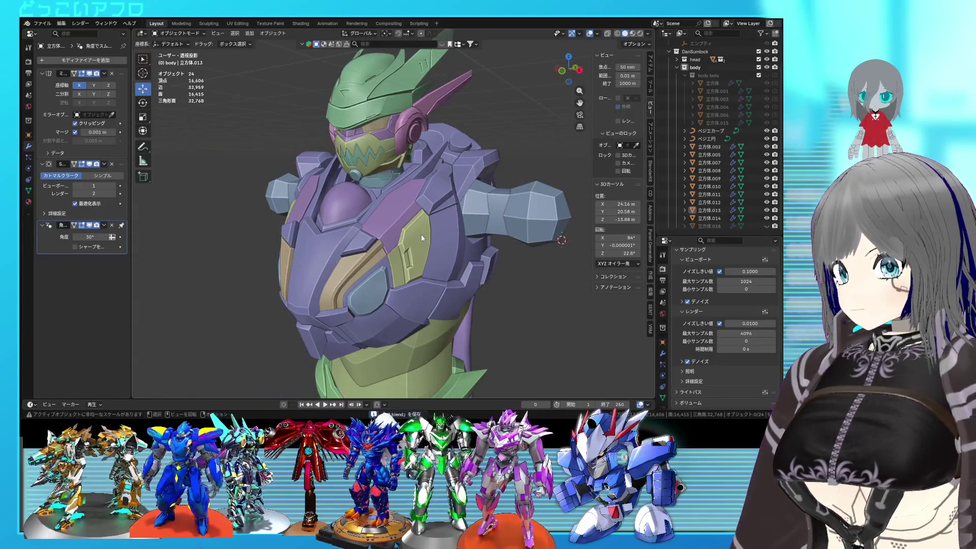
scroll(422, 230, up, 1)
mouse_move(422, 230)
middle_down()
mouse_move(414, 215)
mouse_move(440, 224)
mouse_move(433, 242)
middle_up()
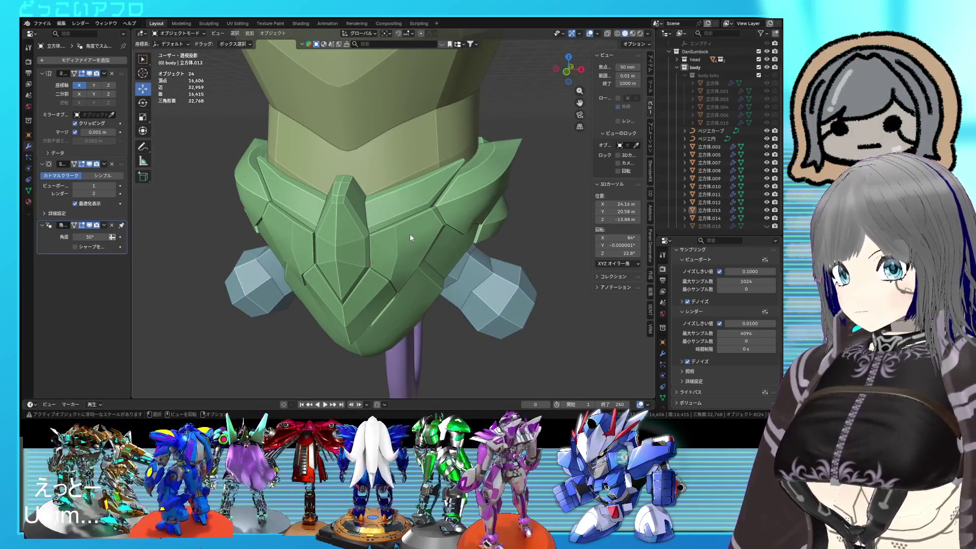
key(Tab)
scroll(410, 223, up, 3)
Step: Dissolve the edge between two faces on the mask front to merge them
scroll(411, 216, up, 2)
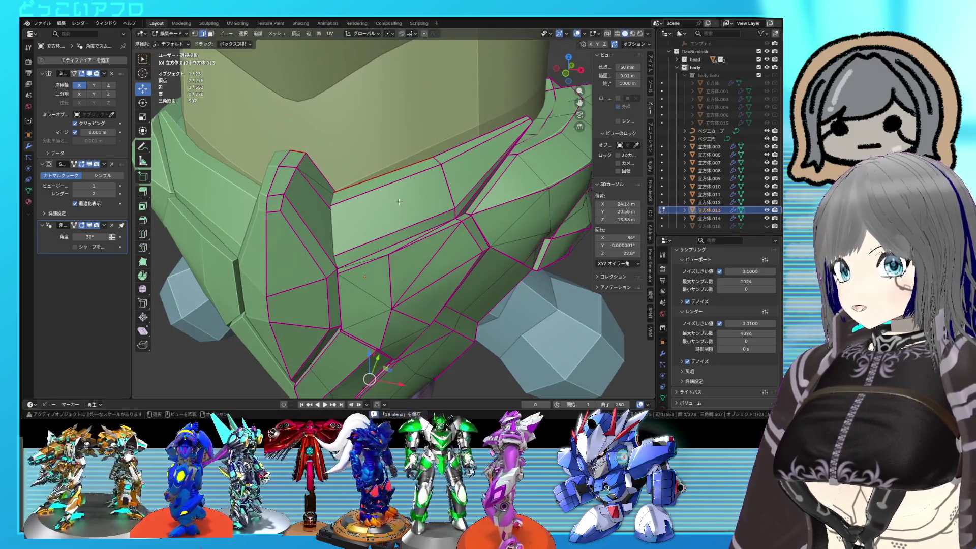
alt+click(384, 182)
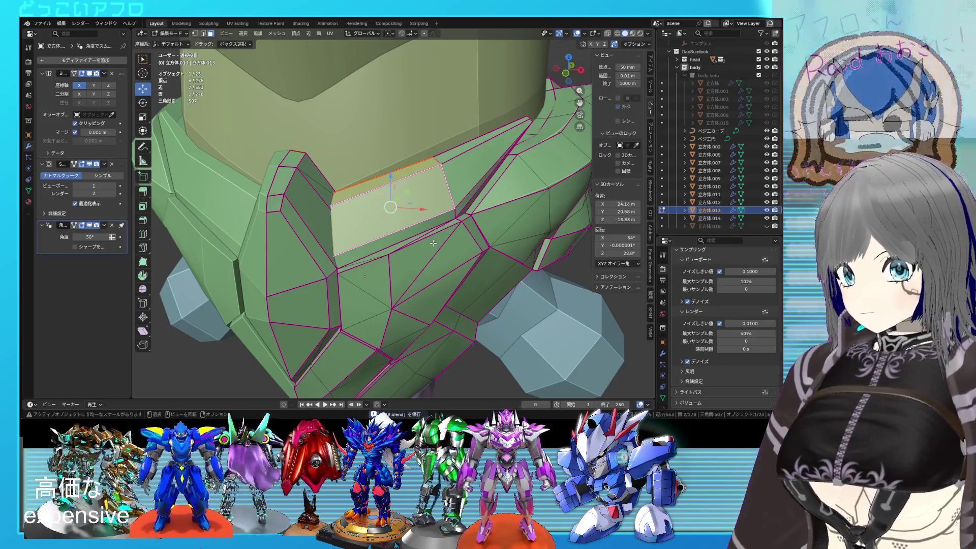
scroll(433, 244, down, 5)
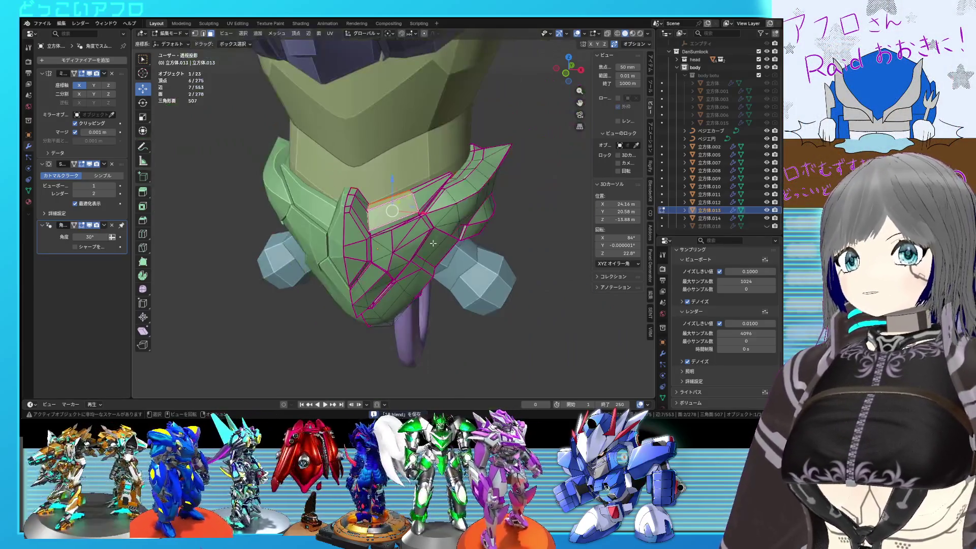
scroll(406, 228, up, 5)
middle_drag(406, 229, 355, 224)
key(2)
click(350, 223)
key(x)
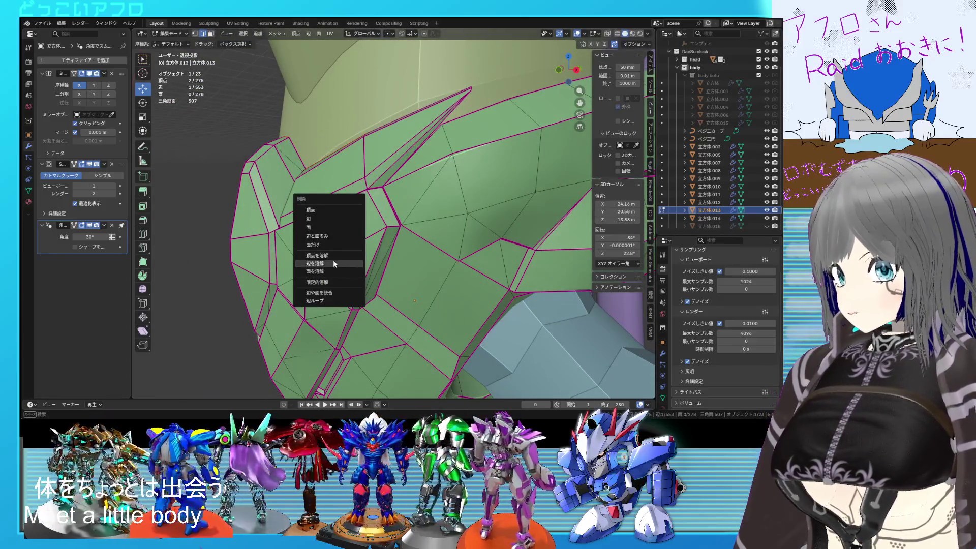
click(333, 263)
Step: Dissolve a second unneeded edge on the mask plate
mouse_move(333, 264)
middle_down()
mouse_move(460, 227)
mouse_move(410, 224)
middle_up()
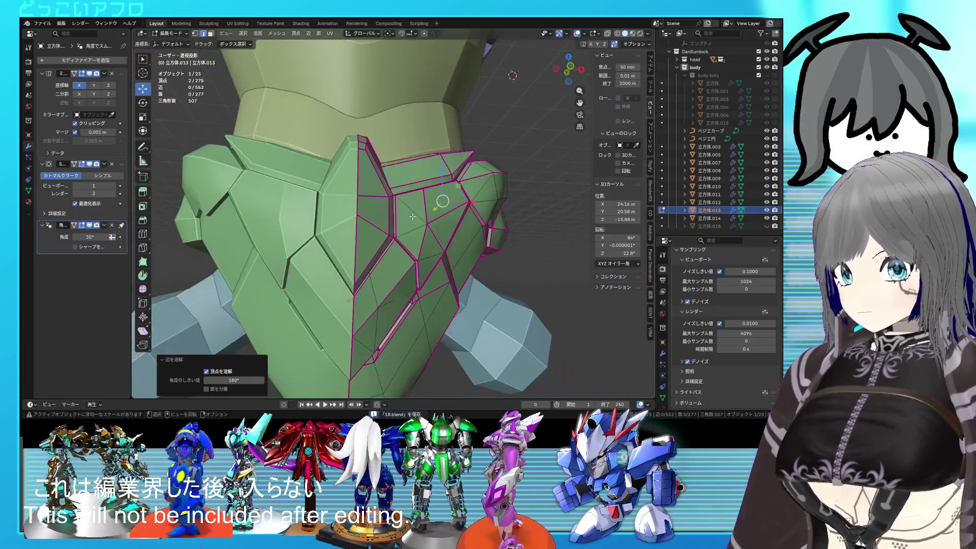
scroll(412, 216, up, 3)
key(x)
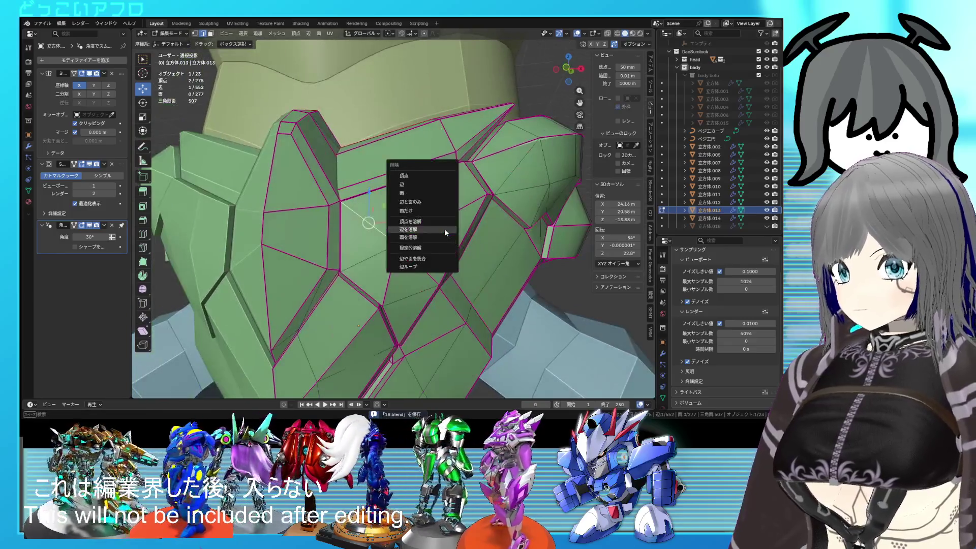
click(444, 228)
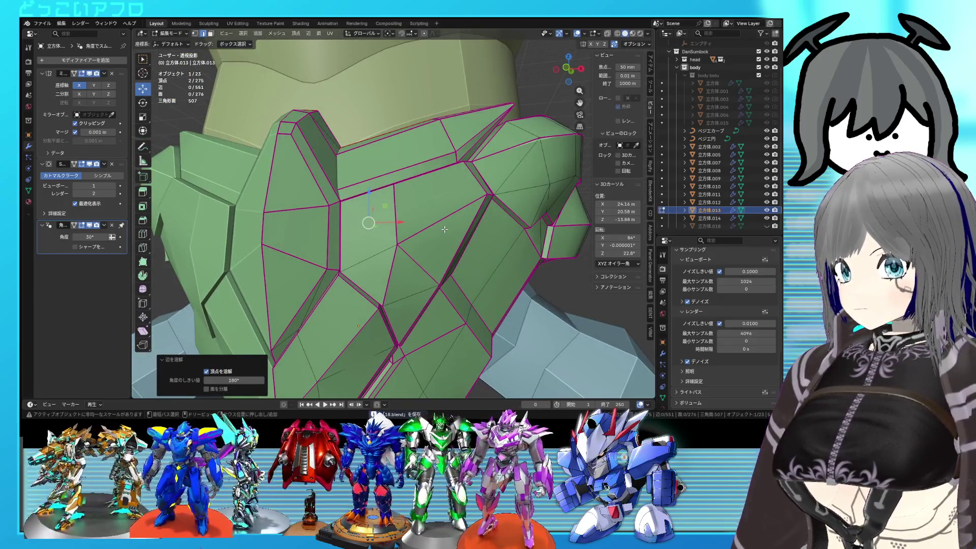
middle_drag(444, 229, 405, 195)
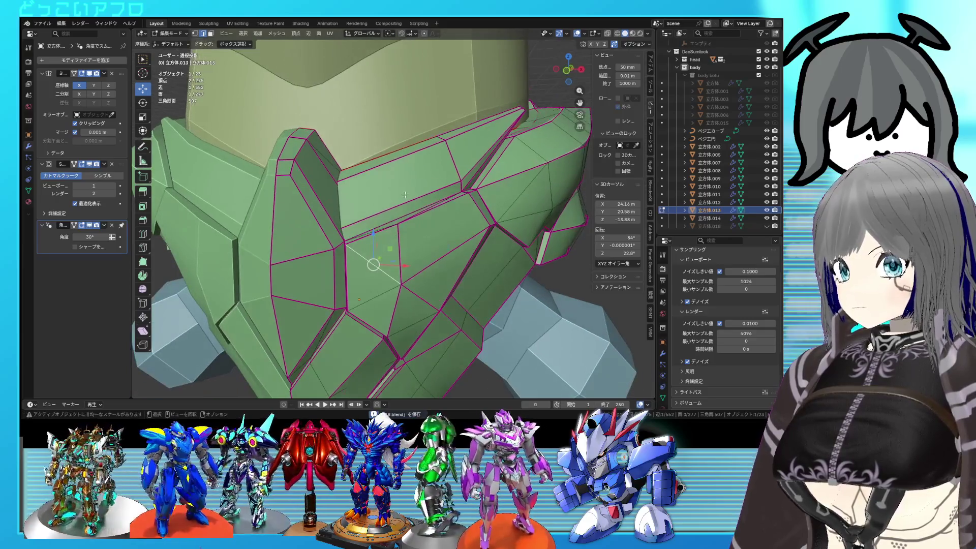
Step: Select the mask band's face strip and lower edge, and open the edge operations menu
click(390, 199)
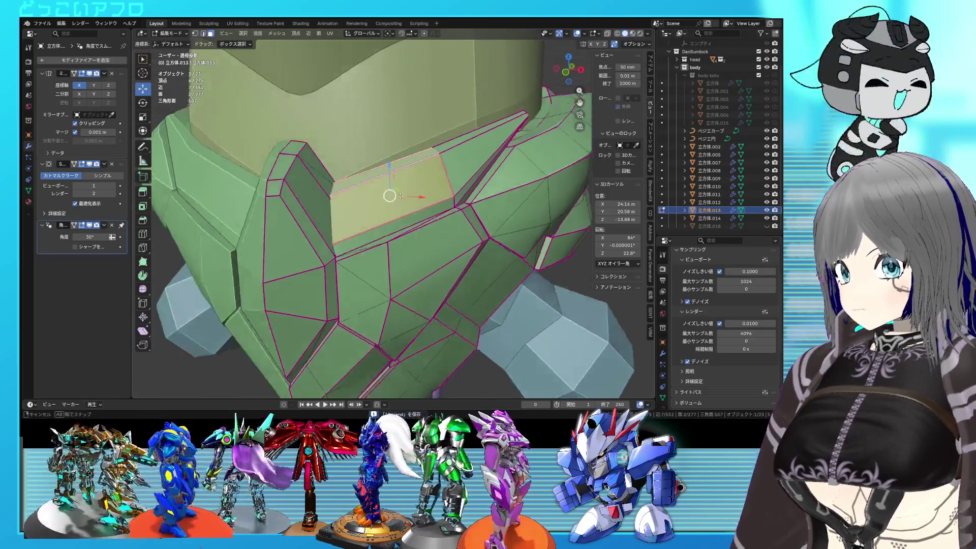
middle_drag(389, 199, 409, 192)
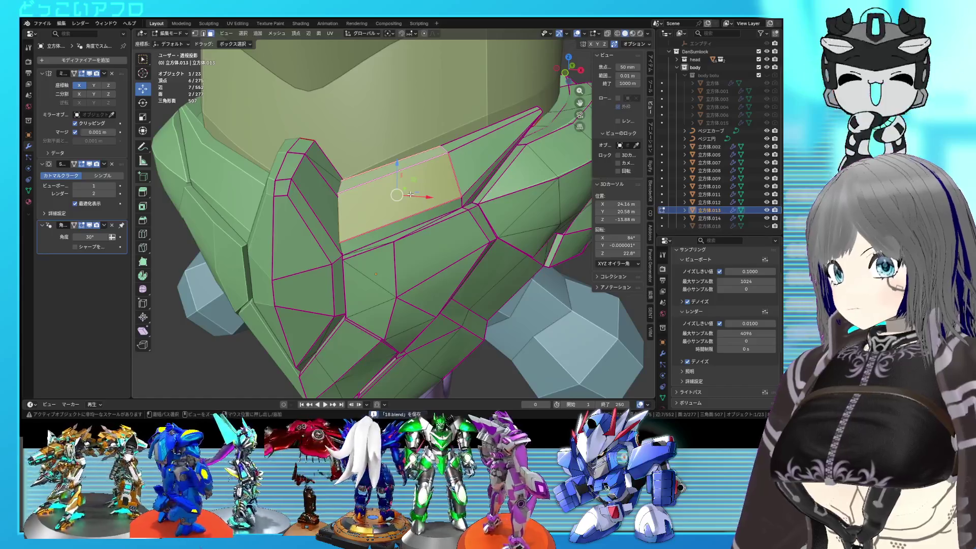
middle_drag(409, 194, 392, 239)
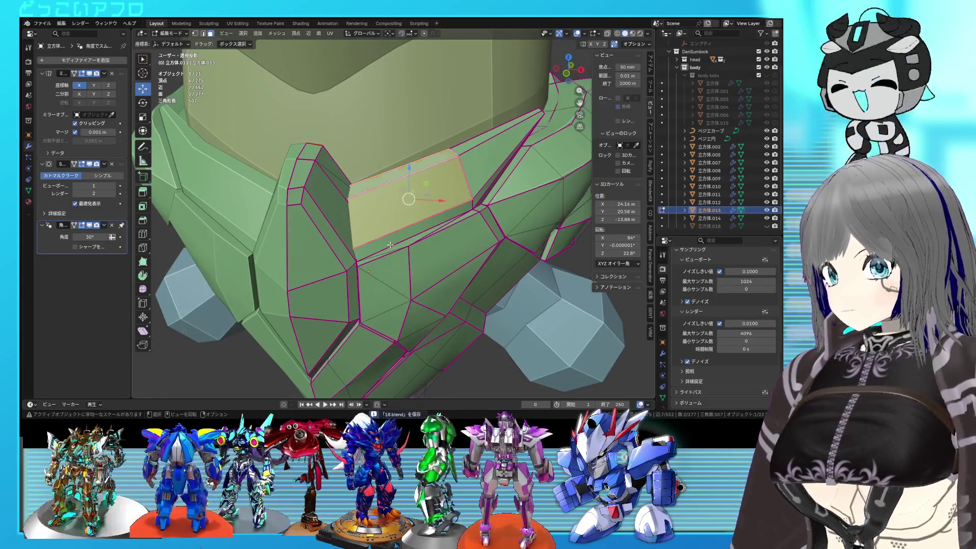
key(2)
ctrl+alt+click(388, 173)
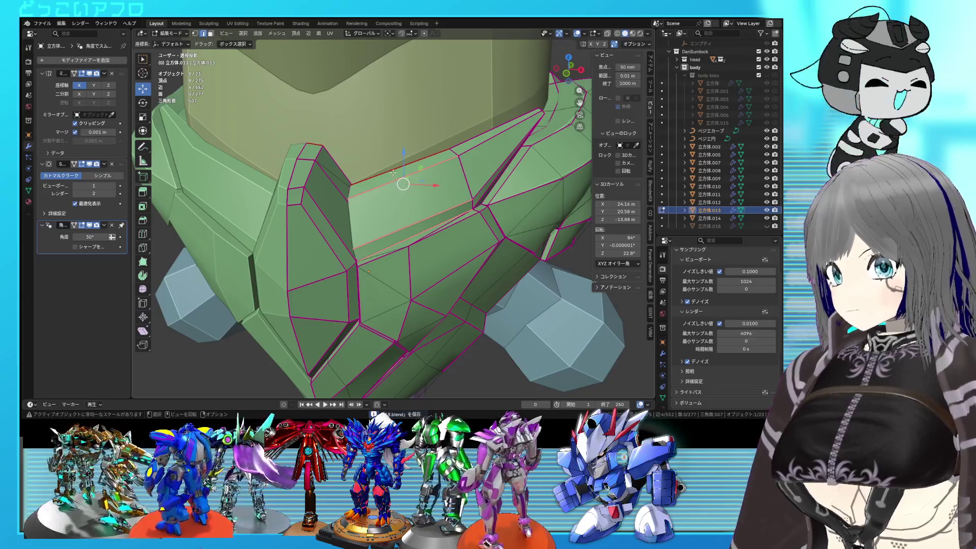
alt+shift+click(402, 232)
right_click(402, 231)
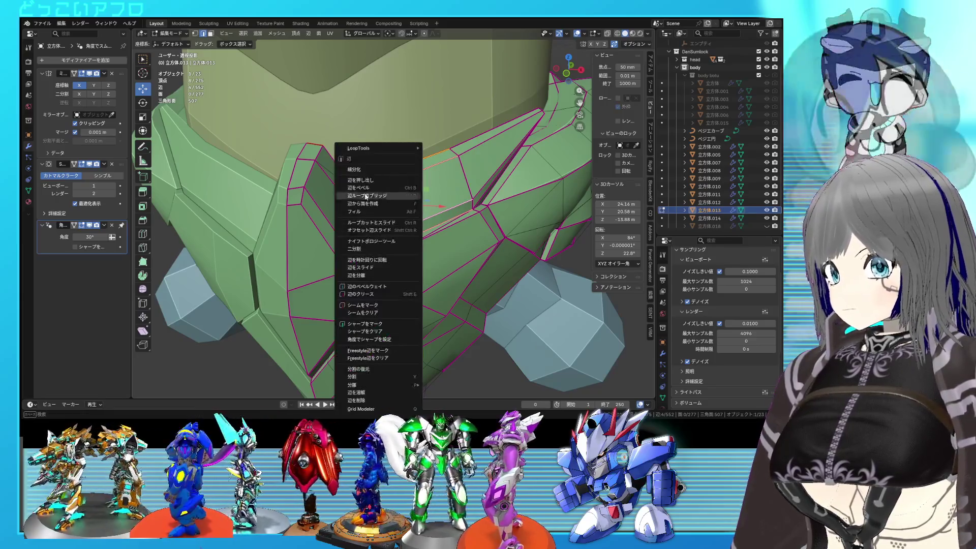
Step: Subdivide the band edges, slide the new edge loop, and join vertex pairs with J
click(360, 173)
key(alt+a)
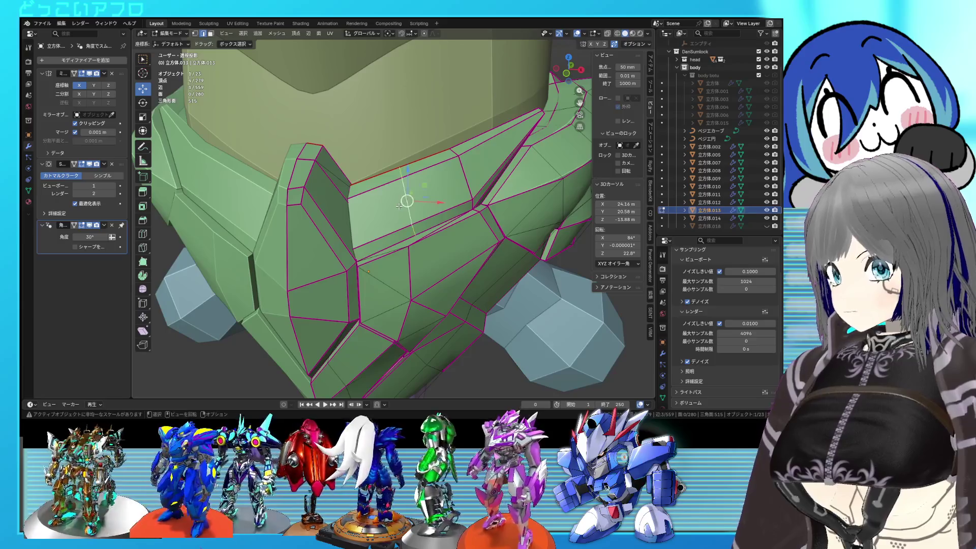
key(g)
key(g)
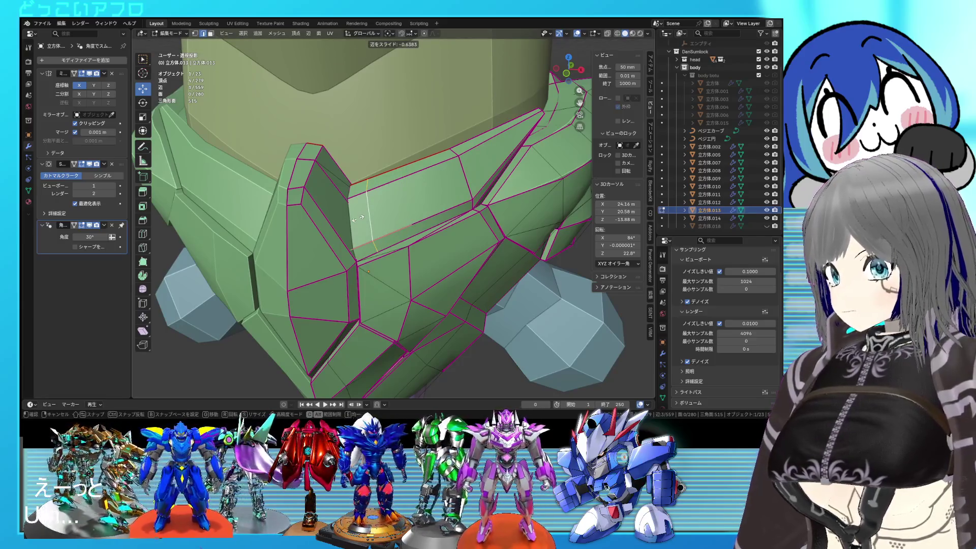
click(351, 222)
click(372, 254)
key(j)
mouse_move(424, 252)
middle_down()
mouse_move(395, 250)
mouse_move(345, 224)
middle_up()
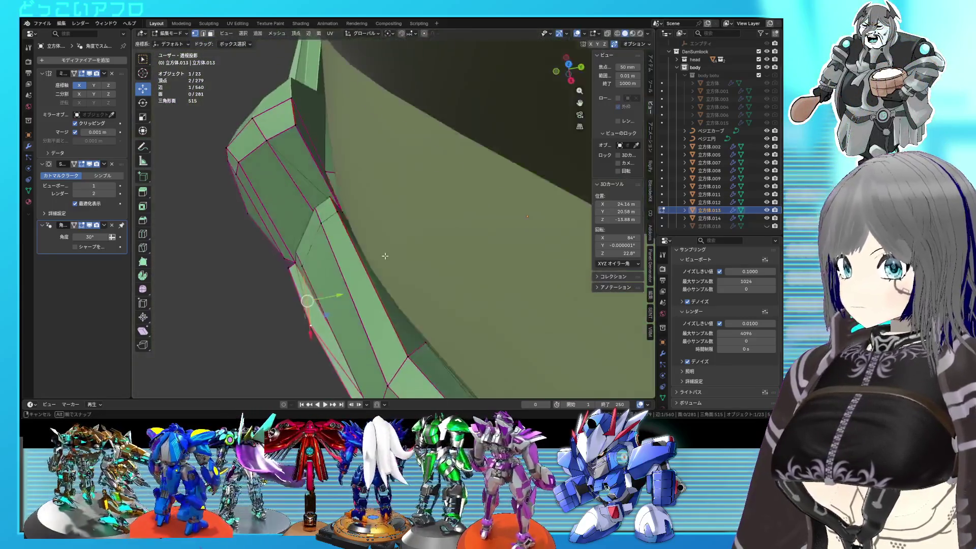
key(shift+z)
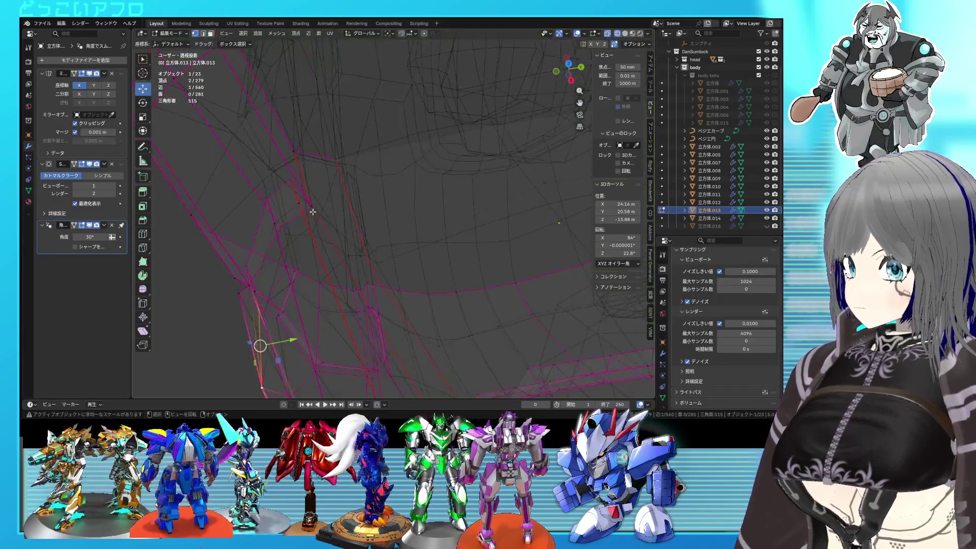
key(shift+z)
mouse_move(297, 207)
middle_down()
mouse_move(414, 211)
mouse_move(426, 198)
middle_up()
key(j)
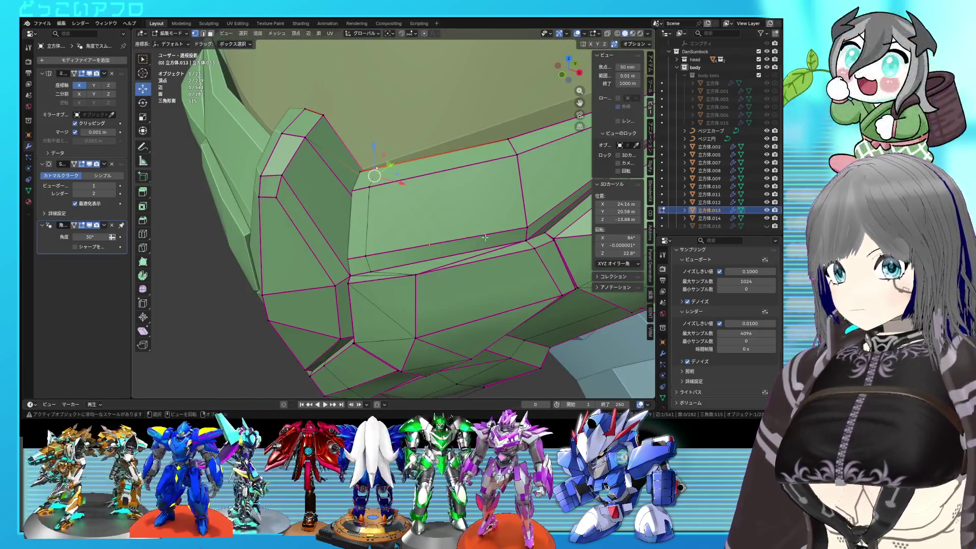
Step: Subdivide the hidden band edges and slide the resulting edge loop into place
key(shift+z)
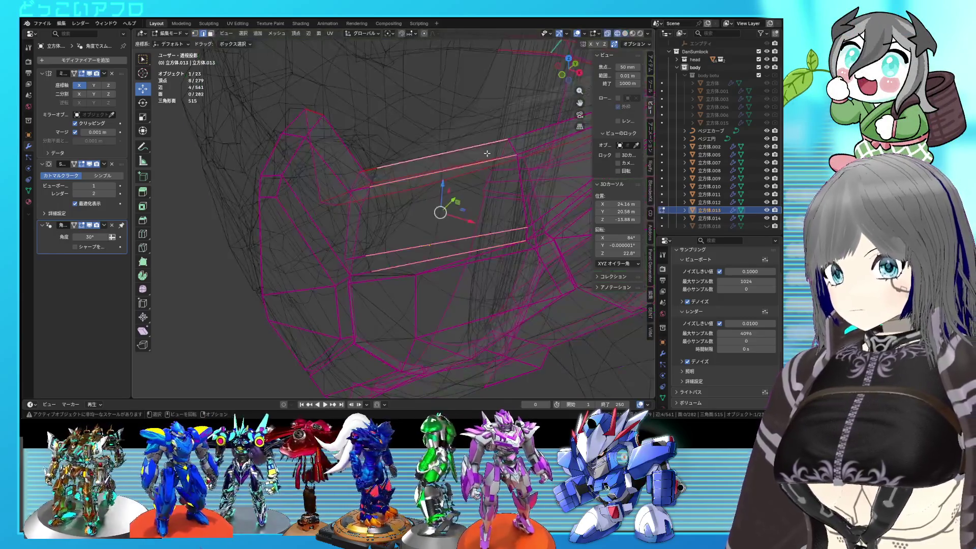
right_click(462, 133)
click(462, 135)
key(shift+z)
shift+middle_drag(481, 156, 431, 162)
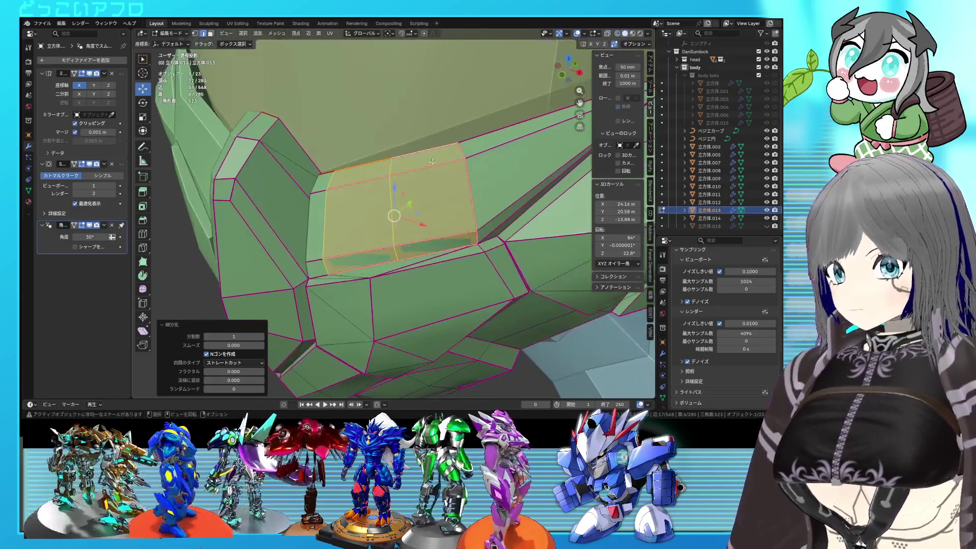
alt+click(402, 213)
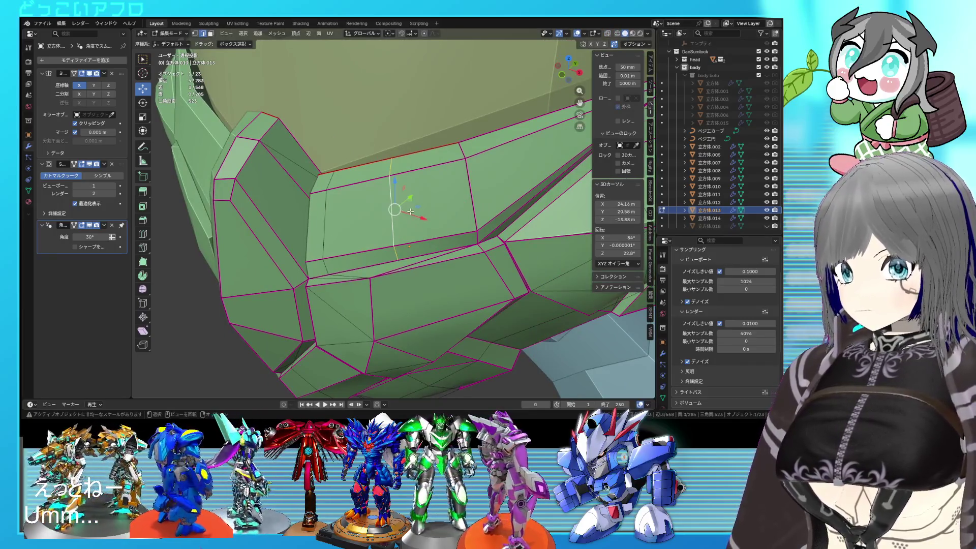
key(g)
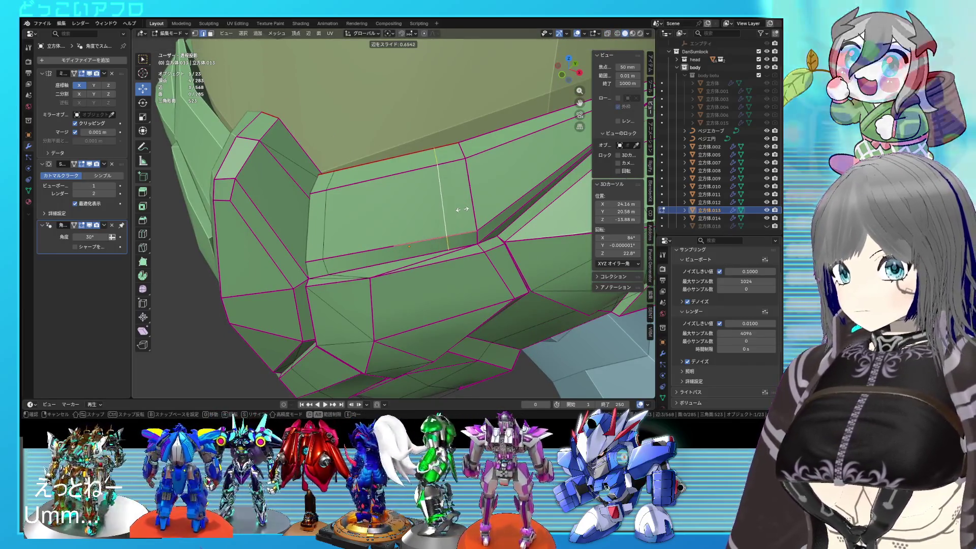
click(463, 209)
mouse_move(464, 209)
middle_down()
mouse_move(514, 199)
mouse_move(479, 206)
mouse_move(463, 188)
mouse_move(335, 168)
middle_up()
Step: Merge two stray band vertices onto their neighbouring corners with vertex slide
scroll(463, 187, up, 3)
key(shift+z)
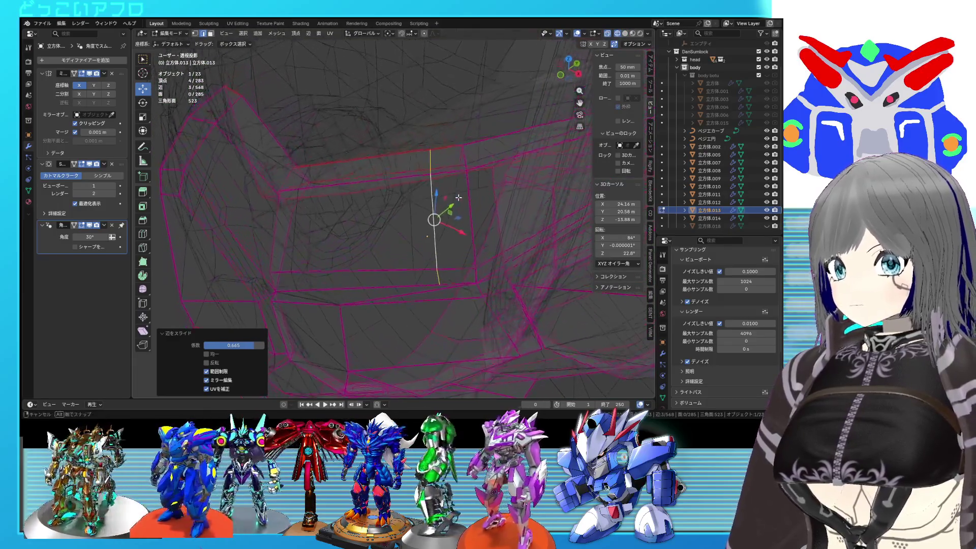
key(shift+z)
click(335, 168)
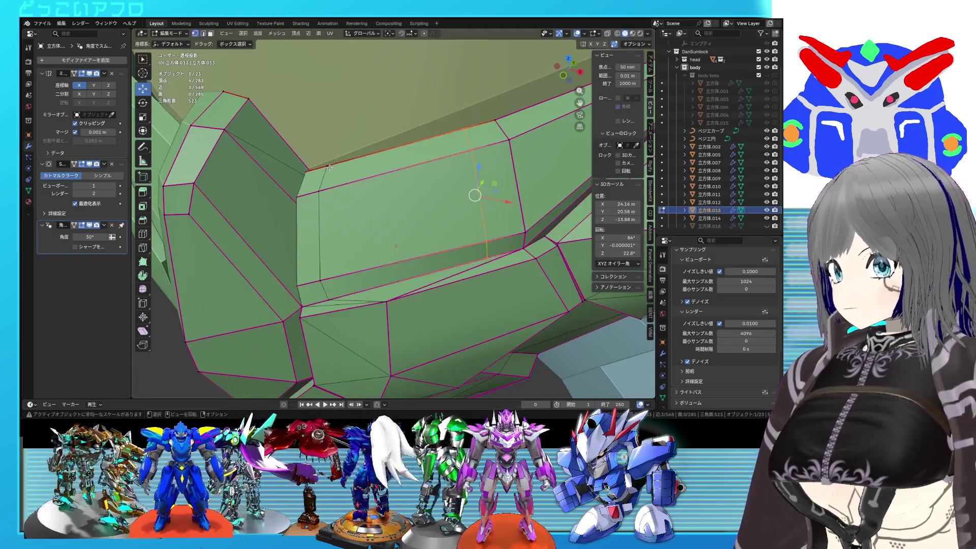
key(1)
key(shift+v)
click(499, 145)
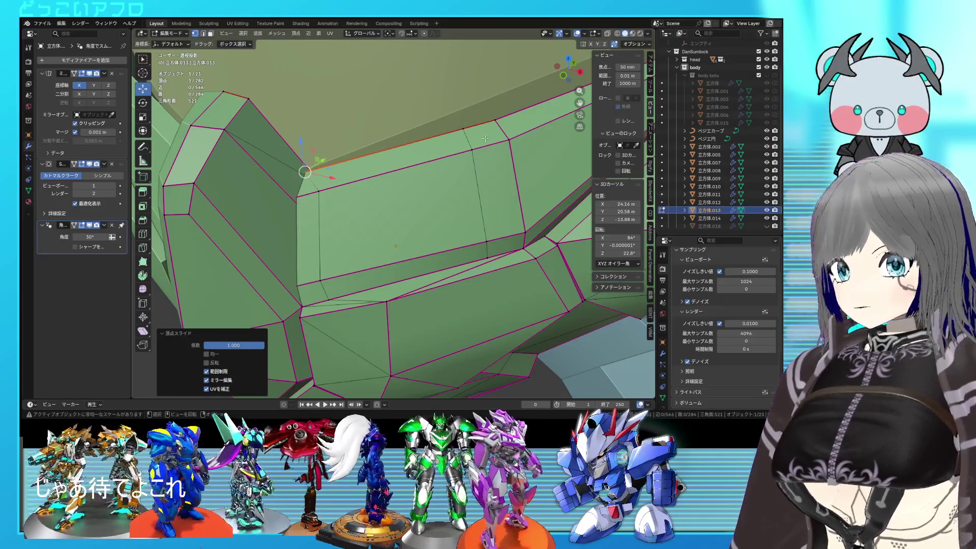
click(481, 135)
key(shift+v)
click(484, 238)
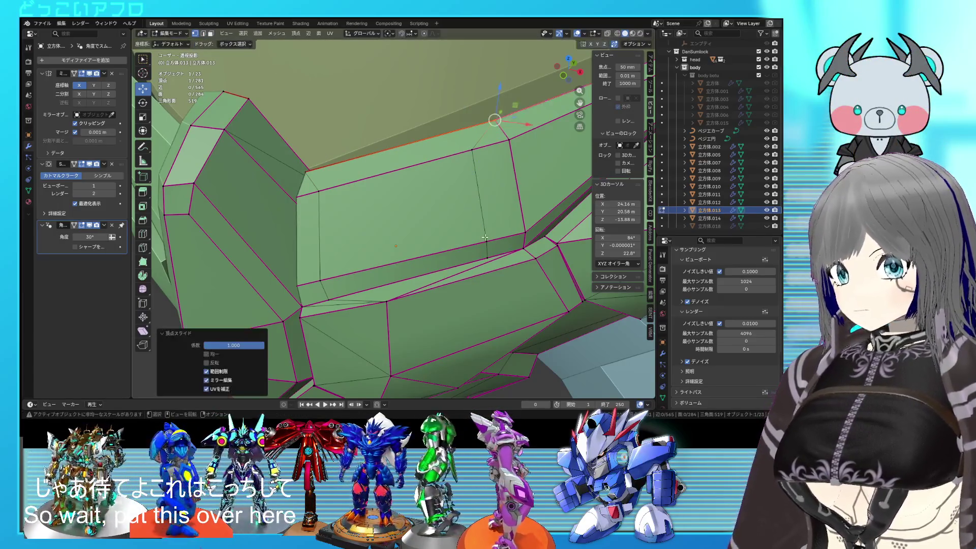
click(485, 260)
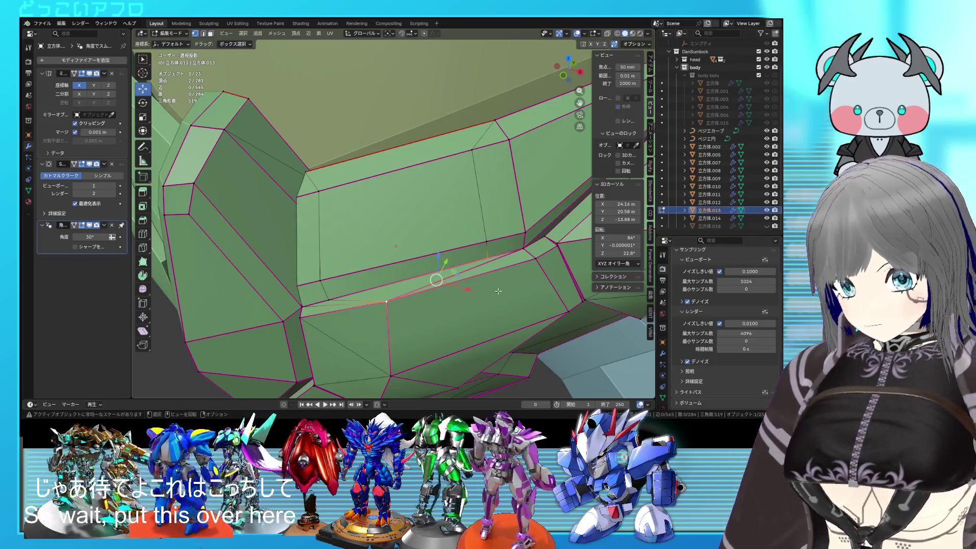
mouse_move(501, 281)
middle_down()
mouse_move(464, 232)
mouse_move(437, 218)
middle_up()
Step: Duplicate four band faces in place and separate them into their own eye-panel object
key(3)
click(444, 201)
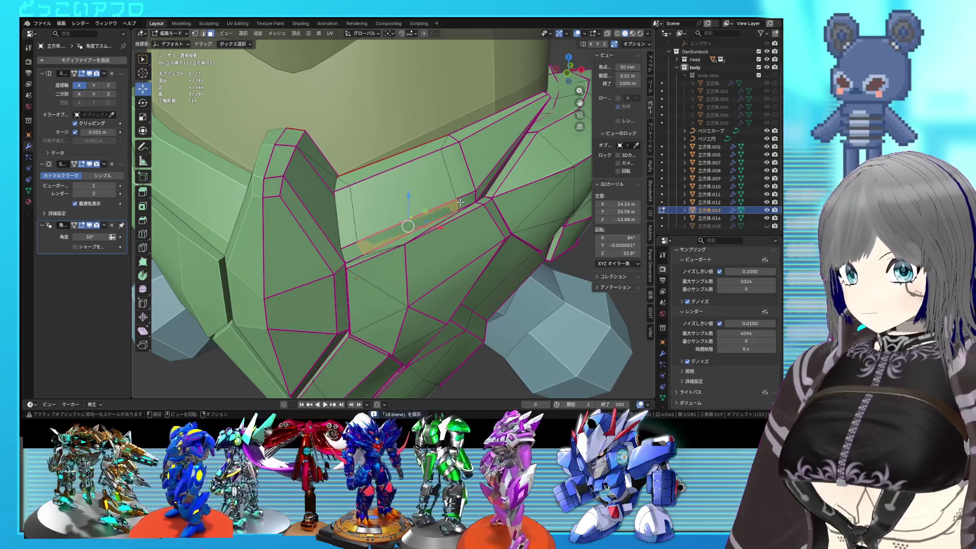
shift+click(464, 200)
shift+click(406, 226)
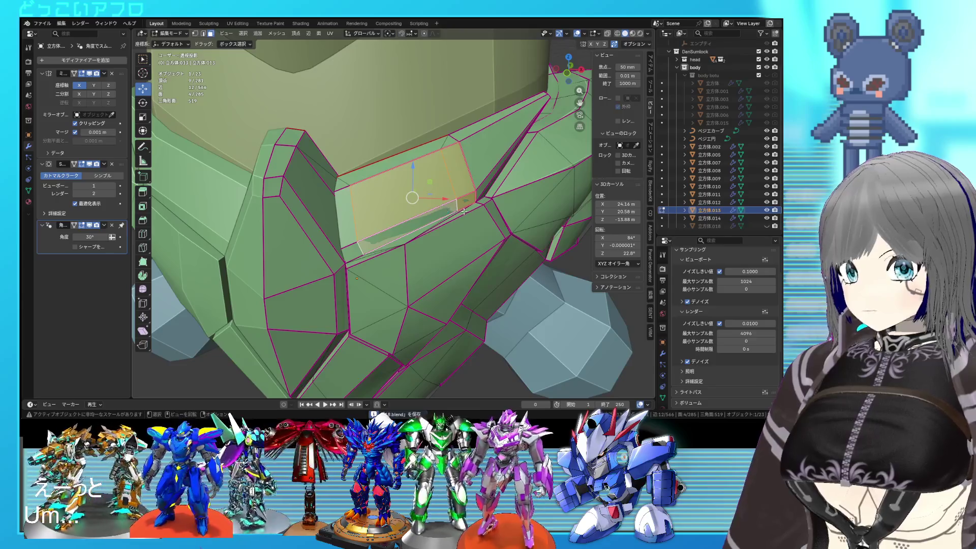
middle_drag(406, 226, 397, 225)
key(shift+d)
right_click(397, 225)
right_click(395, 231)
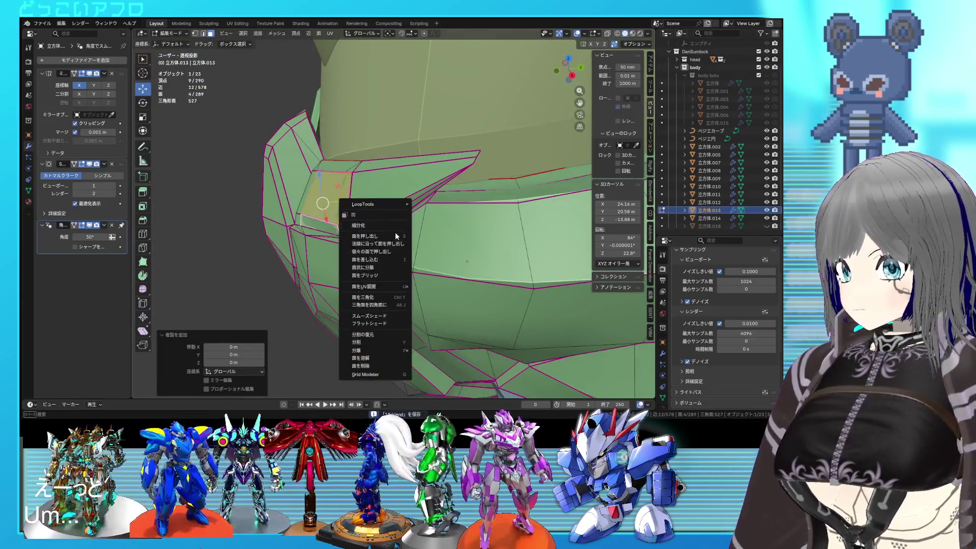
mouse_move(380, 347)
click(428, 350)
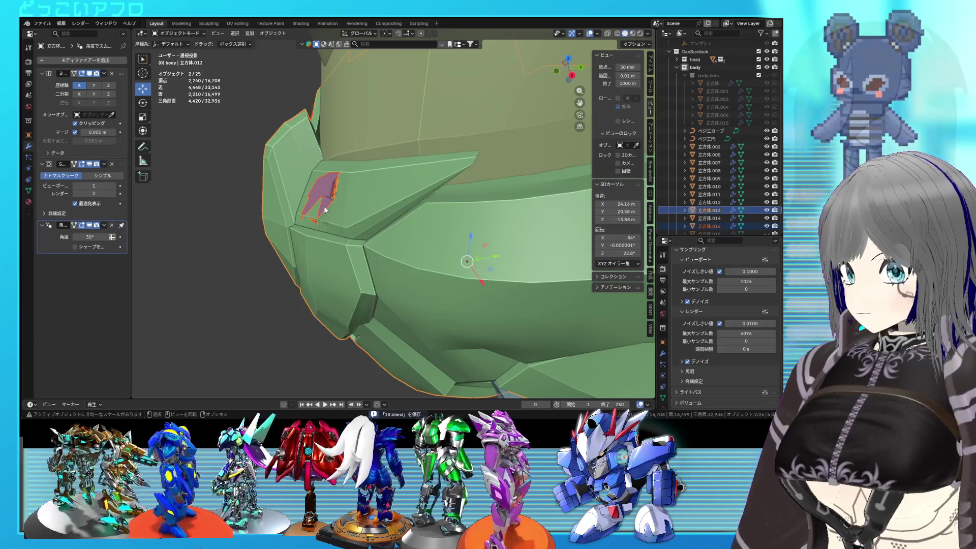
Step: Select the whole separated eye panel and shrink it slightly inward with Alt+S
key(Tab)
key(shift+z)
click(352, 224)
key(Tab)
key(a)
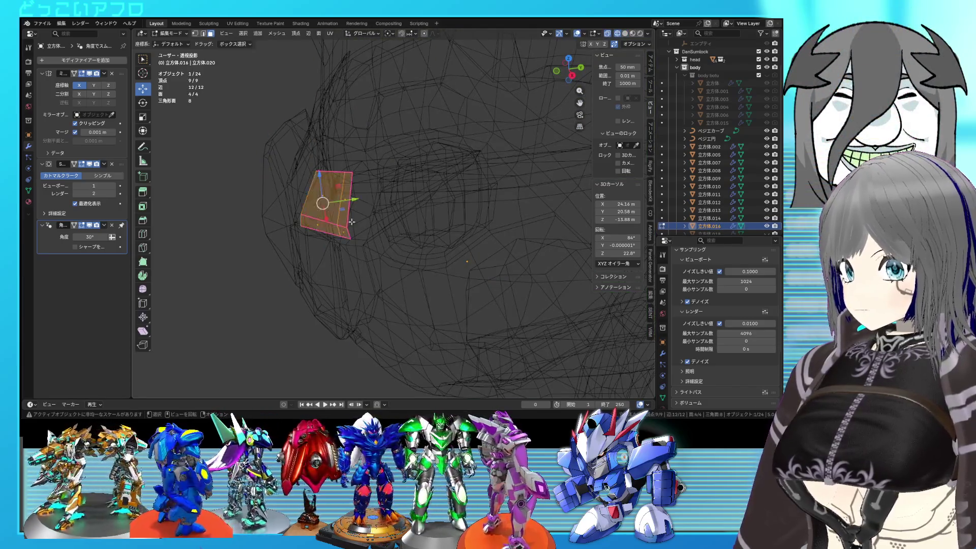
key(KP_Decimal)
key(shift+z)
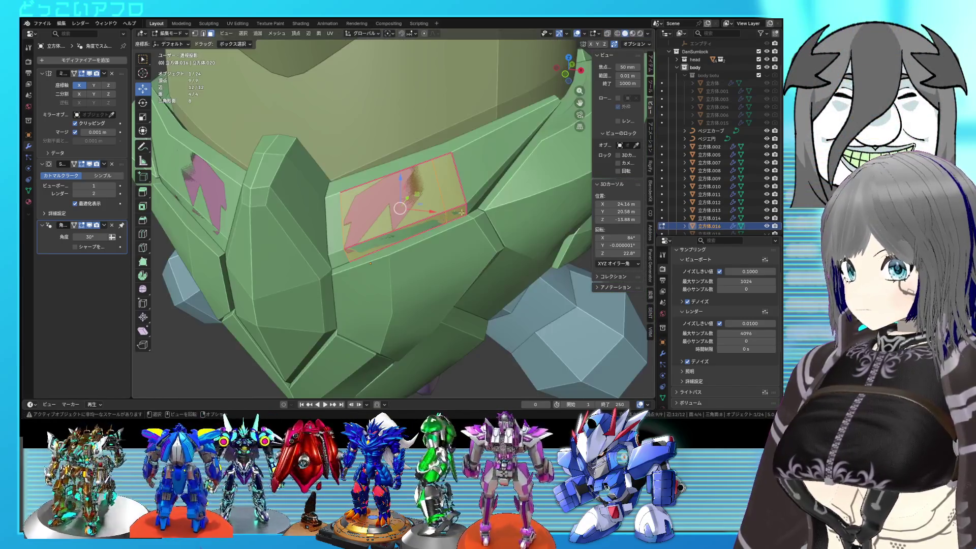
key(alt+s)
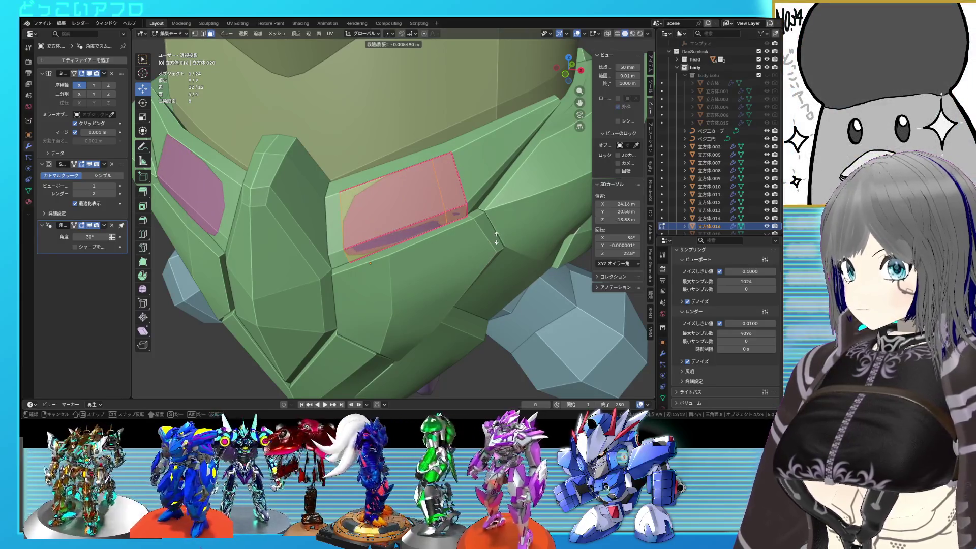
click(496, 237)
Step: Crease one panel edge fully, to 1
middle_drag(496, 238, 407, 241)
key(2)
click(407, 241)
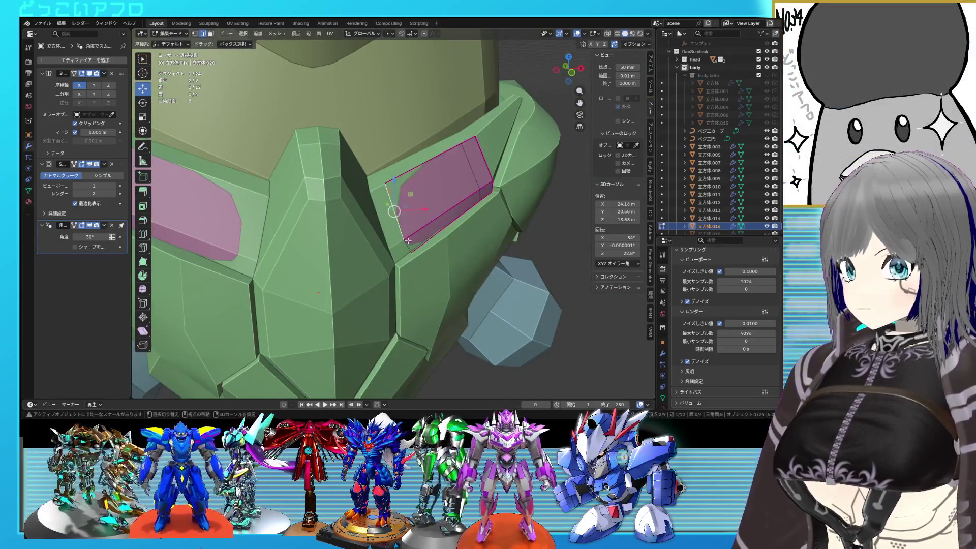
key(shift+e)
text(1)
key(Return)
Step: Move a panel edge and try scaling it to 0.560, then undo the scale
mouse_move(416, 242)
middle_down()
mouse_move(436, 179)
mouse_move(424, 175)
middle_up()
click(436, 180)
key(g)
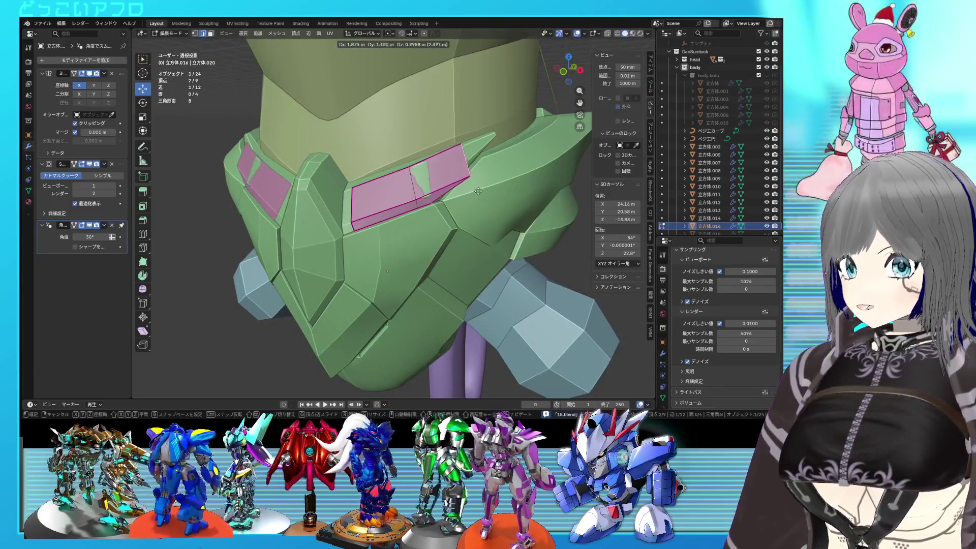
click(478, 191)
key(s)
click(470, 194)
middle_drag(470, 194, 444, 214)
key(ctrl+z)
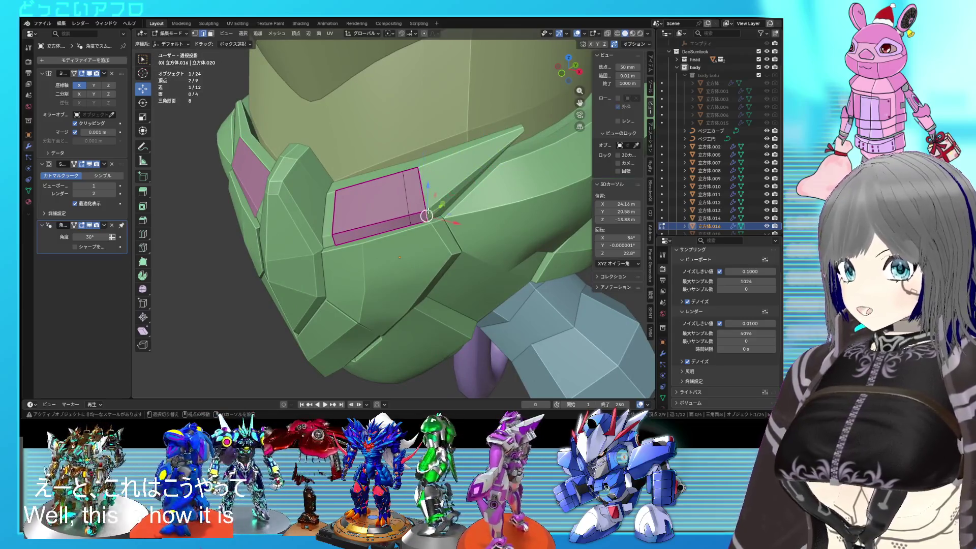
scroll(432, 209, down, 3)
Step: Add a loop cut across the pink panel and scale the selected section
scroll(433, 209, up, 3)
key(ctrl+r)
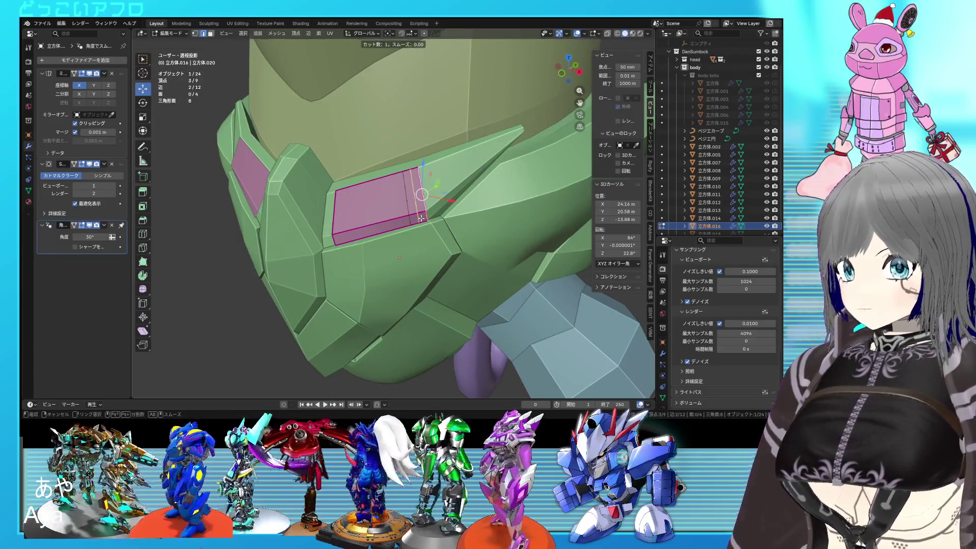
click(420, 218)
click(427, 218)
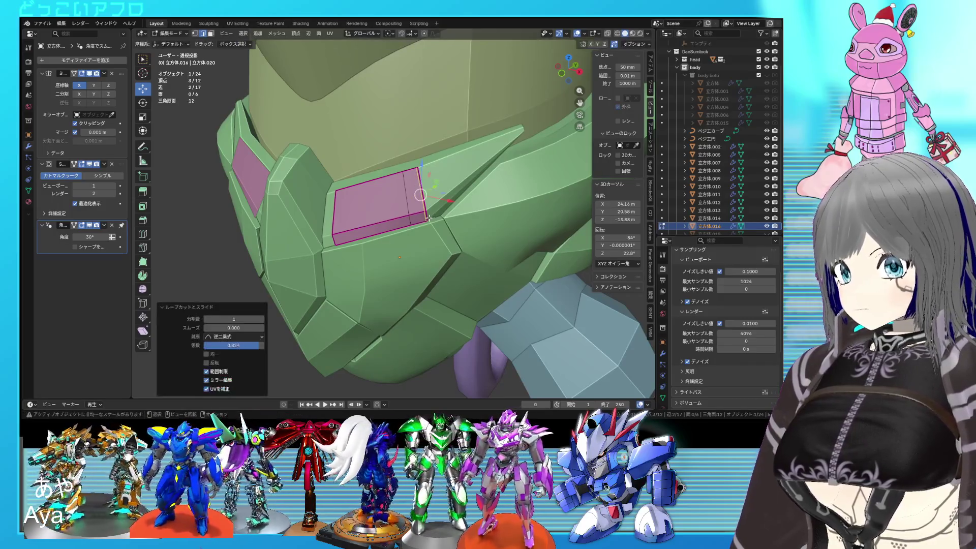
mouse_move(427, 218)
middle_down()
mouse_move(443, 204)
mouse_move(451, 218)
mouse_move(388, 210)
mouse_move(477, 216)
middle_up()
key(g)
key(s)
click(444, 206)
Step: Rescale the panel section again and move it into place
key(g)
key(s)
click(386, 208)
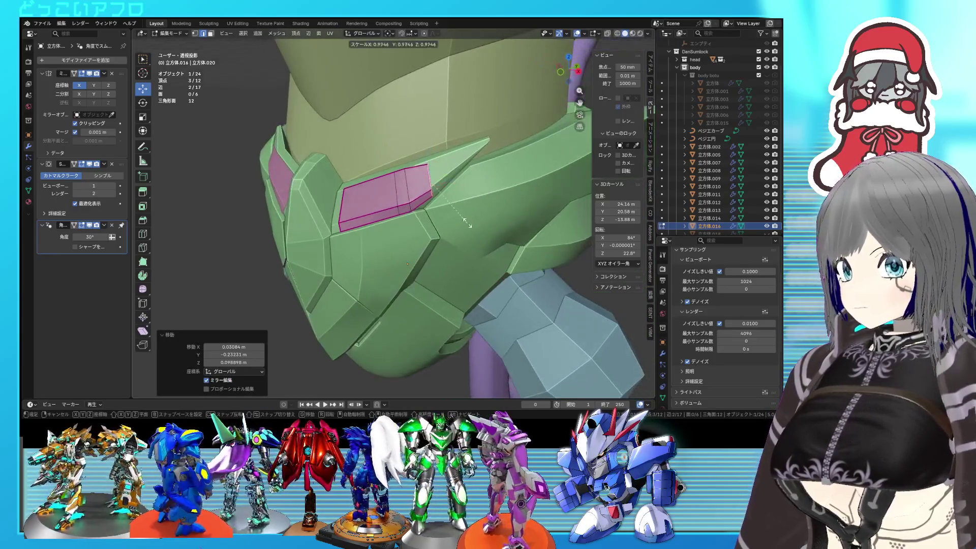
key(g)
click(485, 214)
mouse_move(486, 213)
middle_down()
mouse_move(522, 211)
mouse_move(478, 220)
mouse_move(492, 236)
mouse_move(480, 234)
mouse_move(483, 218)
middle_up()
scroll(478, 220, up, 3)
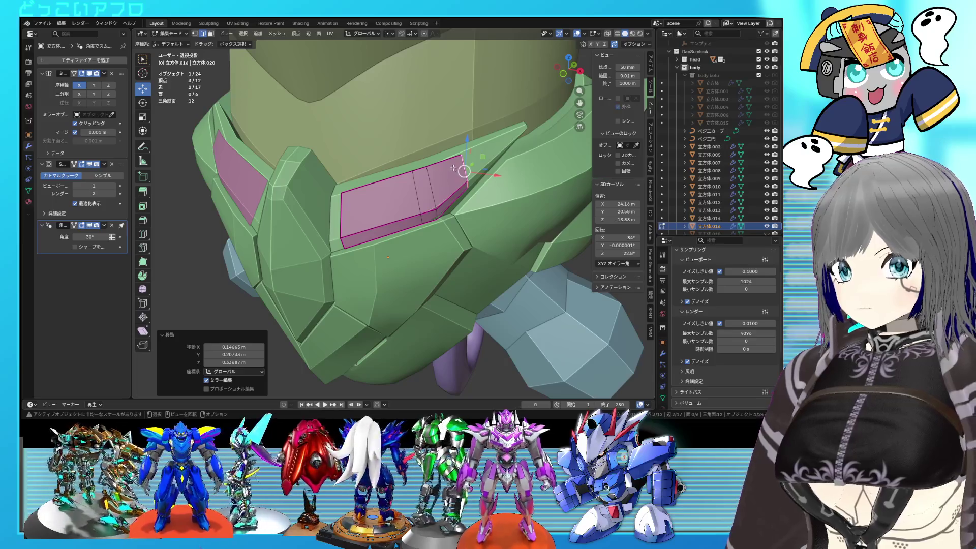
middle_drag(462, 168, 462, 176)
Step: Move the panel's top corner vertex to fit the opening, then return to object mode
key(1)
click(464, 150)
shift+click(468, 174)
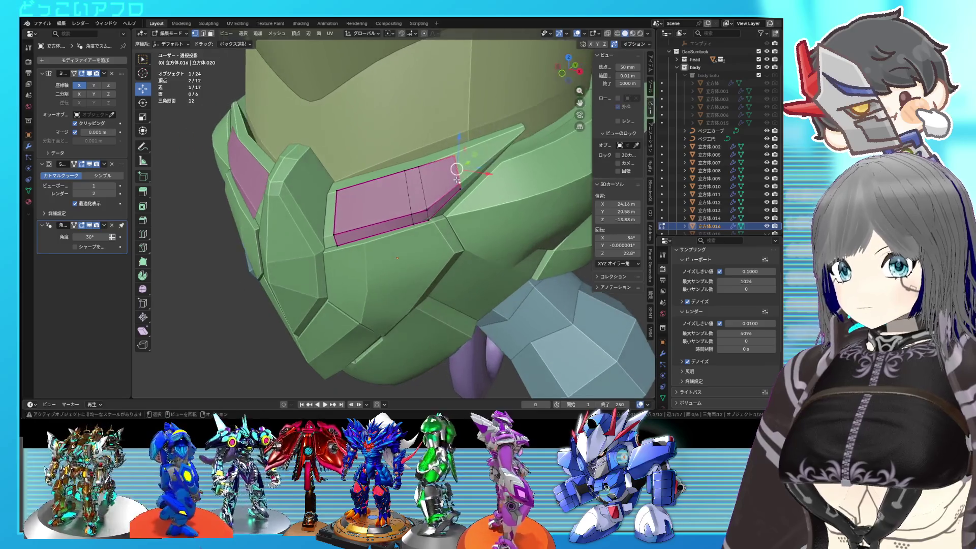
key(g)
right_click(461, 176)
click(463, 150)
key(g)
click(479, 143)
key(Tab)
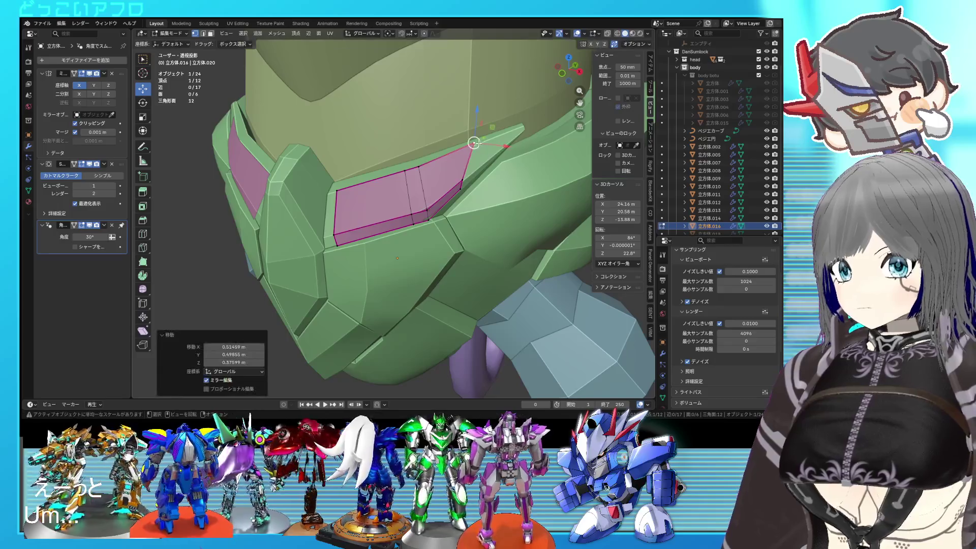
scroll(478, 147, down, 4)
mouse_move(480, 152)
middle_down()
mouse_move(492, 187)
mouse_move(394, 197)
mouse_move(446, 187)
mouse_move(438, 202)
mouse_move(484, 231)
middle_up()
scroll(473, 191, up, 3)
scroll(452, 192, up, 3)
Step: Slide a panel vertex along its edge by a 0.154 factor
key(Tab)
key(shift+v)
click(440, 185)
scroll(437, 201, up, 3)
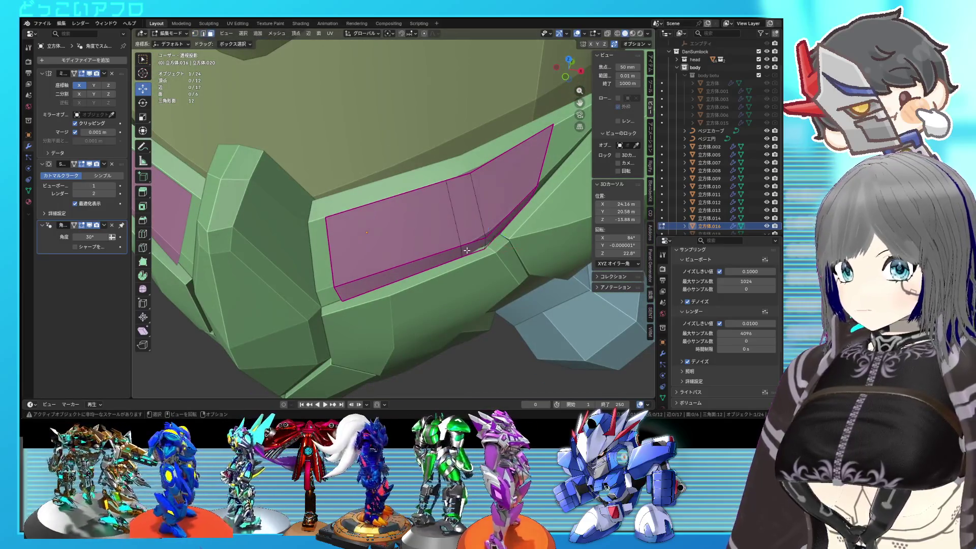
Step: Shrink the whole panel along its normals and save the file
key(a)
key(alt+s)
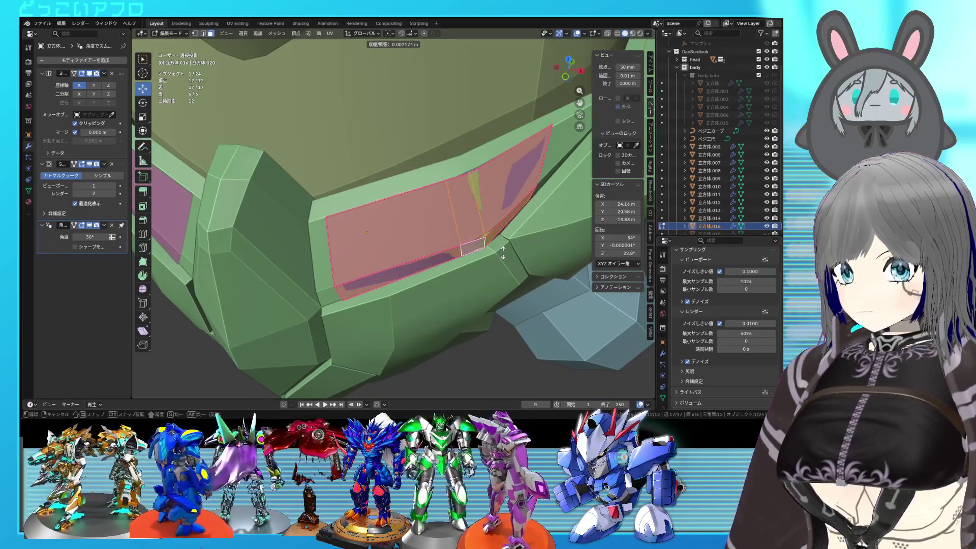
click(501, 251)
scroll(501, 250, down, 3)
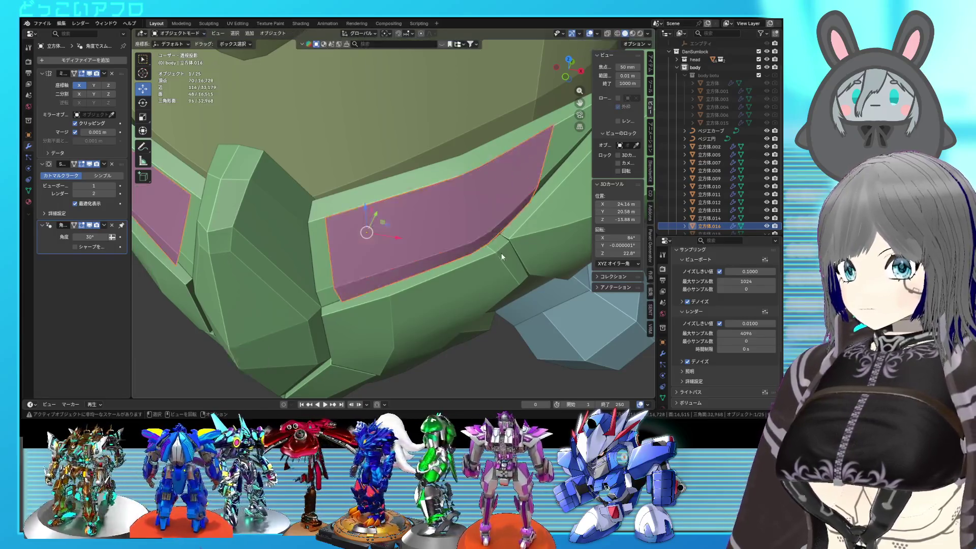
middle_drag(501, 251, 478, 245)
scroll(478, 246, down, 2)
key(ctrl+s)
key(Tab)
click(545, 307)
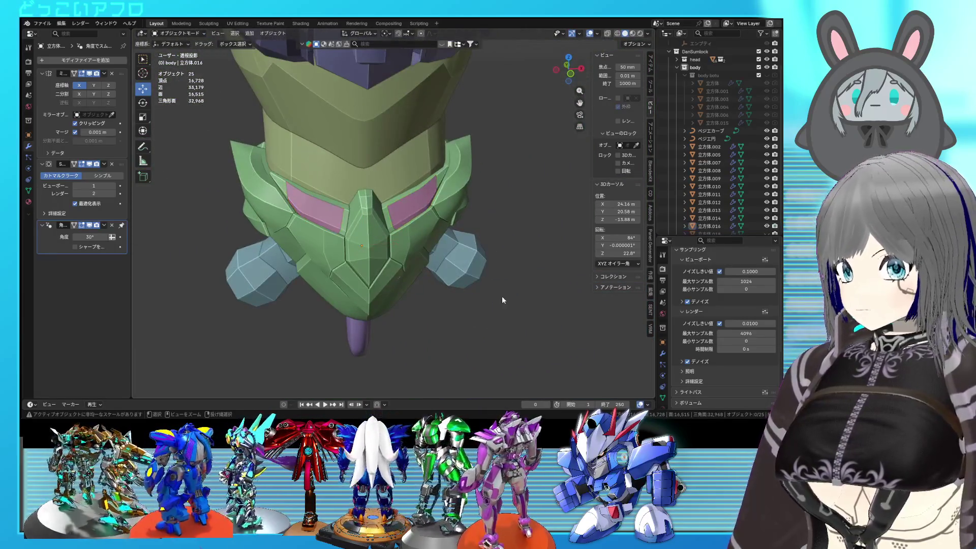
Step: Extrude the pink eye panel's faces to give it depth and save
middle_drag(545, 306, 453, 289)
scroll(445, 277, up, 3)
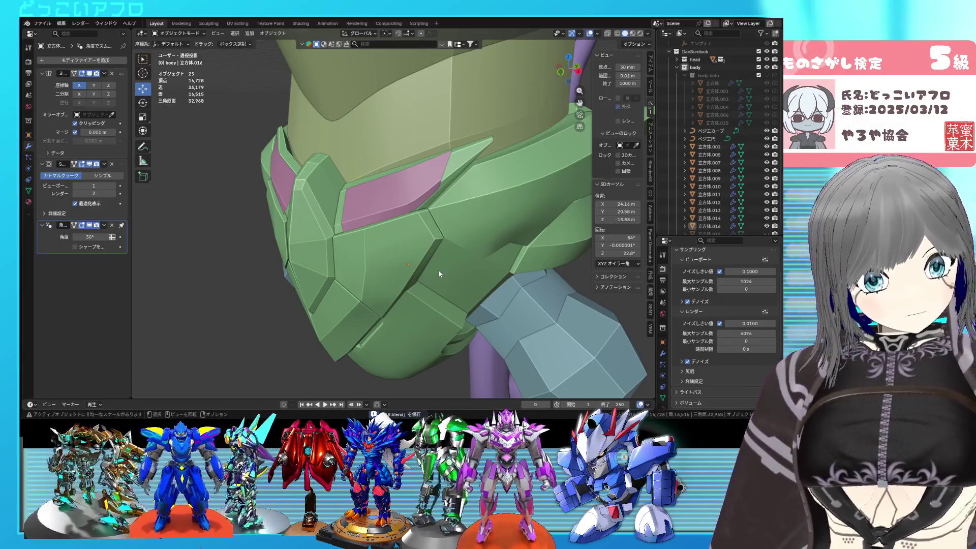
mouse_move(417, 221)
middle_down()
mouse_move(455, 214)
mouse_move(375, 222)
middle_up()
click(437, 210)
key(Tab)
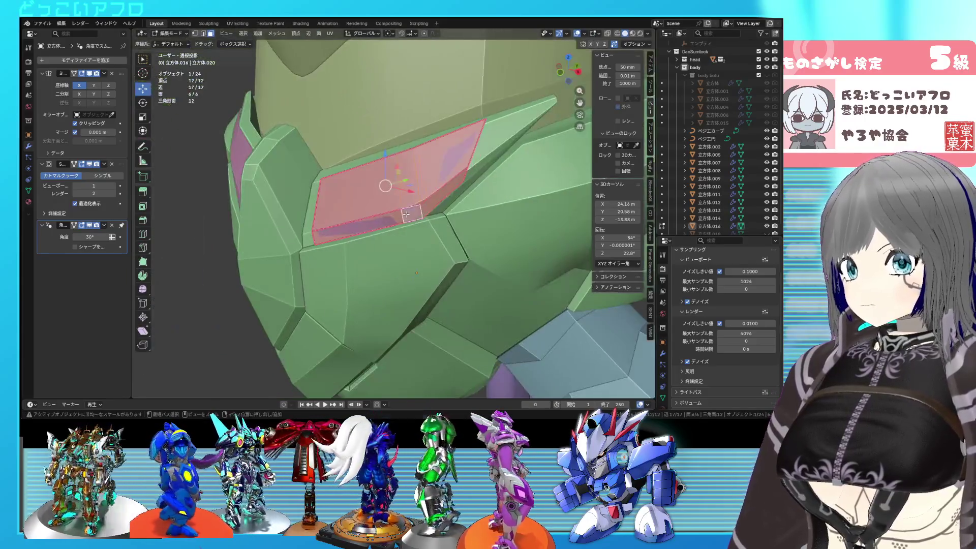
key(e)
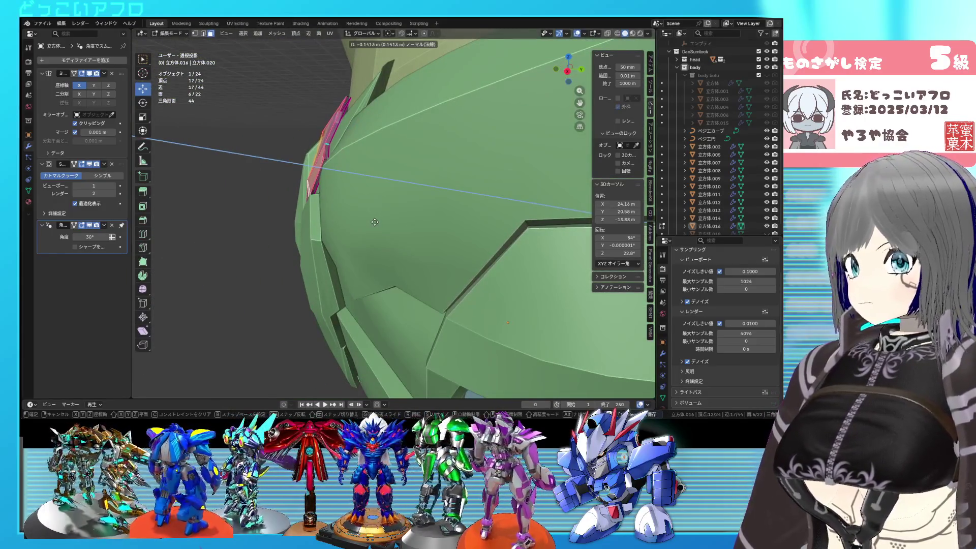
click(374, 222)
middle_drag(375, 222, 380, 155)
key(ctrl+s)
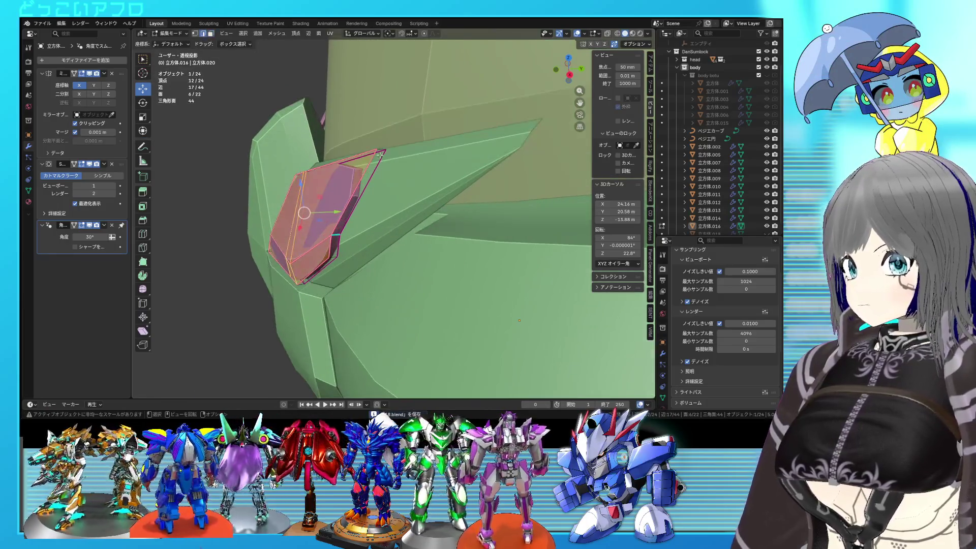
Step: Select and adjust the panel's corner vertices in see-through view
click(380, 155)
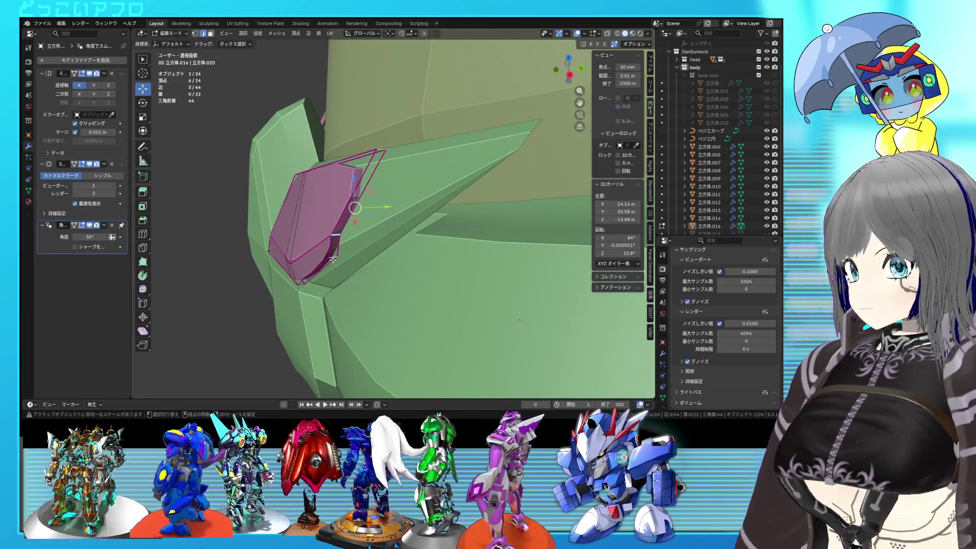
middle_drag(333, 259, 415, 173)
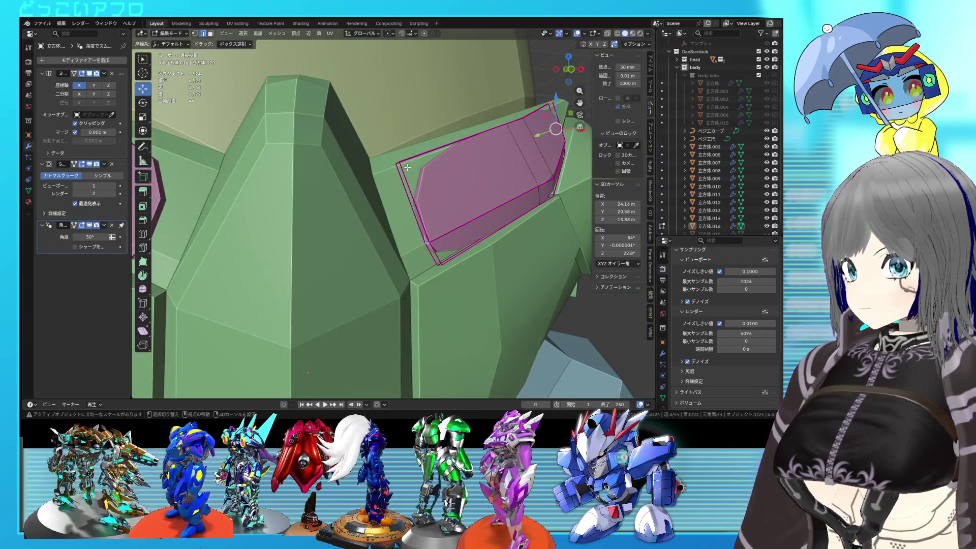
key(shift+z)
drag(407, 168, 393, 155)
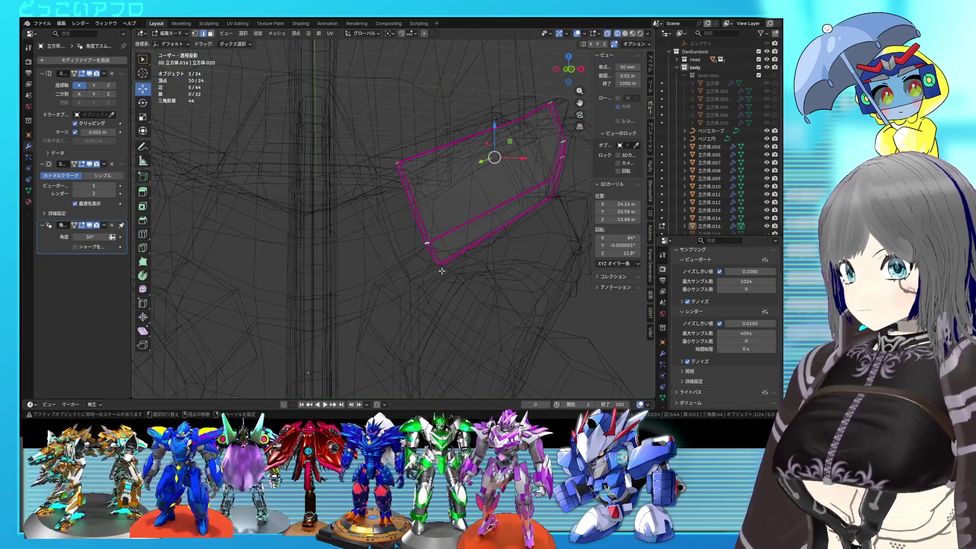
key(shift+z)
key(shift+z)
shift+click(433, 255)
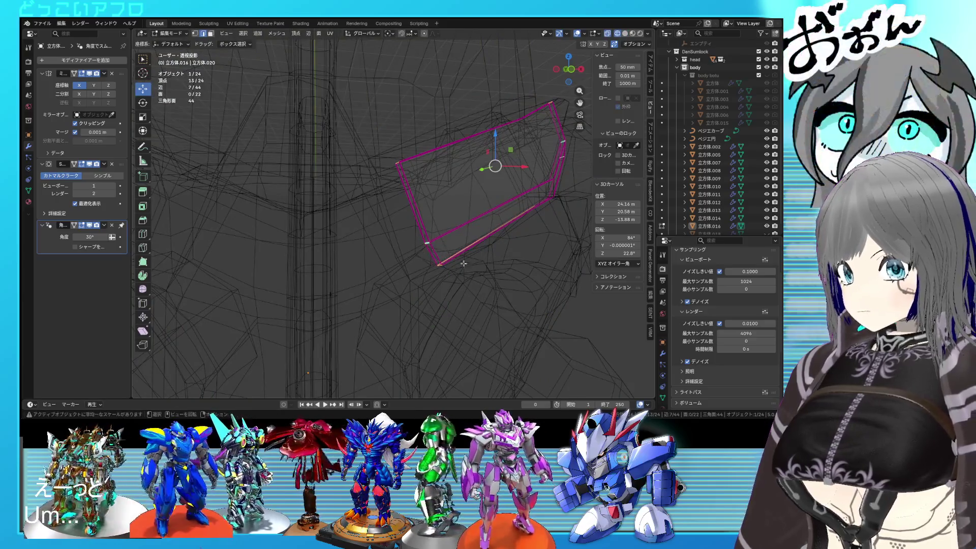
ctrl+drag(464, 239, 476, 245)
key(shift+z)
click(477, 245)
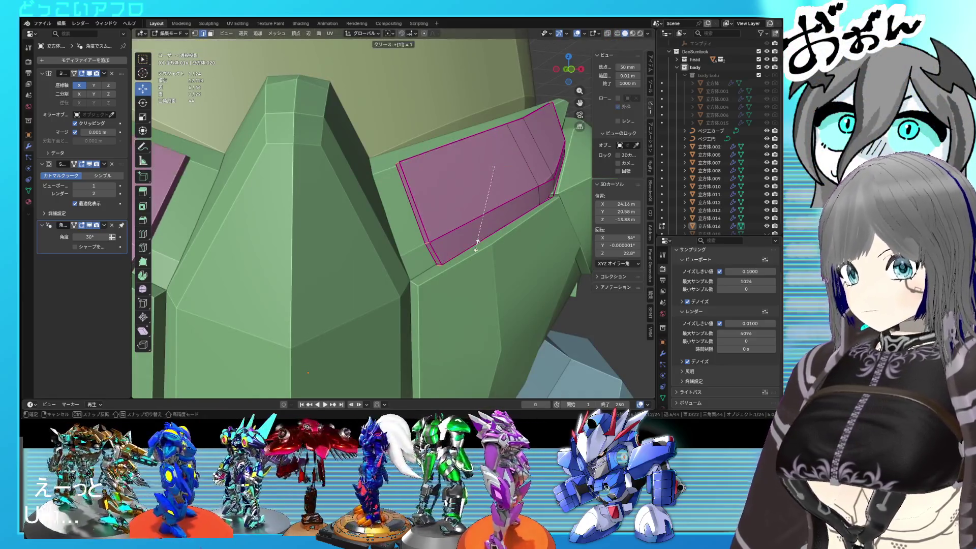
key(Tab)
scroll(477, 245, down, 5)
mouse_move(476, 245)
middle_down()
mouse_move(456, 268)
mouse_move(472, 260)
middle_up()
scroll(472, 260, up, 3)
Step: Scale the whole panel to 0.956 and move it vertically into the eye opening
key(Tab)
scroll(433, 245, up, 2)
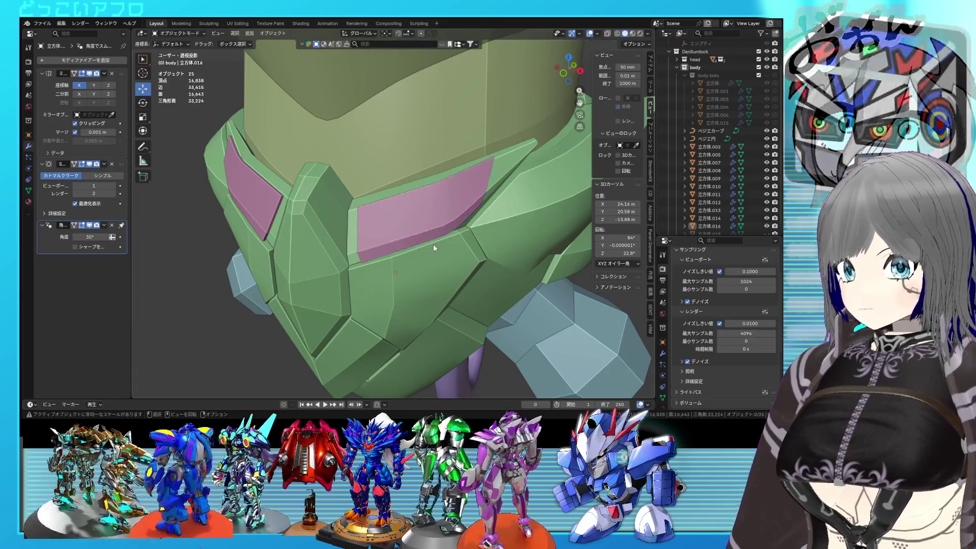
key(a)
key(s)
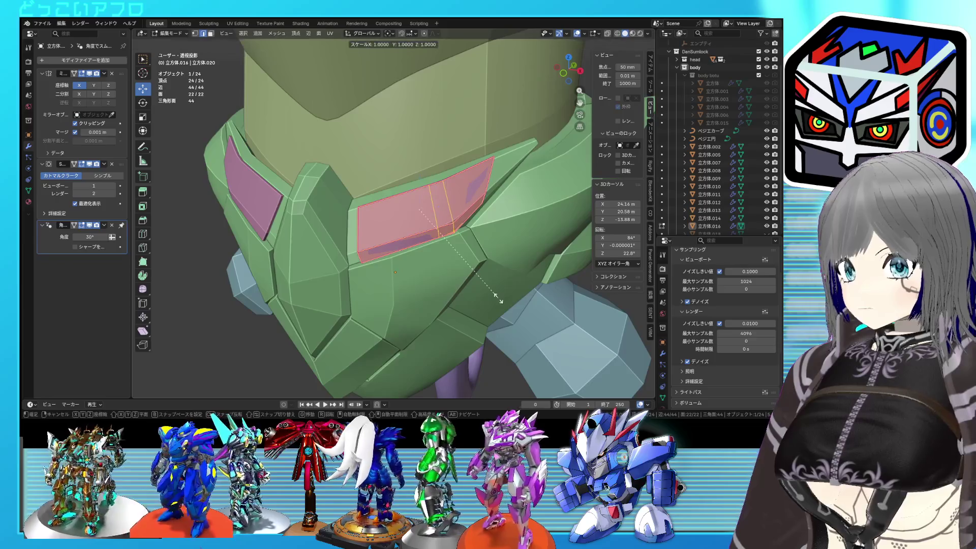
click(496, 292)
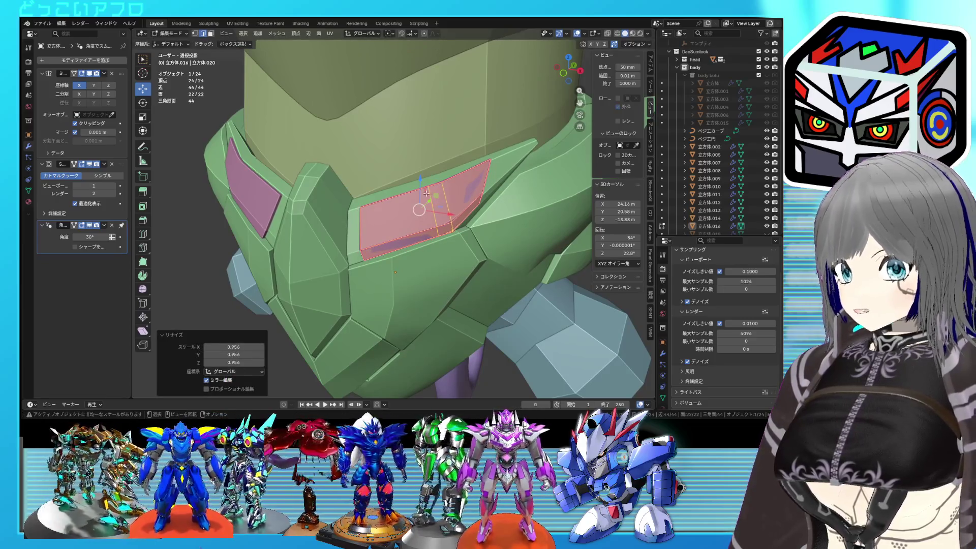
drag(424, 188, 419, 184)
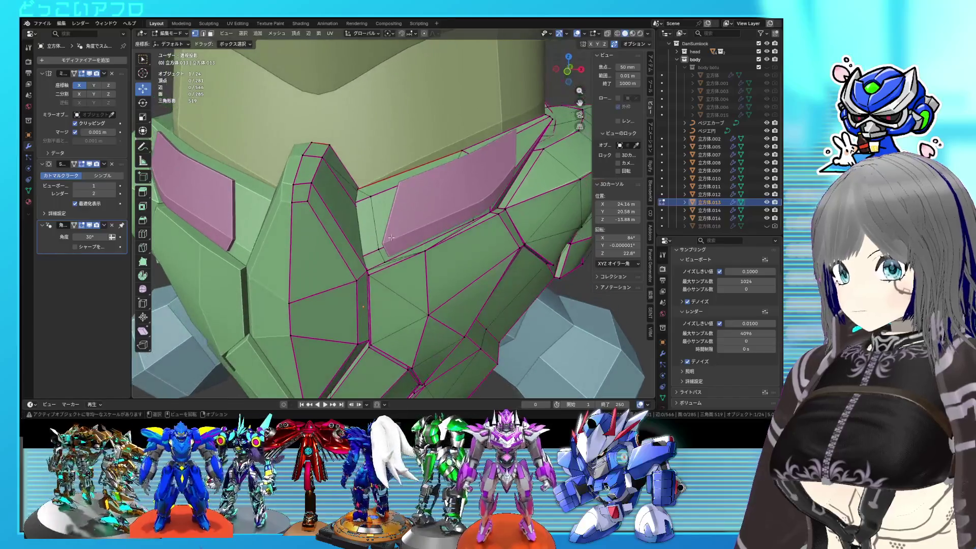
Step: Slide an eye-opening edge and vertex of the mask onto the pink panel, check in wireframe, and save
middle_drag(385, 234, 402, 248)
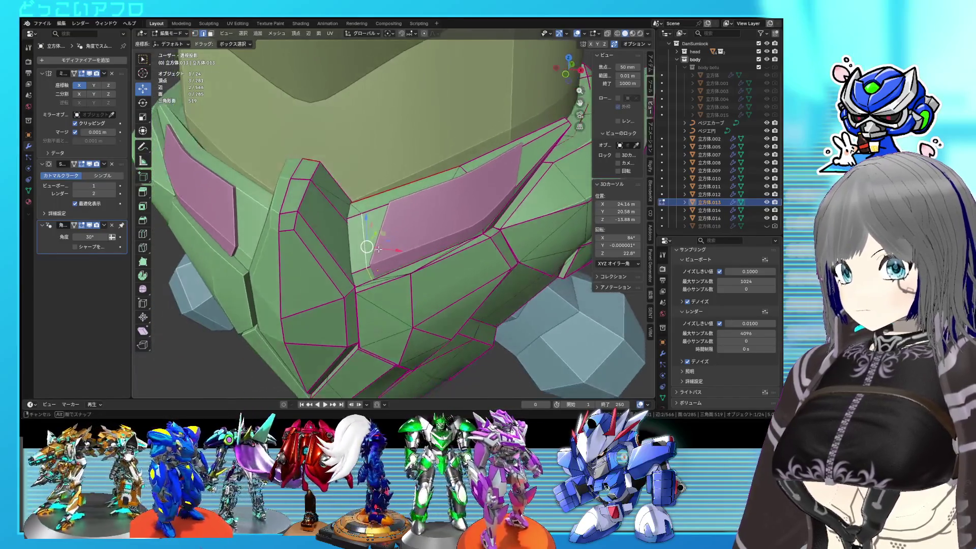
key(g)
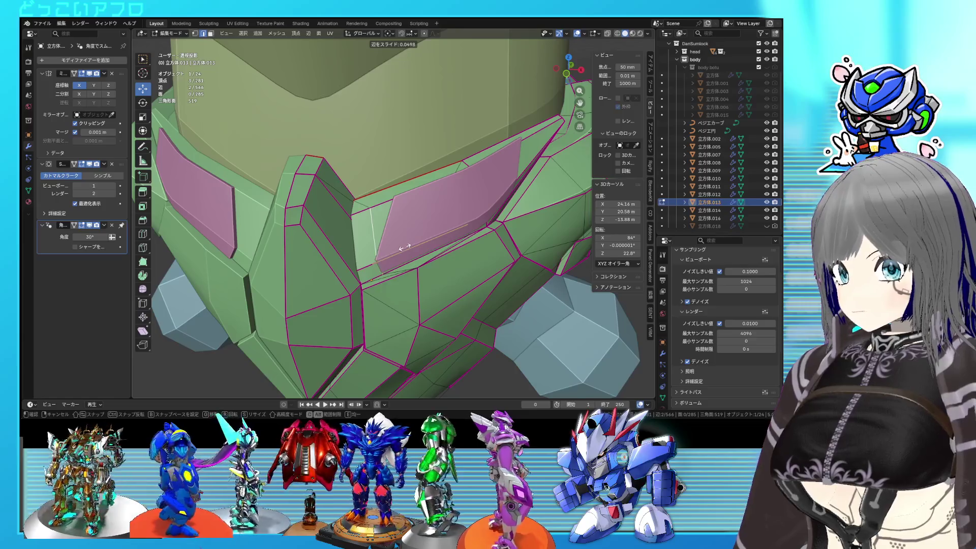
click(404, 247)
middle_drag(401, 245, 384, 235)
key(shift+v)
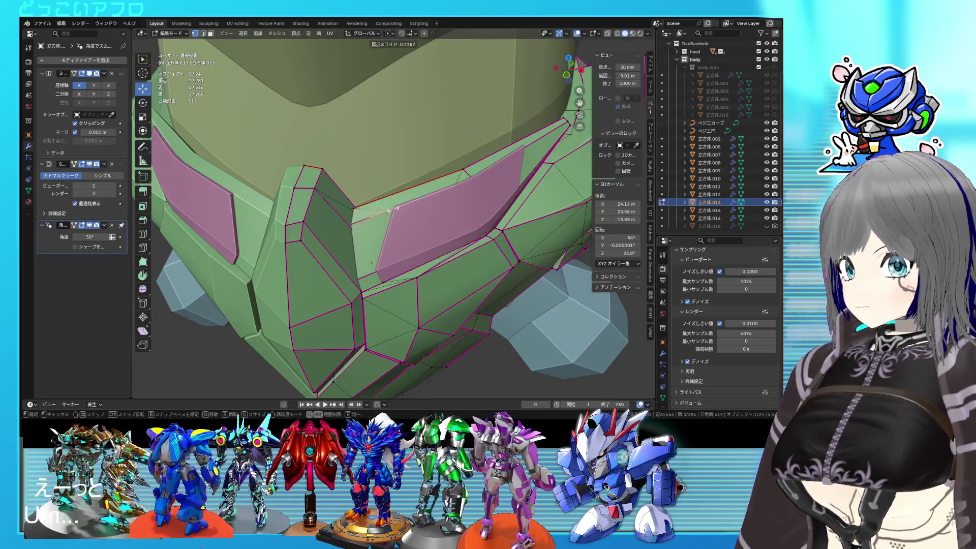
click(394, 208)
key(shift+z)
key(shift+z)
key(shift+z)
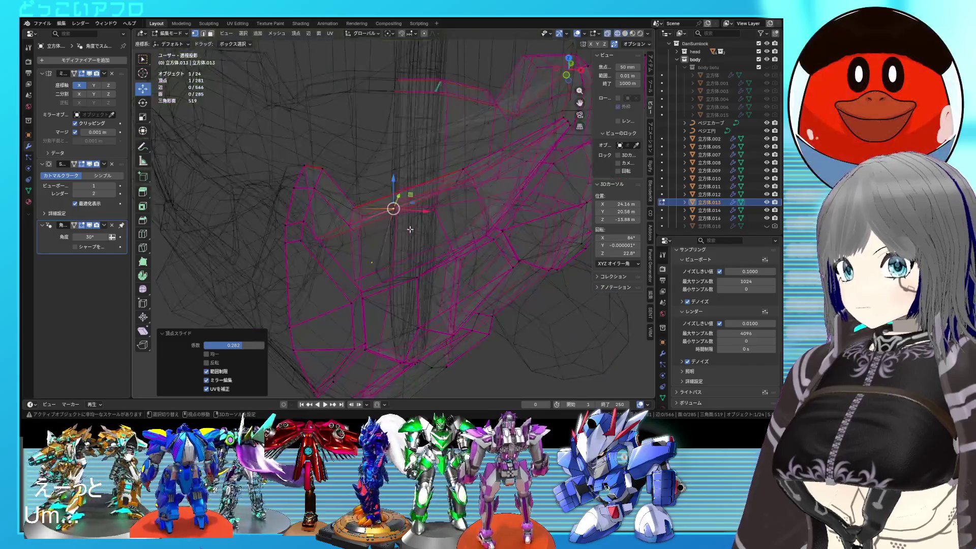
key(shift+z)
key(ctrl+s)
Step: Exit Edit Mode, zoom in on the eye, and compare the fit in wireframe and solid views
mouse_move(409, 229)
middle_down()
mouse_move(406, 221)
mouse_move(435, 236)
middle_up()
key(Tab)
key(Tab)
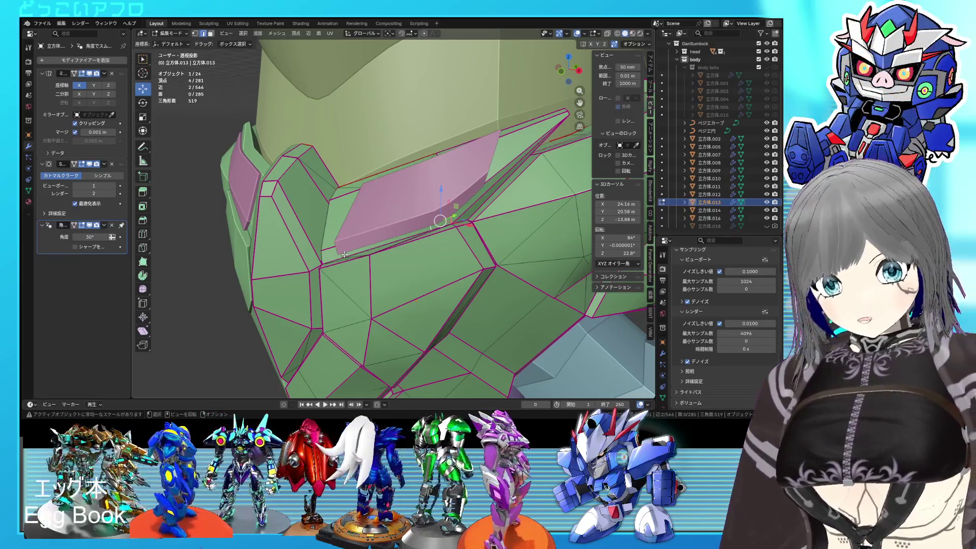
scroll(344, 254, up, 3)
scroll(352, 229, up, 1)
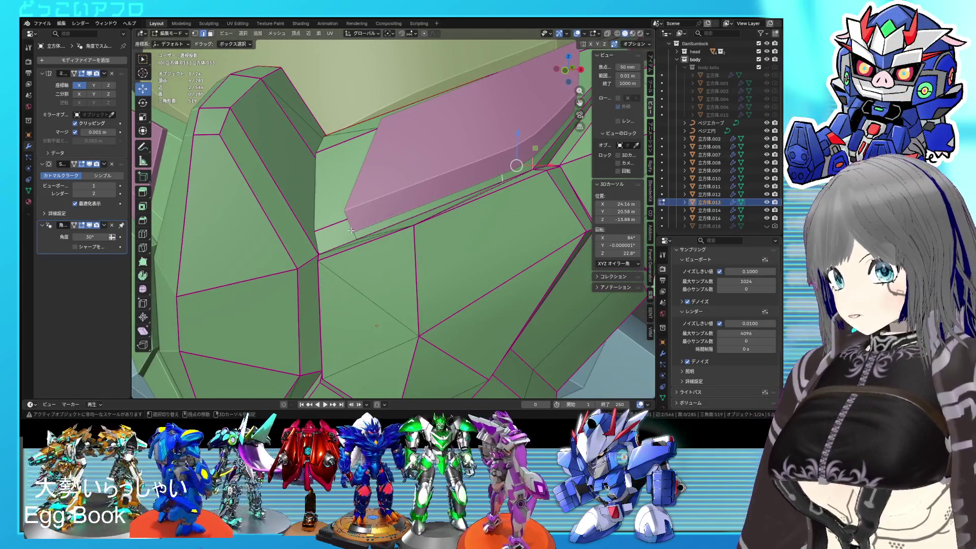
shift+scroll(379, 249, up, 2)
key(shift+z)
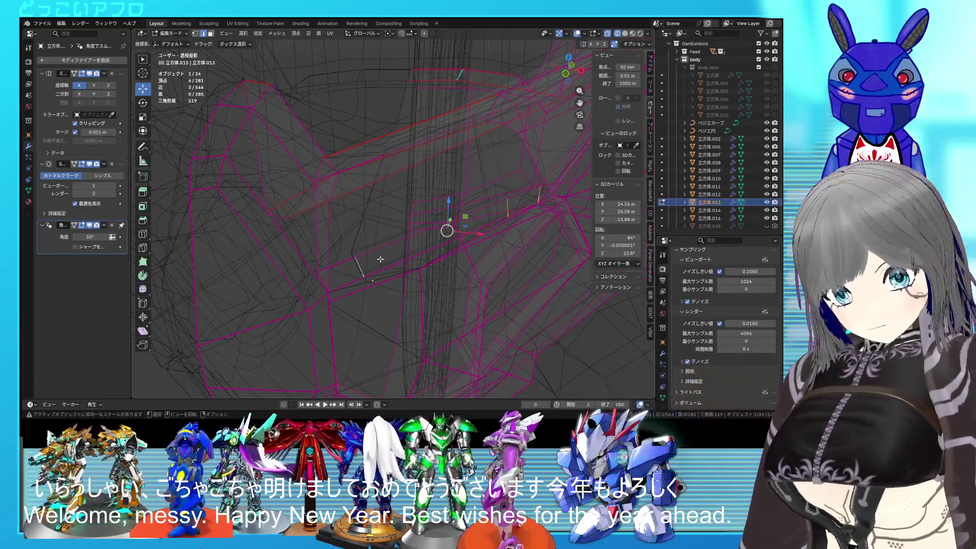
scroll(386, 257, up, 4)
key(shift+z)
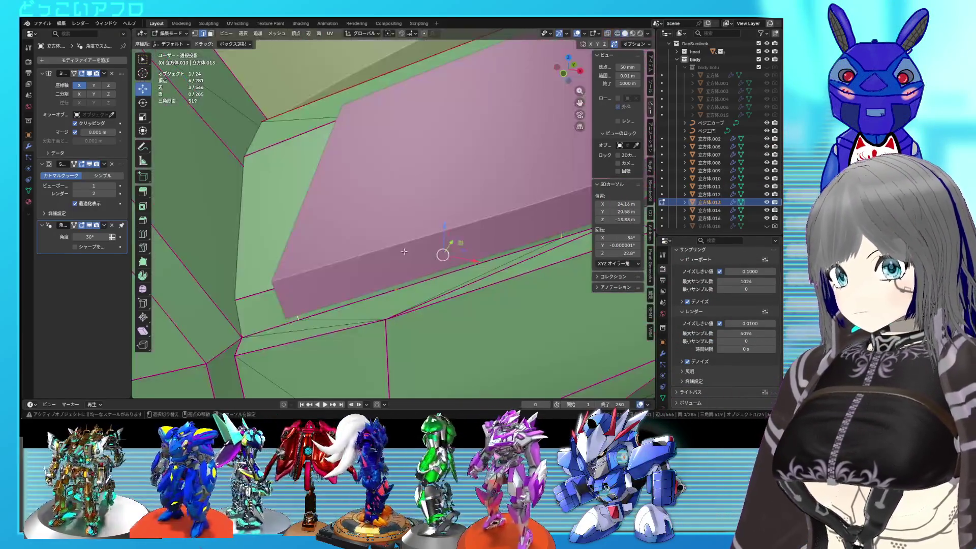
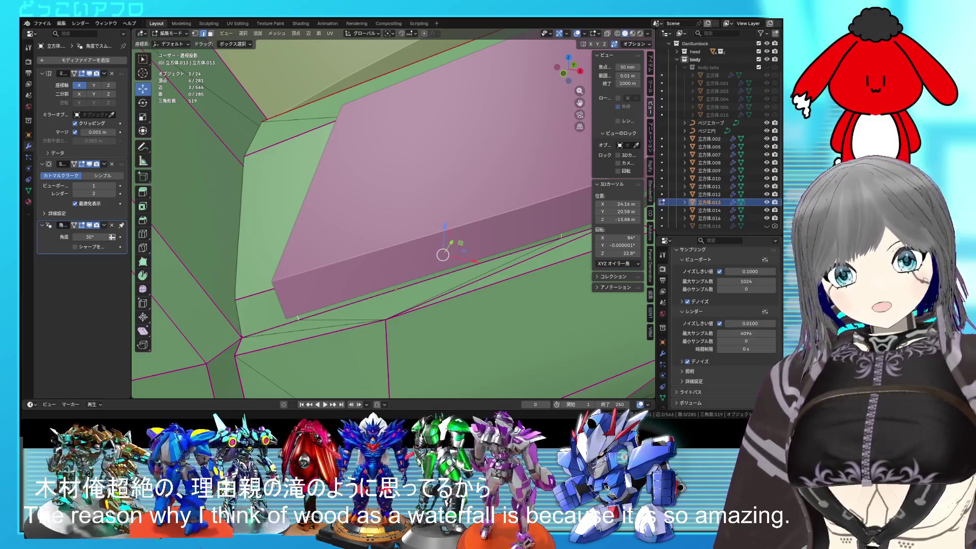
Step: Add an edge loop across the plate beside the pink panel and slide a vertex along its edge
ctrl+middle_drag(469, 244, 453, 226)
key(ctrl+r)
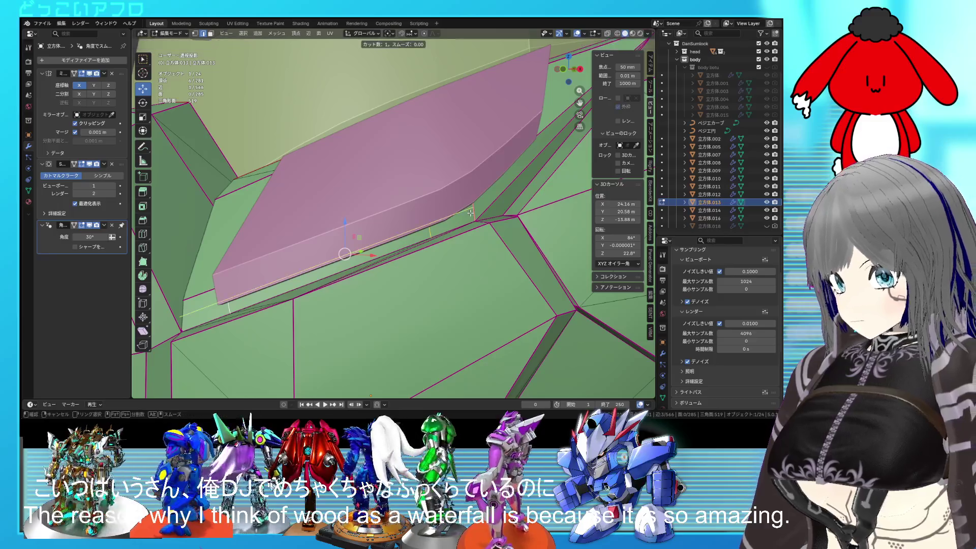
click(470, 213)
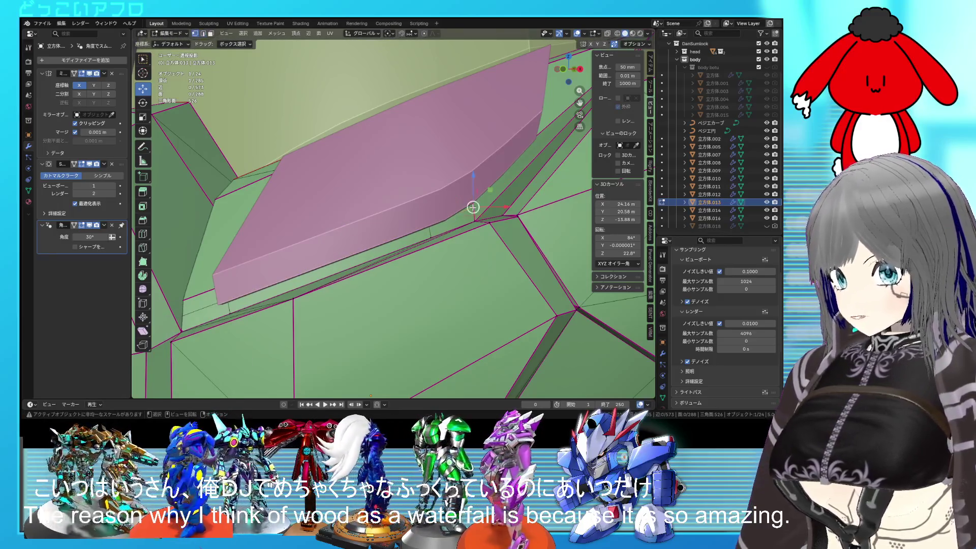
key(shift+v)
click(472, 199)
Step: Connect the slid vertex to a second vertex with a new edge
mouse_move(472, 198)
middle_down()
mouse_move(473, 180)
mouse_move(500, 187)
mouse_move(396, 214)
middle_up()
shift+click(466, 171)
key(j)
key(alt+z)
Step: Merge a single vertex into its neighbour with a vertex slide
key(alt+z)
key(alt+z)
key(alt+z)
key(alt+z)
key(alt+z)
click(340, 237)
key(alt+z)
key(alt+z)
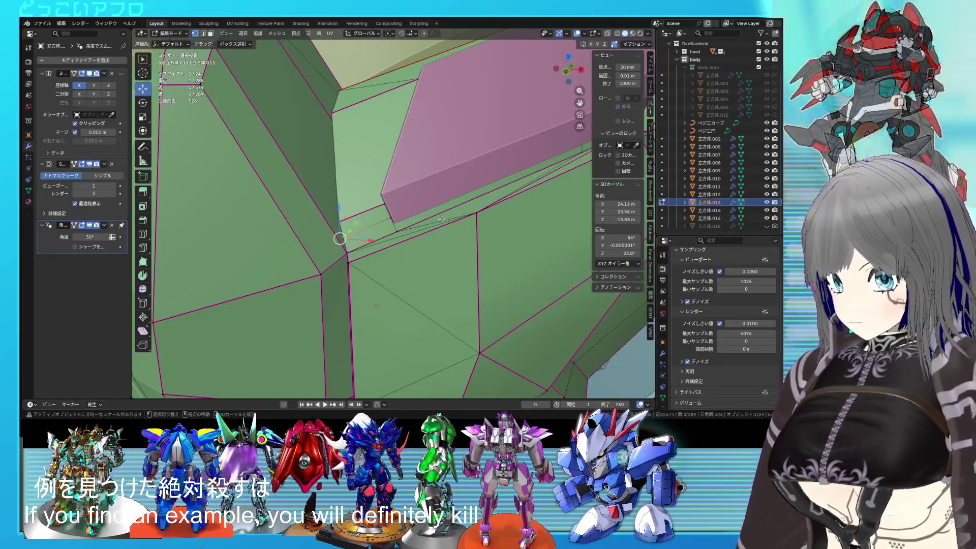
key(alt+z)
key(shift+v)
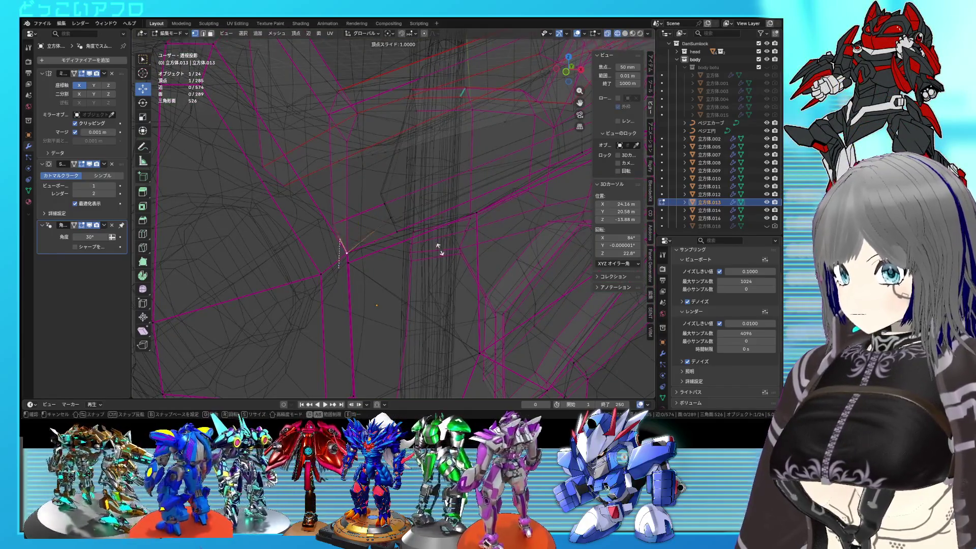
click(440, 250)
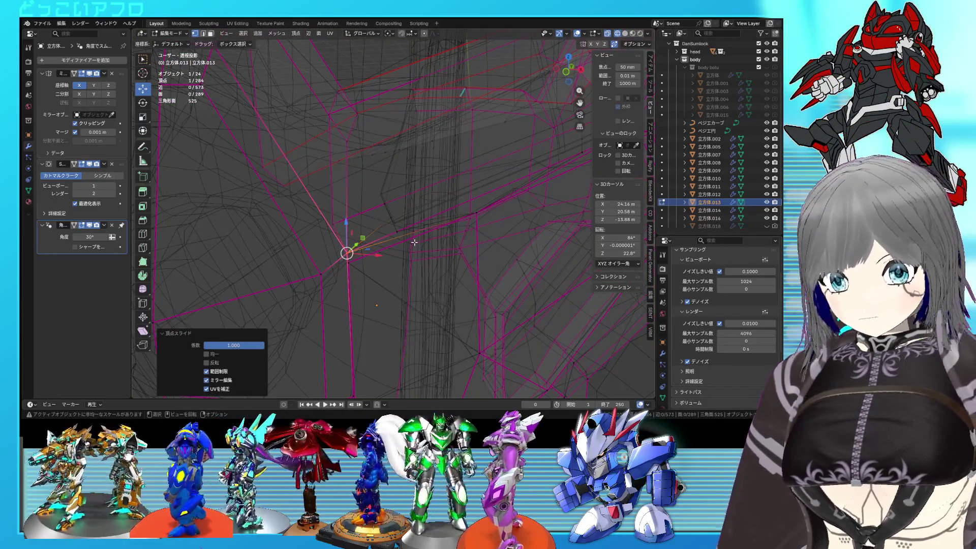
Step: Join another pair of vertices with a second new connecting edge
click(390, 219)
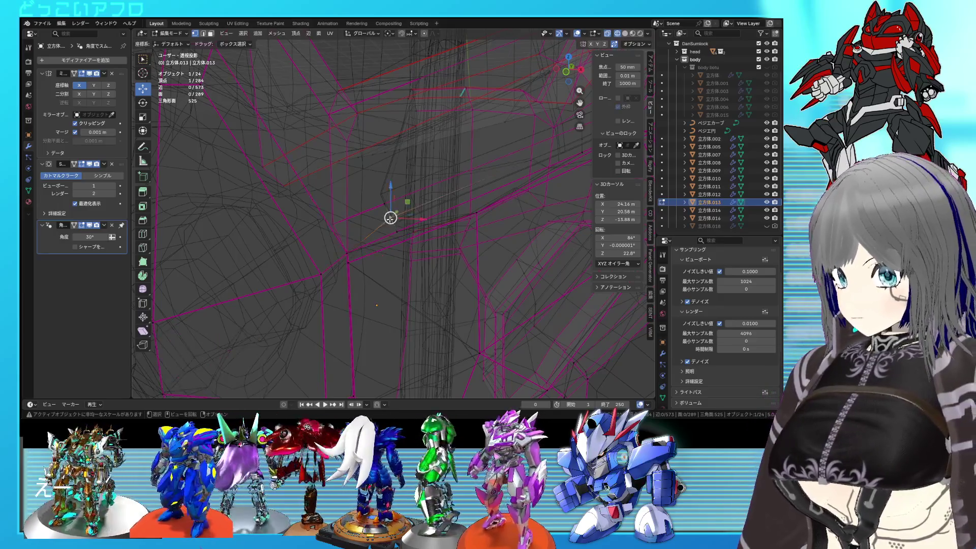
key(j)
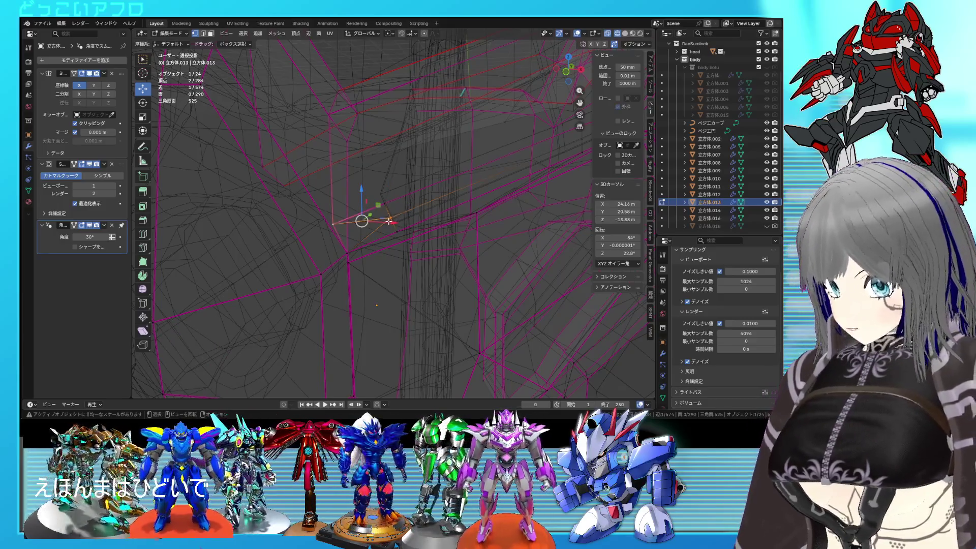
key(alt+z)
mouse_move(343, 223)
middle_down()
mouse_move(502, 242)
mouse_move(458, 241)
mouse_move(470, 239)
middle_up()
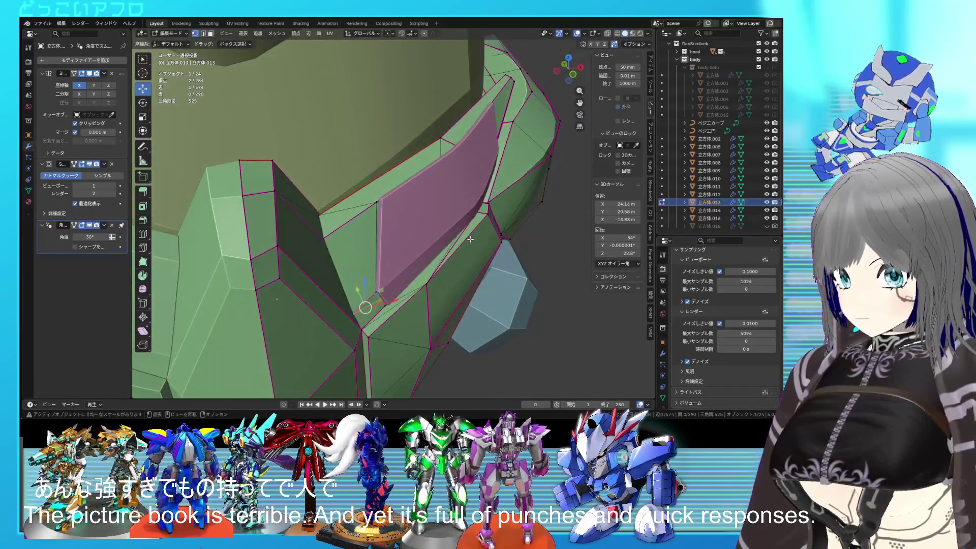
Step: Subdivide the selected edges of the upper chest plate and slide the new edges into place
key(Tab)
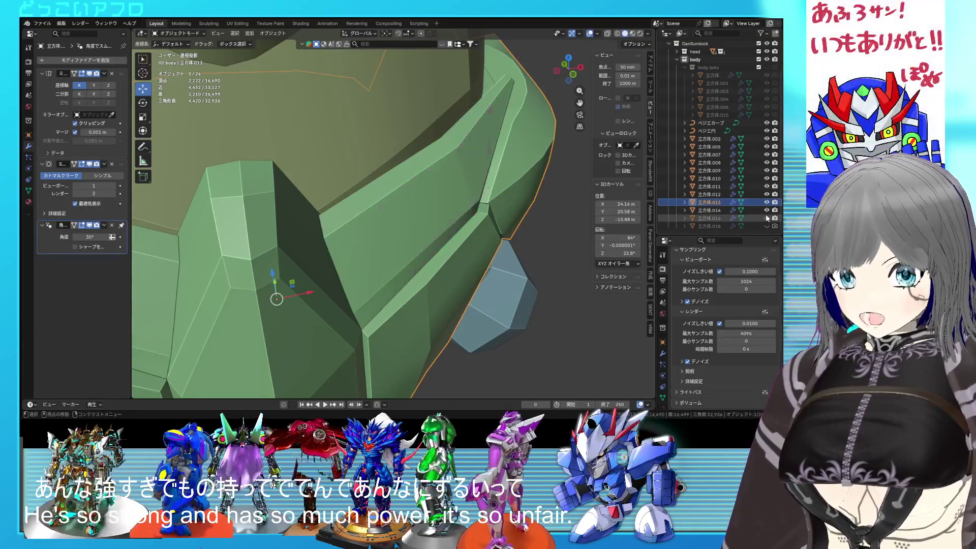
key(Tab)
middle_drag(409, 191, 413, 181)
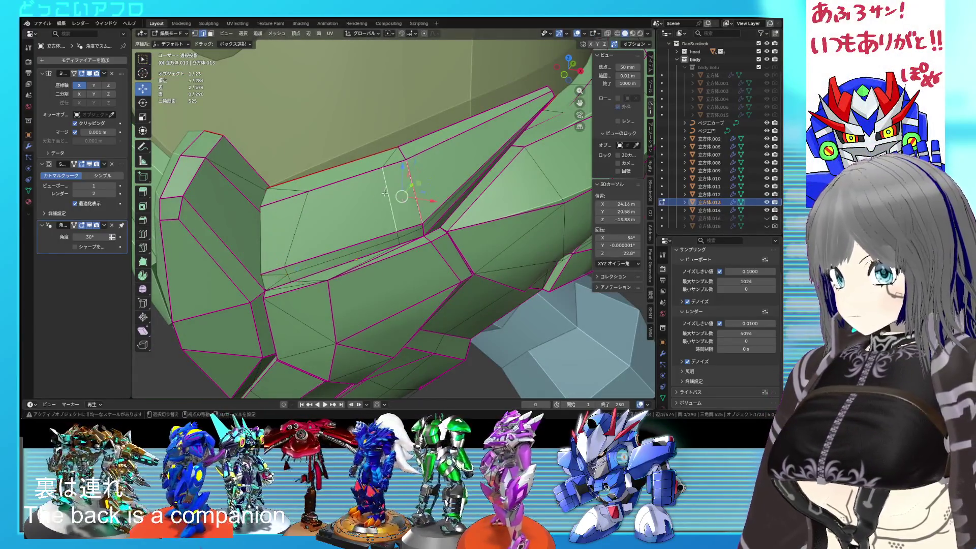
key(ctrl+e)
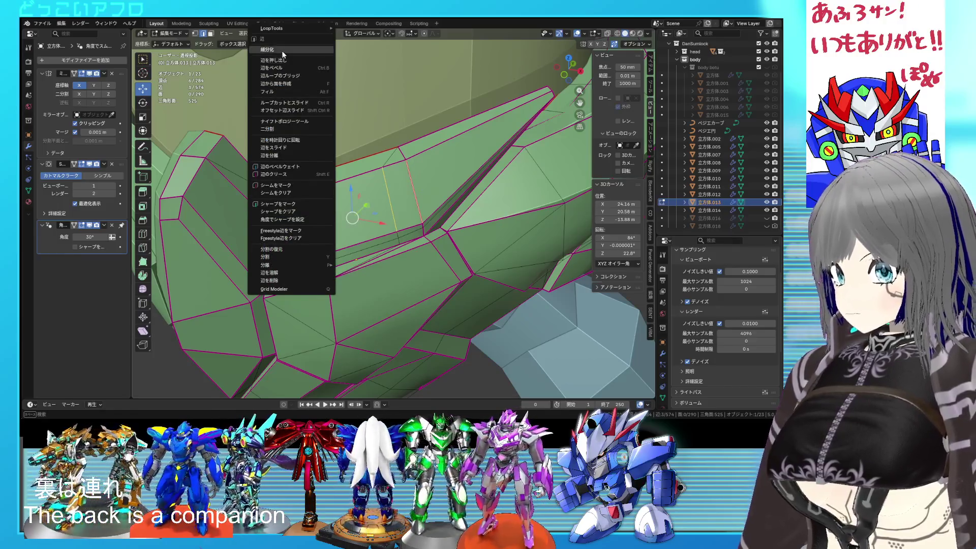
click(281, 50)
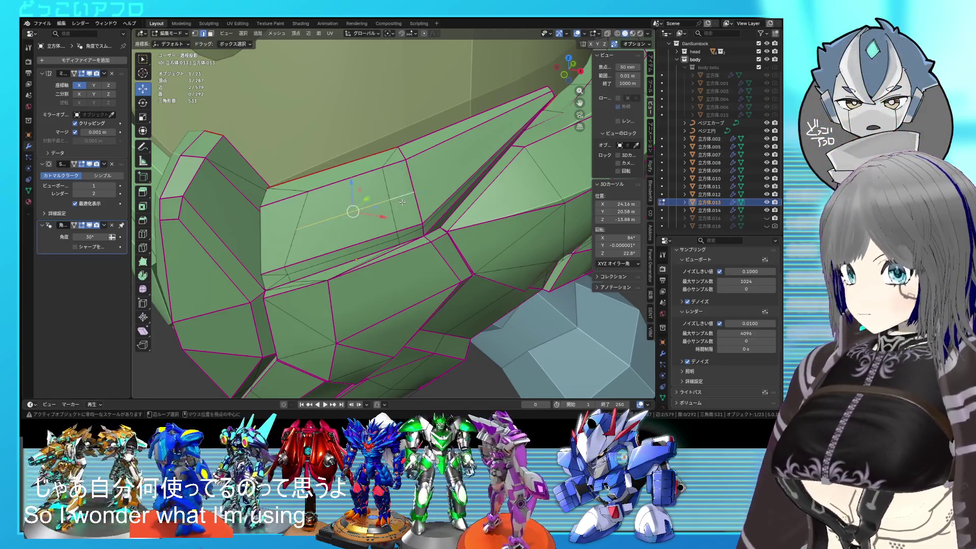
middle_drag(402, 202, 409, 190)
key(g)
key(g)
click(412, 175)
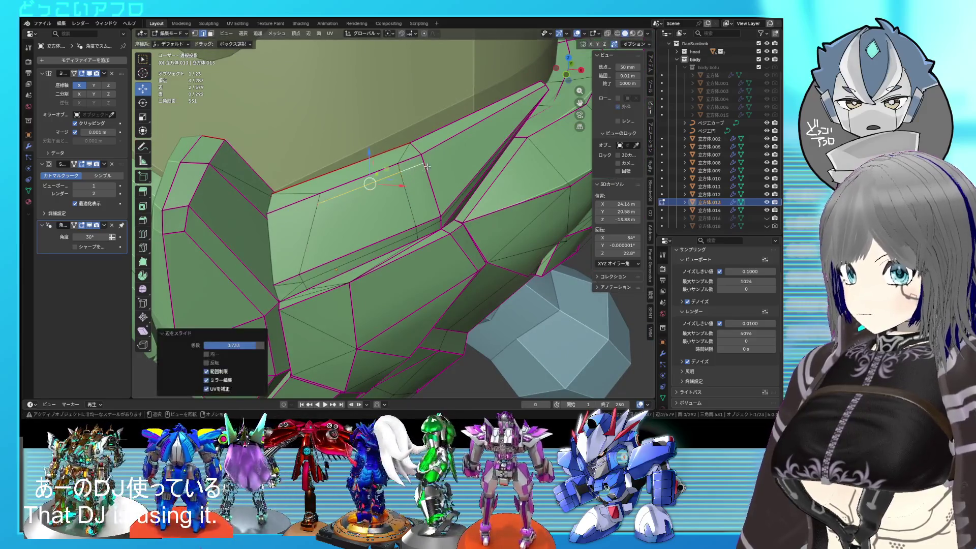
Step: Connect two vertices on the upper chest plate with a new edge
click(423, 163)
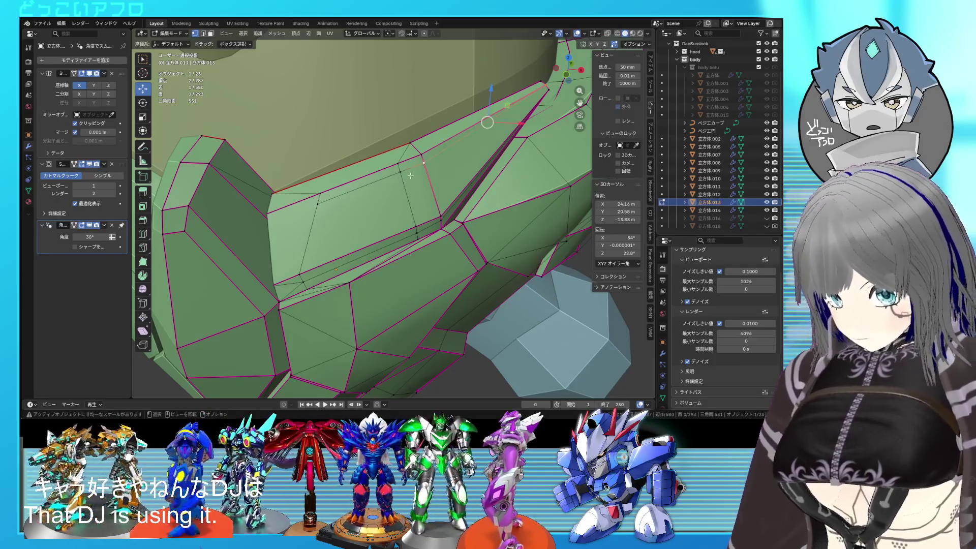
click(317, 203)
key(alt+z)
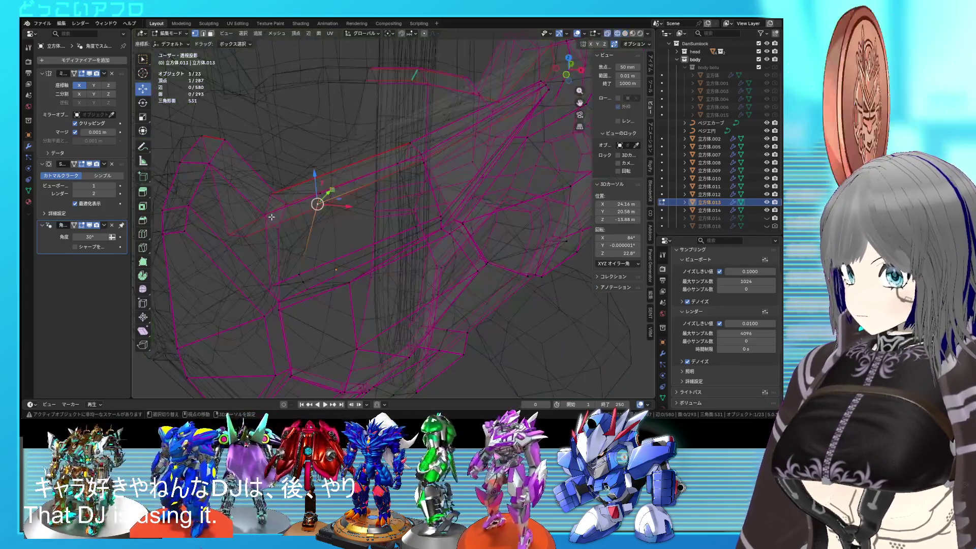
middle_drag(271, 217, 190, 199)
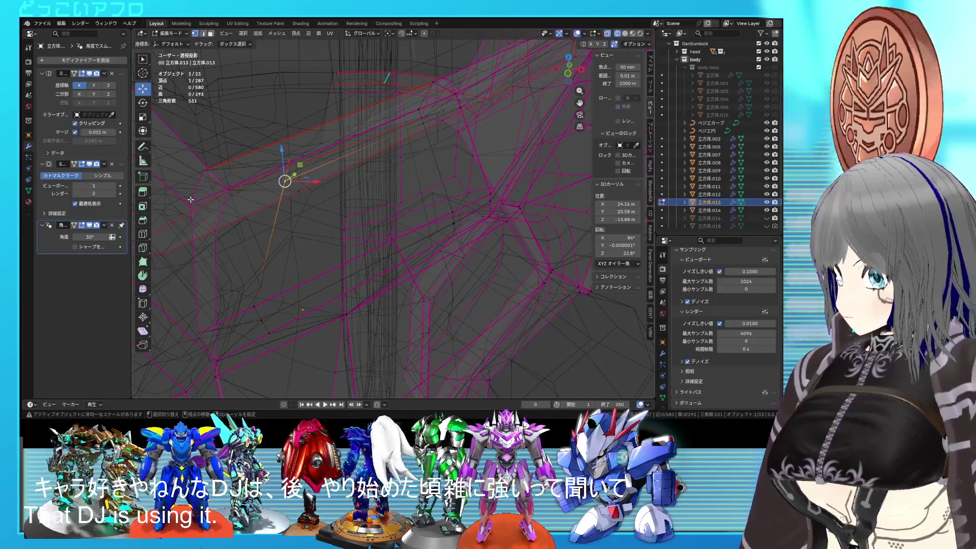
shift+click(190, 200)
key(j)
key(alt+z)
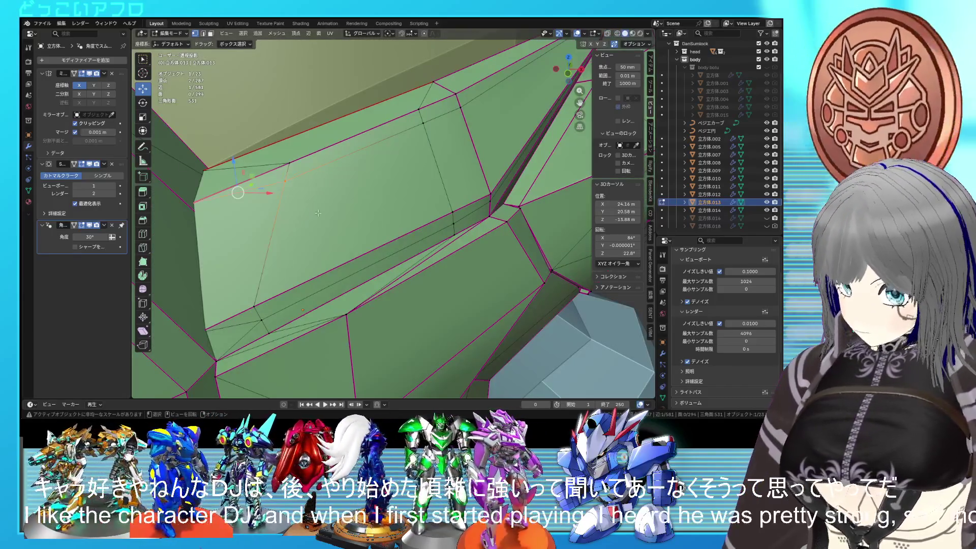
middle_drag(317, 213, 435, 227)
Step: Separate the selected faces into their own piece and save the file
key(ctrl+3)
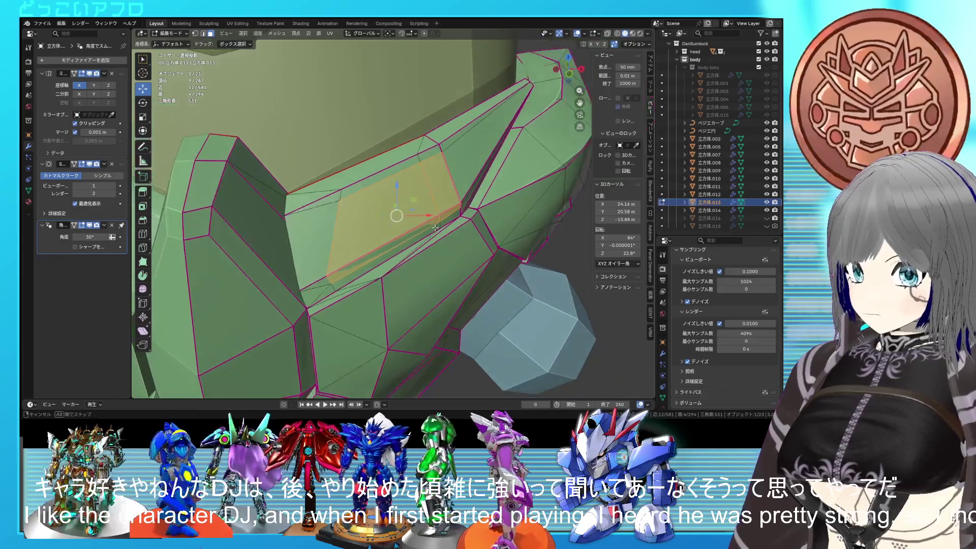
key(p)
key(ctrl+s)
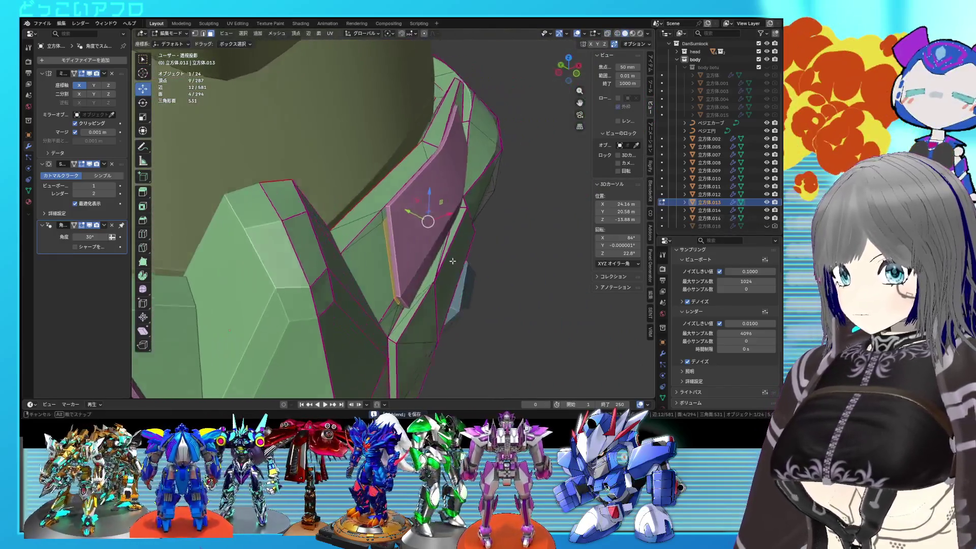
Step: Slide the panel's border edges beside the pink panel, about factor 0.047
middle_drag(447, 239, 374, 244)
key(alt+z)
key(alt+z)
key(alt+z)
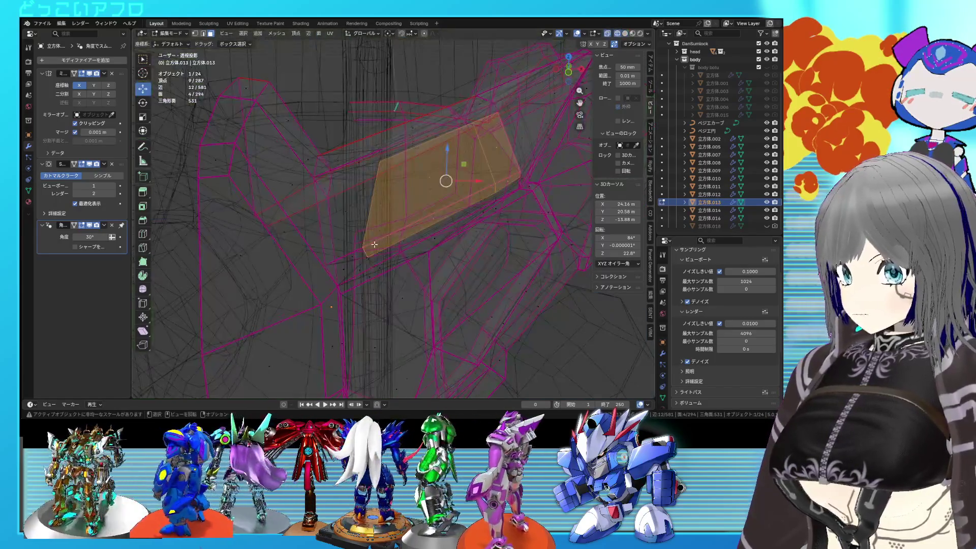
key(alt+z)
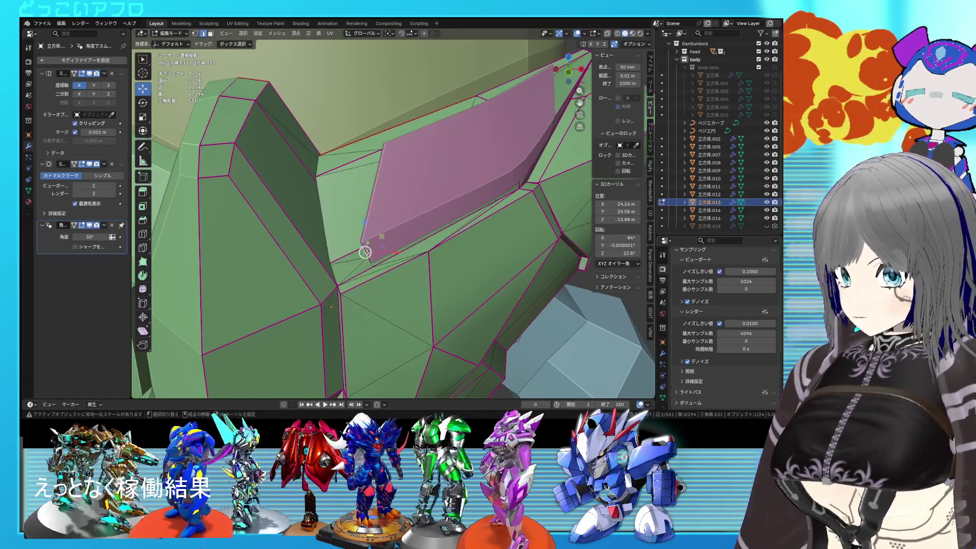
key(alt+z)
click(366, 253)
shift+click(366, 217)
key(alt+z)
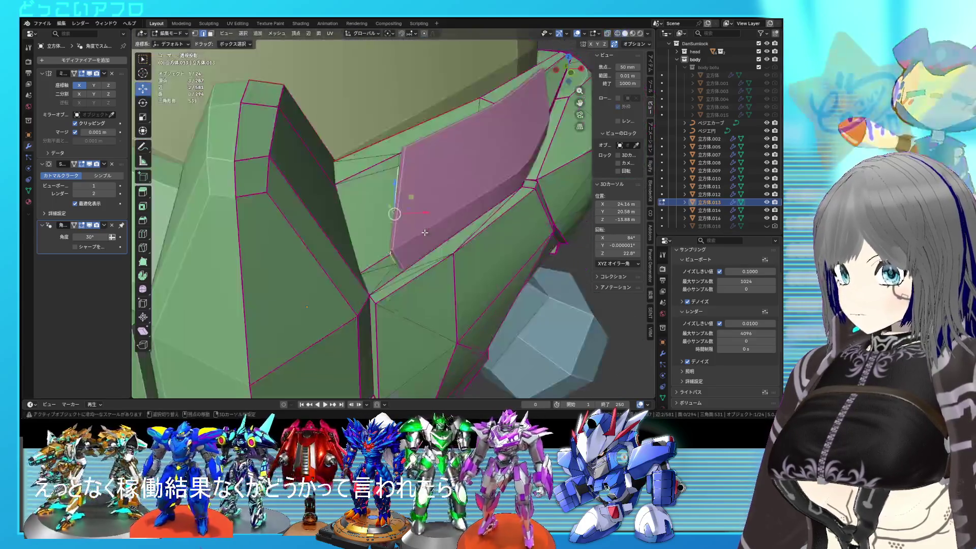
key(alt+z)
key(alt+z)
key(alt+z)
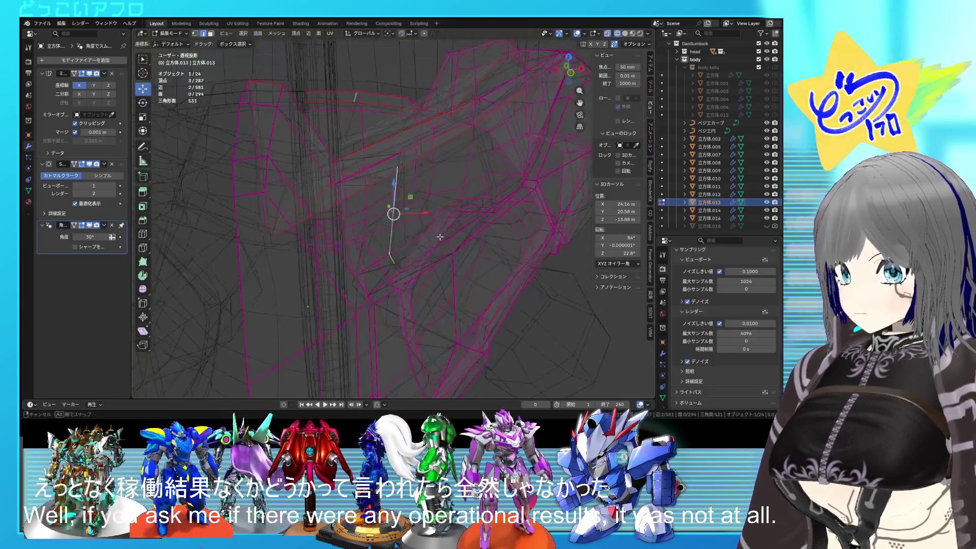
key(g)
key(g)
click(432, 236)
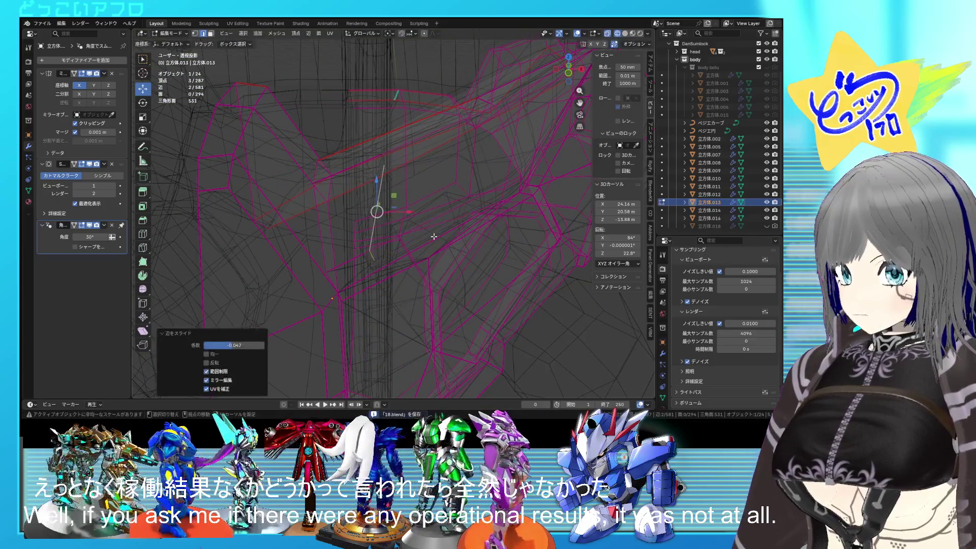
key(alt+z)
key(alt+z)
key(alt+z)
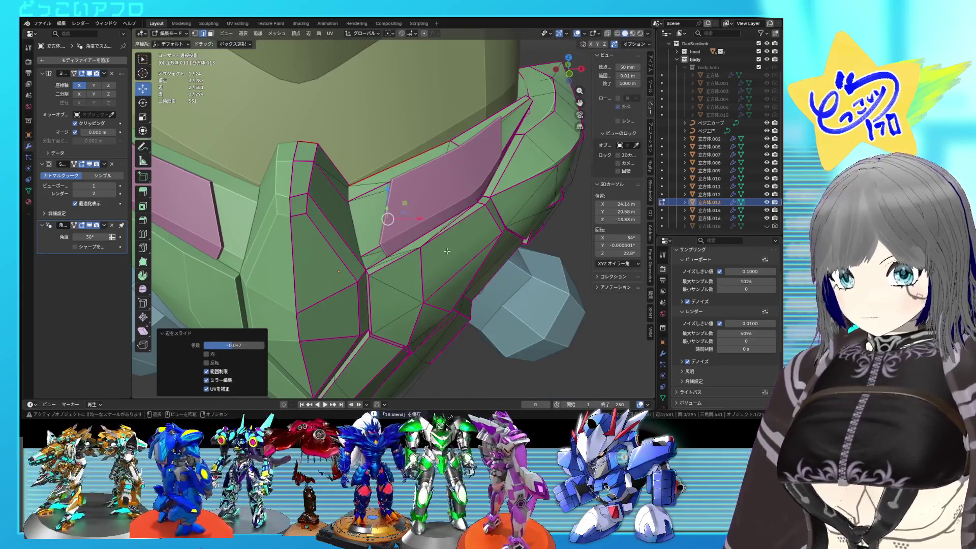
Step: Return to Object Mode and reopen the upper chest plate in Edit Mode
key(Tab)
click(441, 218)
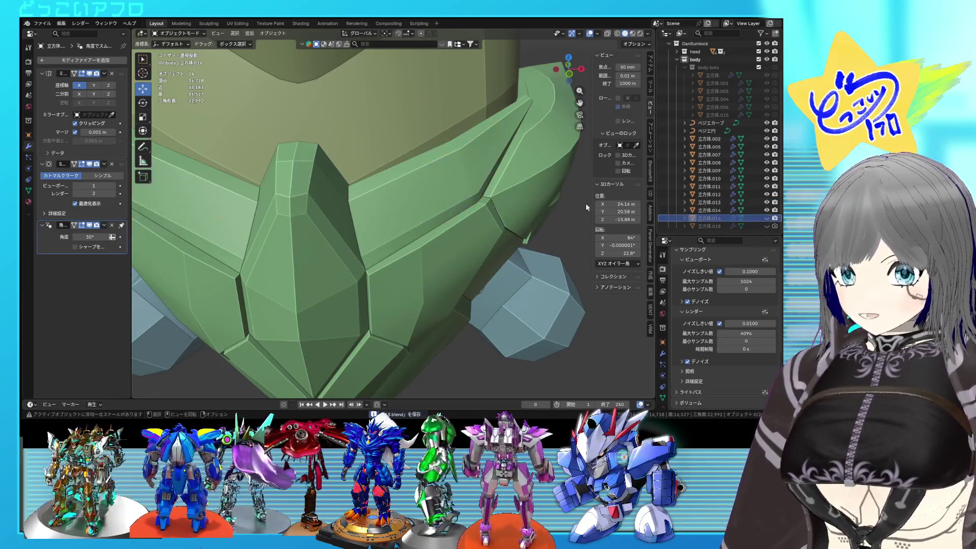
click(480, 188)
key(Tab)
Step: Box-select the strip of three faces on the upper chest plate and save the file
scroll(463, 188, up, 2)
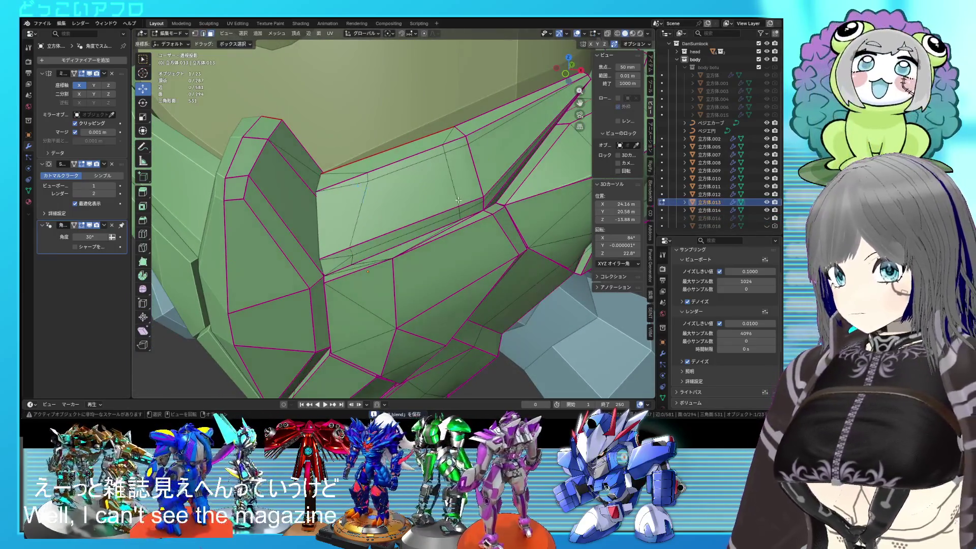
drag(450, 203, 458, 202)
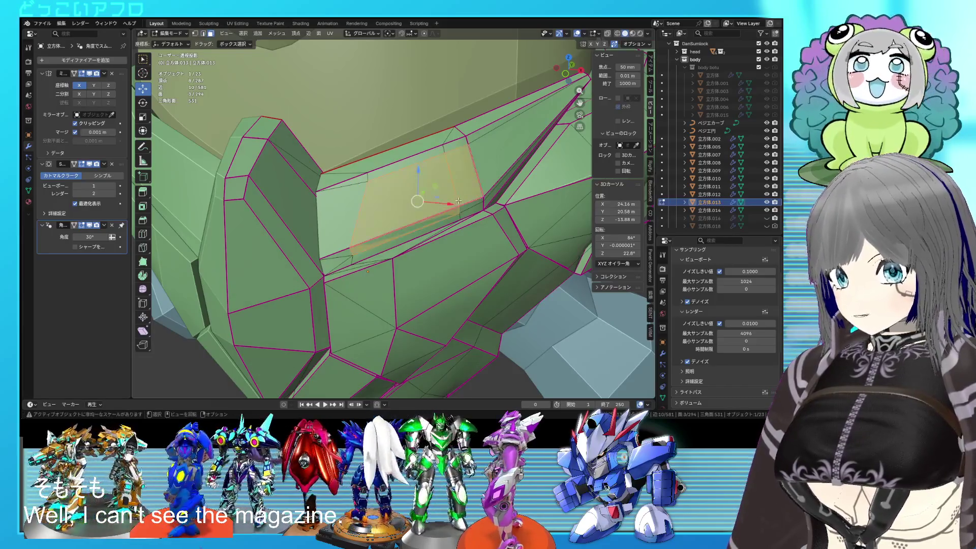
middle_drag(461, 208, 491, 203)
key(ctrl+s)
key(alt+z)
key(alt+z)
scroll(489, 203, down, 3)
middle_drag(487, 204, 404, 208)
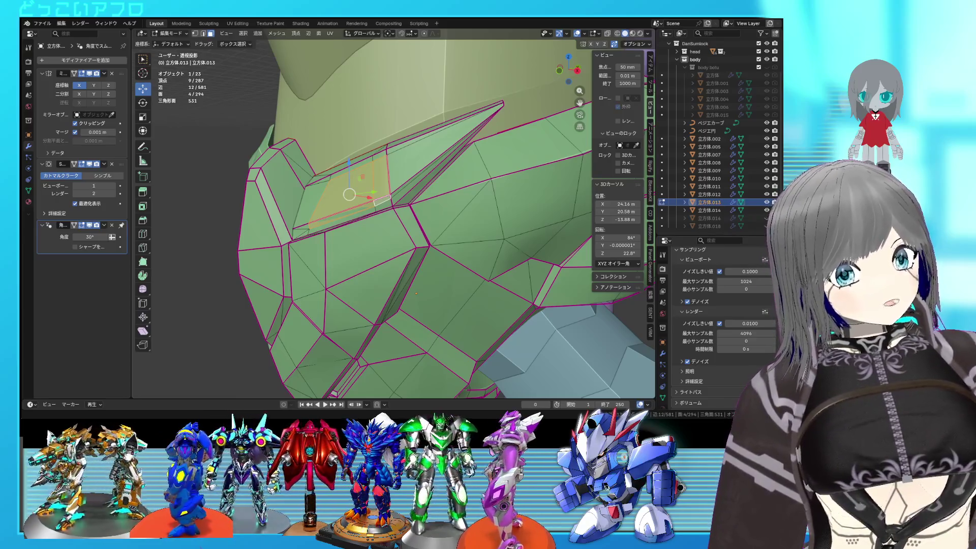
mouse_move(416, 293)
ctrl+middle_down()
mouse_move(415, 321)
mouse_move(437, 230)
mouse_move(454, 227)
mouse_move(393, 199)
mouse_move(440, 220)
mouse_move(478, 214)
mouse_move(454, 220)
mouse_move(464, 228)
mouse_move(496, 218)
mouse_move(437, 237)
ctrl+middle_up()
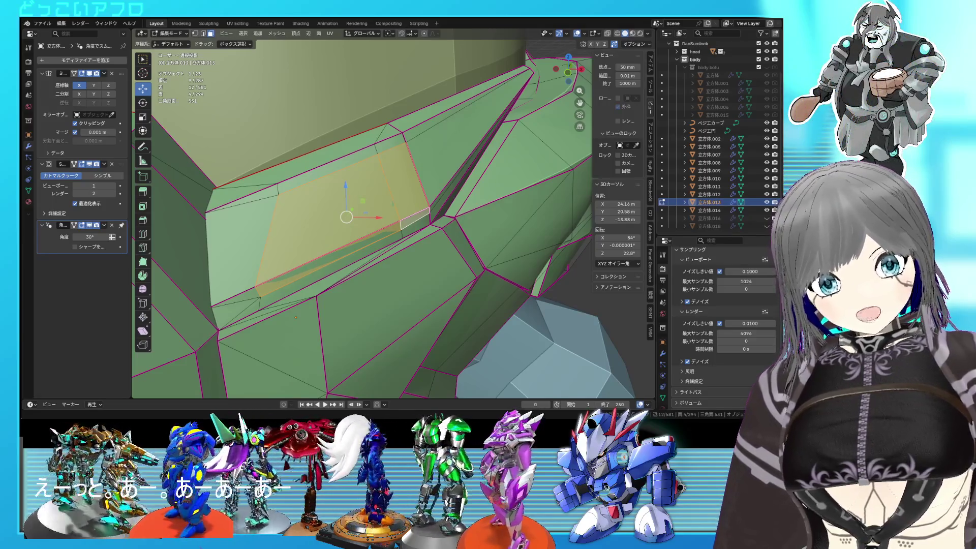
mouse_move(355, 219)
middle_down()
mouse_move(410, 173)
mouse_move(411, 192)
mouse_move(482, 187)
mouse_move(479, 201)
mouse_move(463, 208)
mouse_move(479, 205)
middle_up()
key(ctrl+s)
Step: Duplicate the selected faces in place and separate them into their own object
key(shift+d)
right_click(479, 206)
right_click(480, 206)
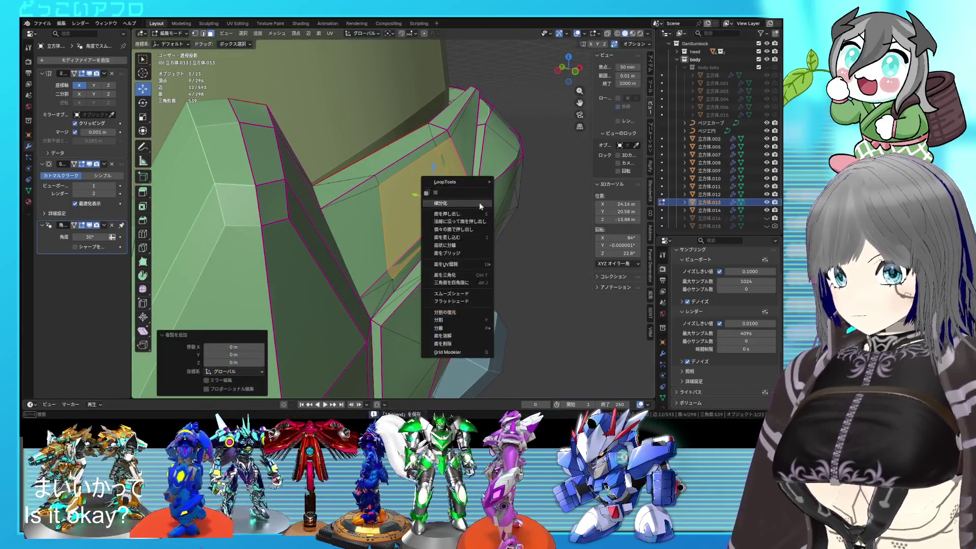
mouse_move(455, 327)
click(547, 328)
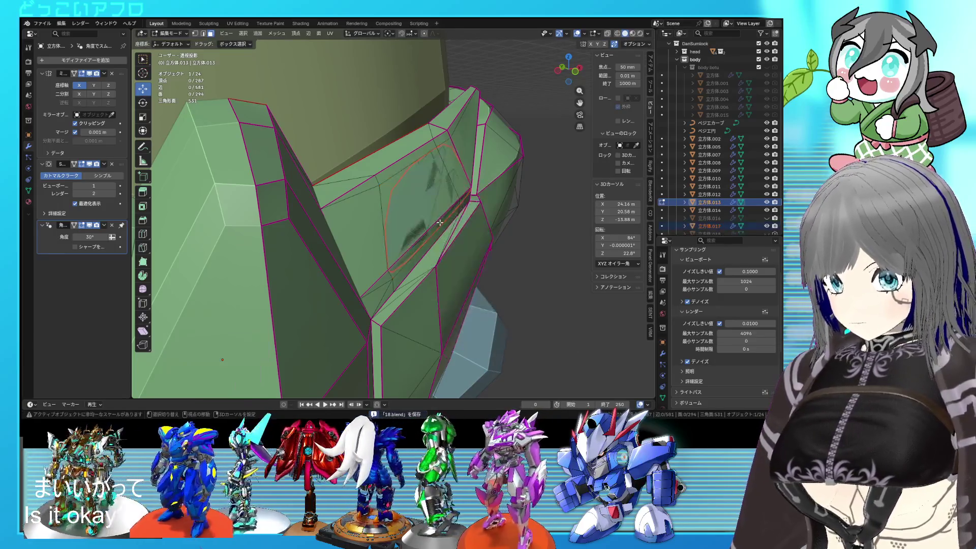
key(shift+z)
key(shift+z)
key(Tab)
Step: Unhide the pink inset plate 立方体.016 and delete the separated piece 立方体.017
click(428, 203)
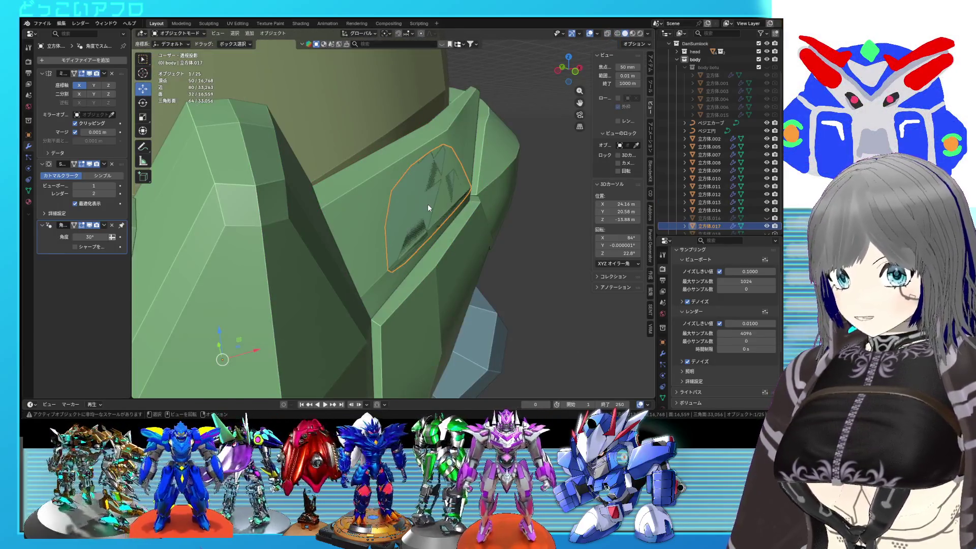
key(shift+z)
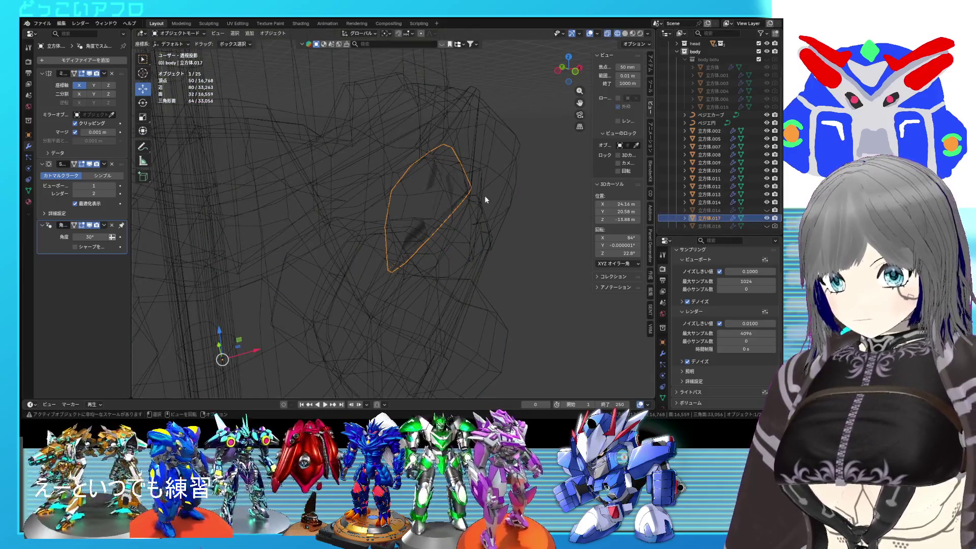
key(shift+z)
click(766, 210)
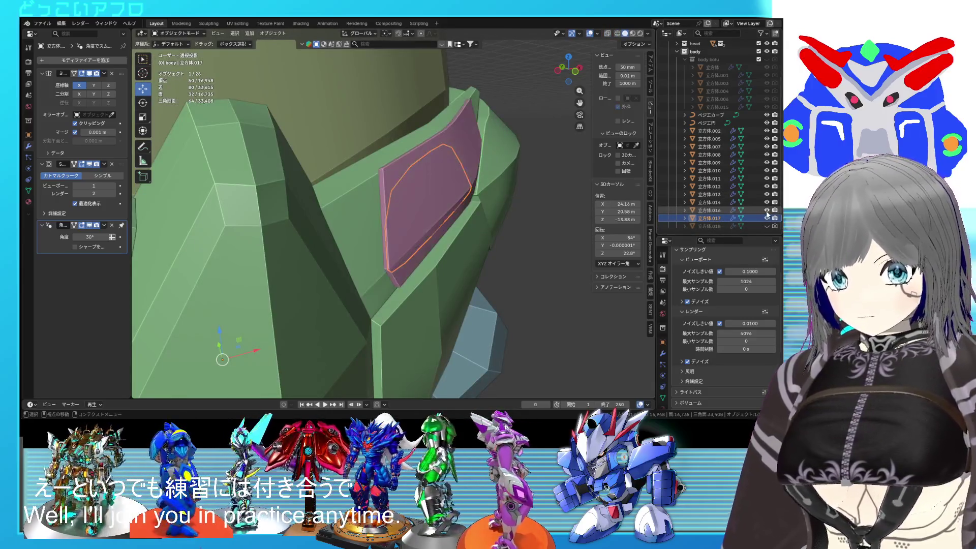
right_click(417, 176)
click(416, 176)
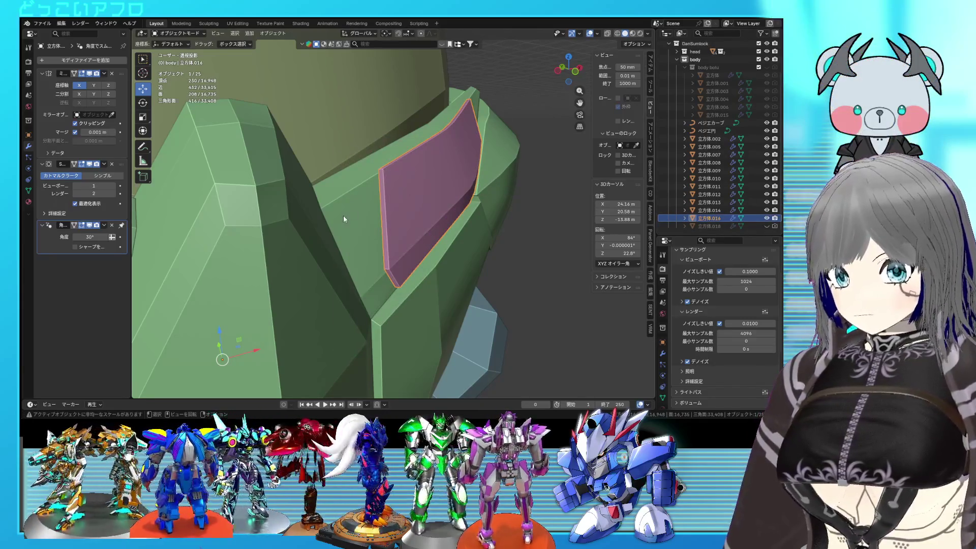
Step: Hide the green chest part 立方体.013 and make the pink plate the active object
click(344, 219)
middle_drag(344, 218, 440, 186)
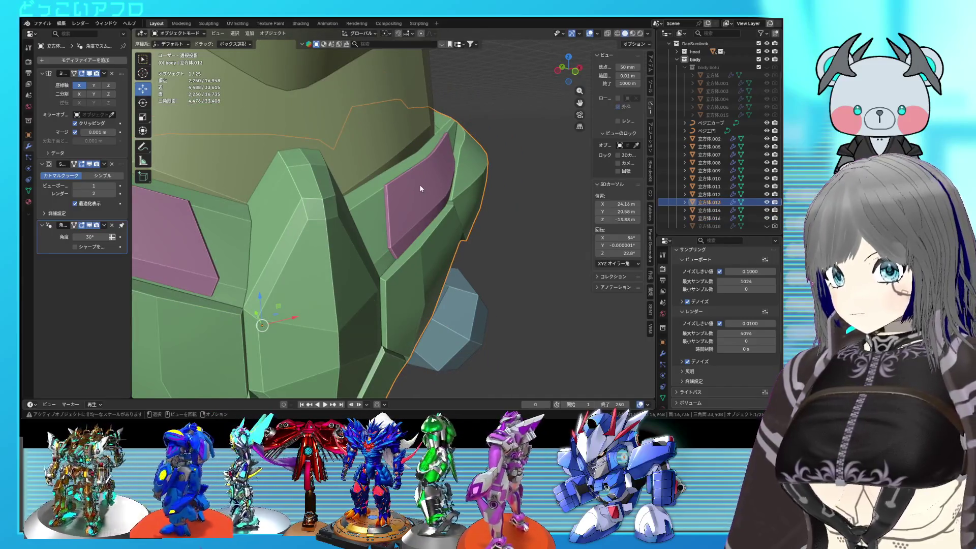
click(420, 189)
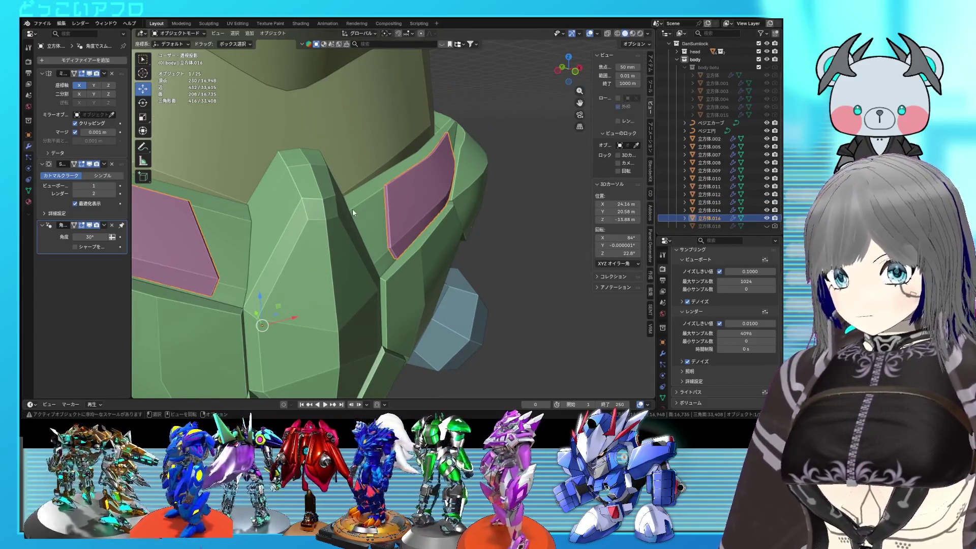
click(353, 209)
click(766, 202)
click(398, 190)
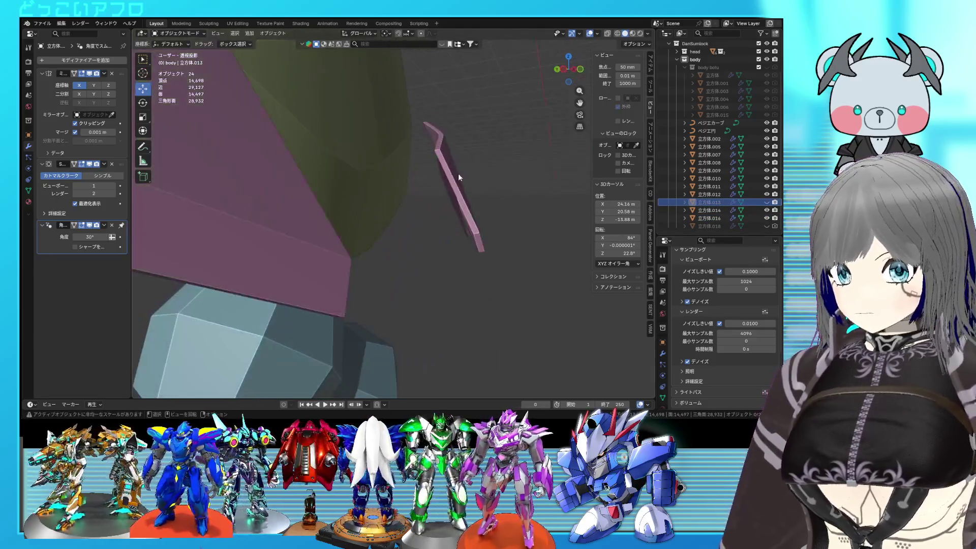
Step: Select the pink plate's outer edges and give them a full crease of 1
key(Tab)
mouse_move(449, 154)
middle_down()
mouse_move(436, 180)
mouse_move(414, 191)
middle_up()
click(436, 180)
key(2)
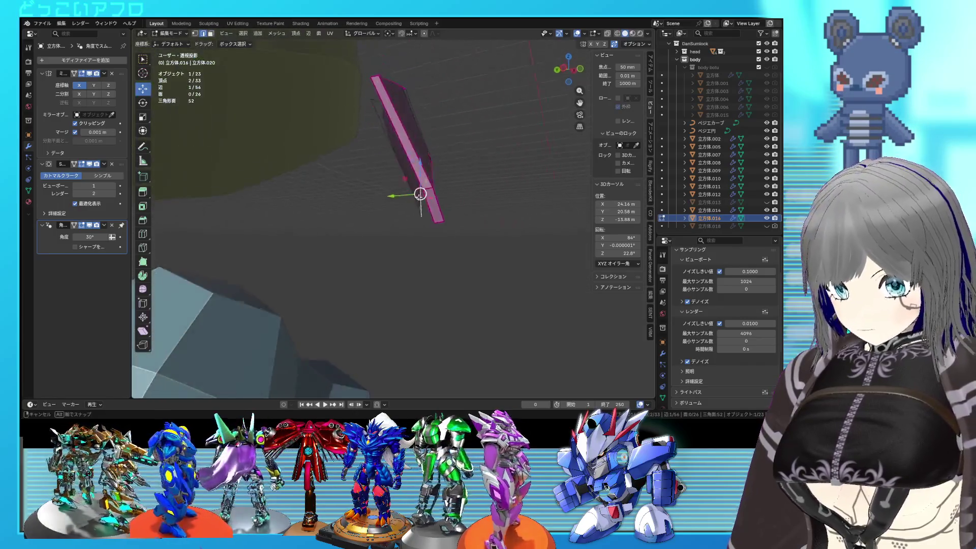
click(421, 189)
middle_drag(389, 122, 411, 107)
shift+click(410, 107)
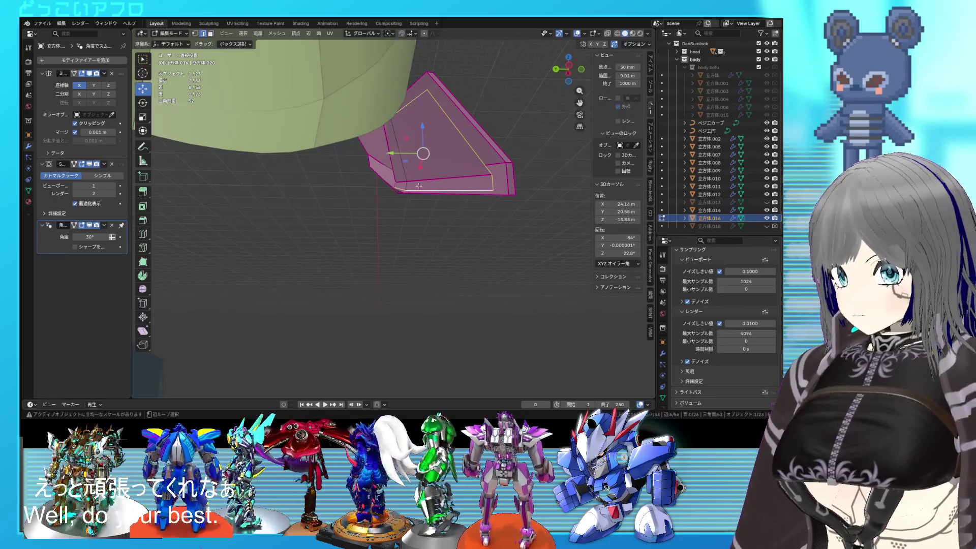
shift+click(453, 189)
key(shift+e)
key(1)
key(Return)
Step: Select the pink plate and move one of its edges into a new position
mouse_move(454, 189)
middle_down()
mouse_move(425, 197)
mouse_move(380, 172)
mouse_move(387, 253)
mouse_move(382, 218)
middle_up()
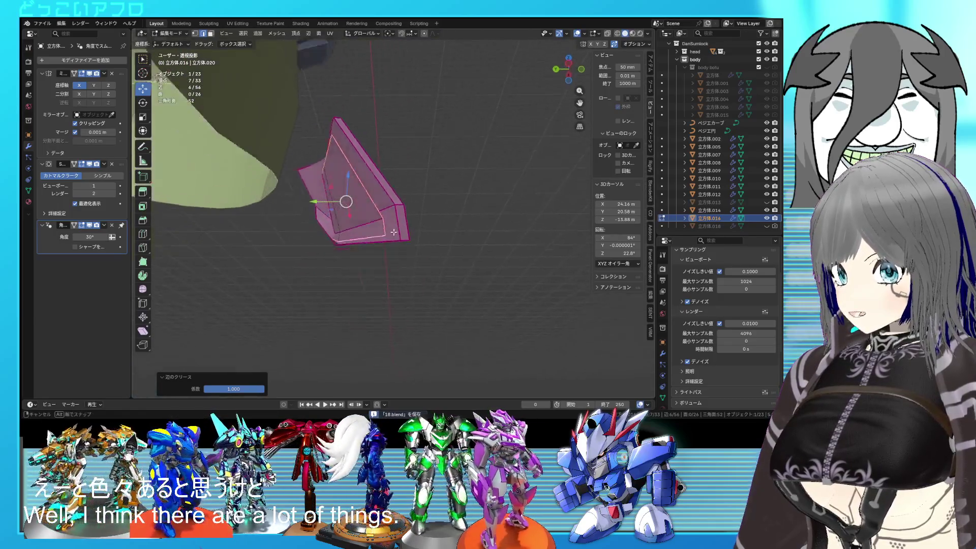
click(383, 219)
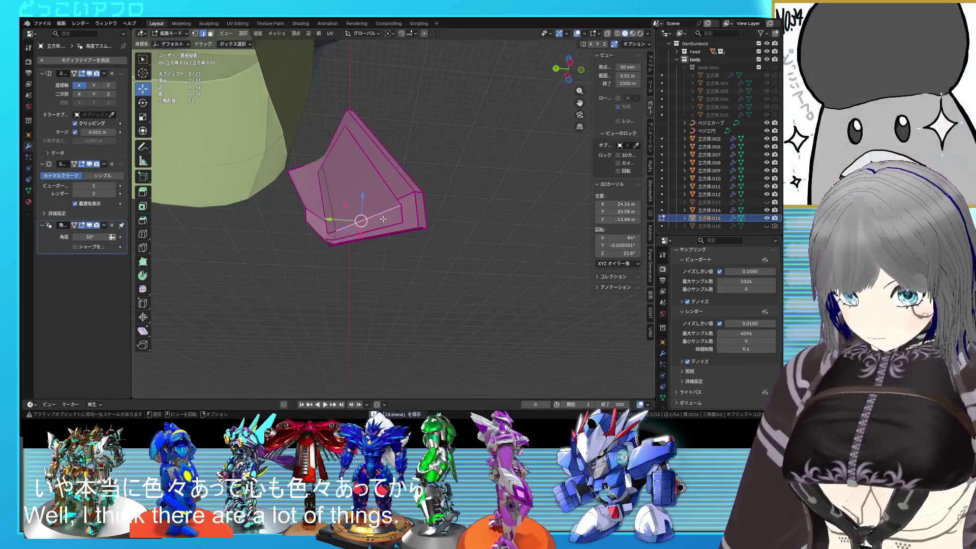
key(l)
mouse_move(383, 218)
middle_down()
mouse_move(359, 240)
mouse_move(440, 197)
mouse_move(436, 234)
mouse_move(369, 230)
mouse_move(411, 249)
middle_up()
scroll(440, 196, up, 4)
scroll(369, 230, up, 2)
click(357, 224)
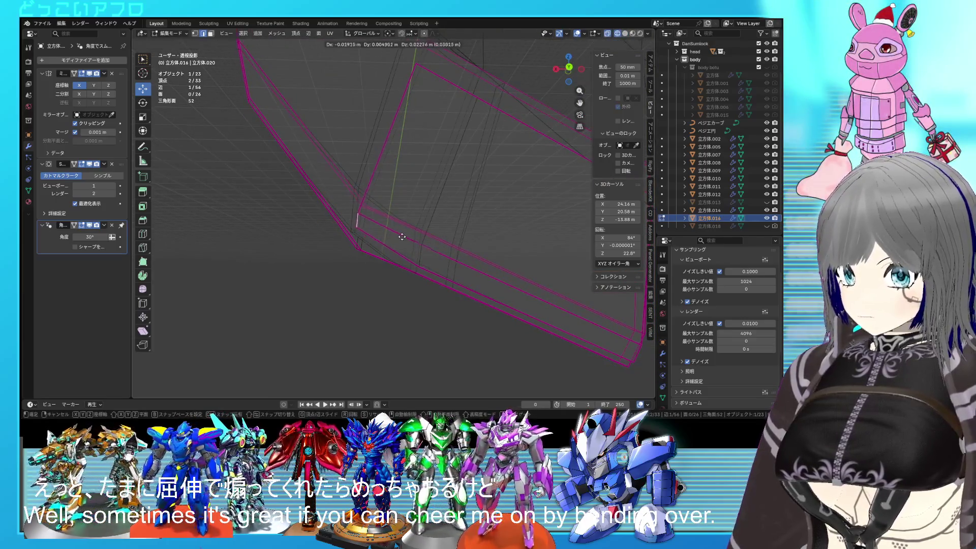
click(405, 233)
Step: Select the connected plate and attempt an extrusion, undoing the leftover faces
mouse_move(405, 233)
middle_down()
mouse_move(307, 219)
mouse_move(345, 220)
middle_up()
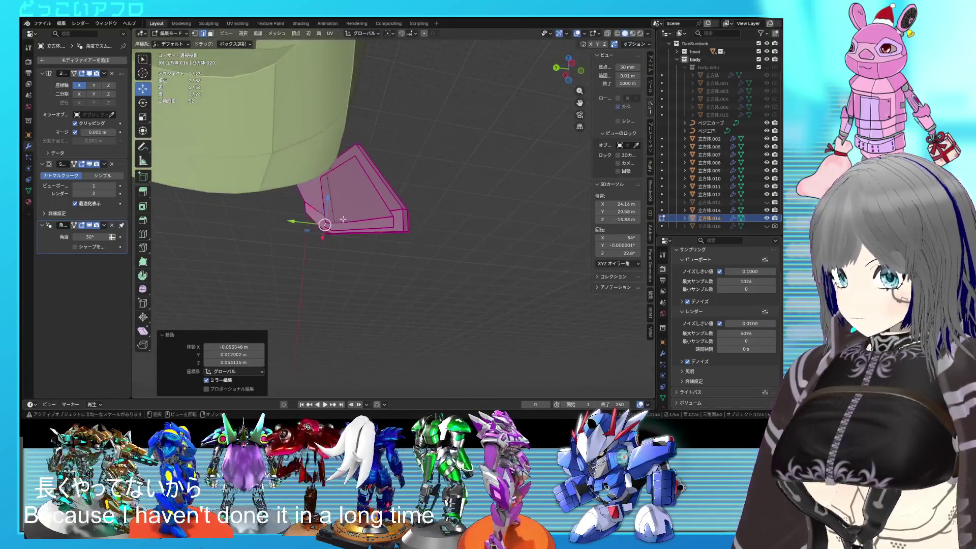
click(345, 220)
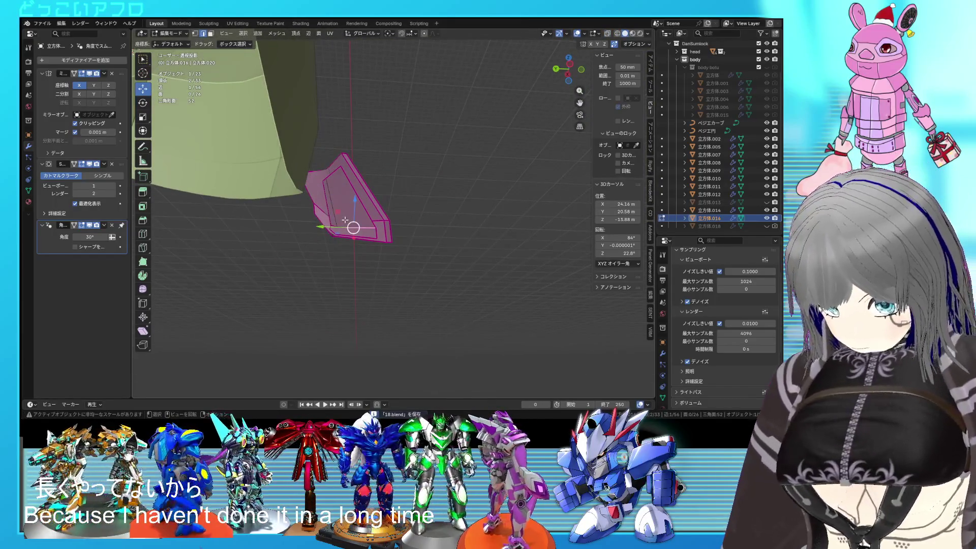
key(ctrl+l)
middle_drag(345, 219, 329, 228)
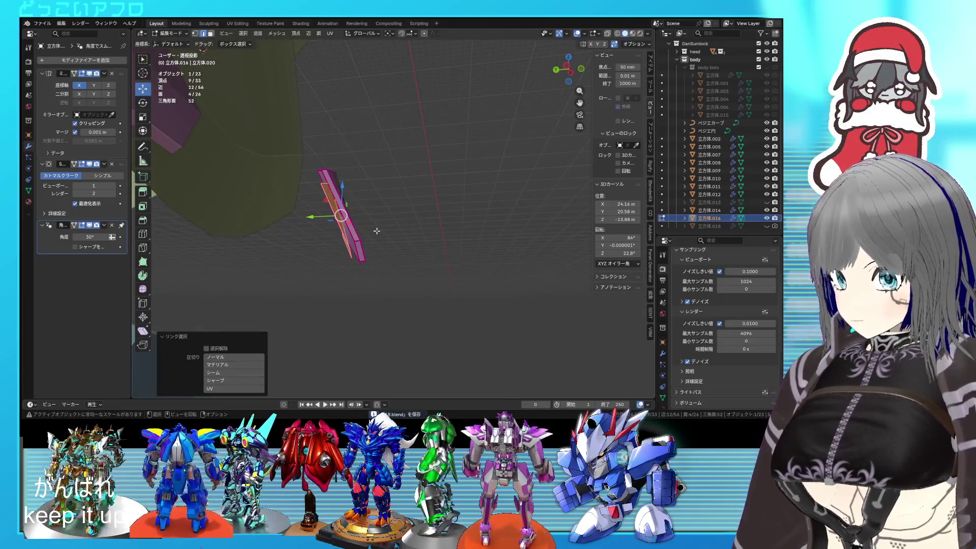
key(e)
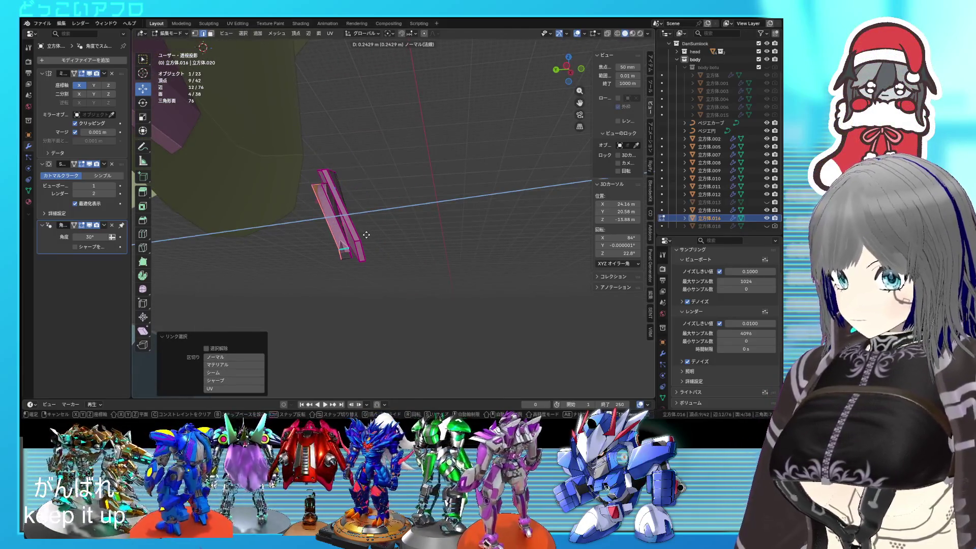
right_click(365, 235)
middle_drag(384, 235, 394, 235)
key(ctrl+z)
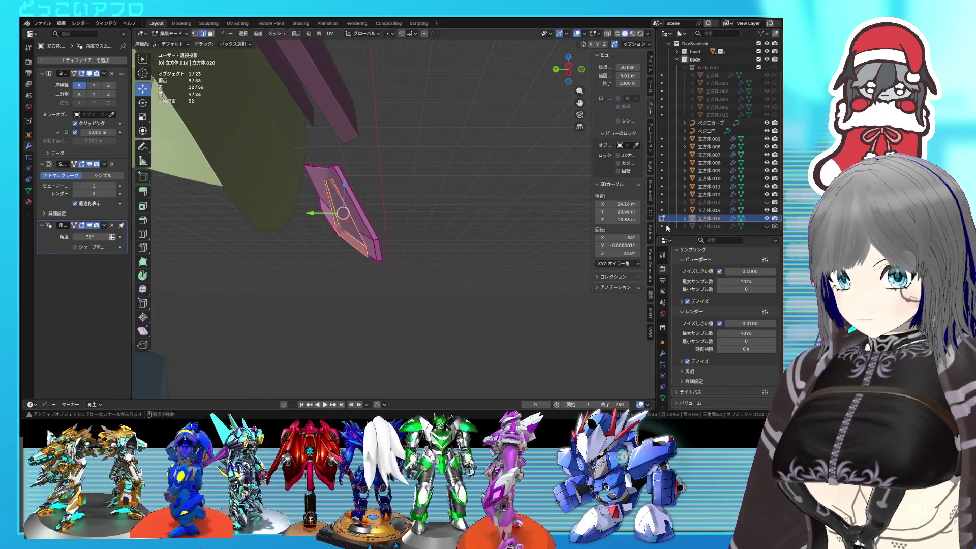
Step: Unhide the green chest part and extrude the pink plate twice, moving the faces into a thicker rim
click(766, 202)
key(shift+z)
middle_drag(376, 229, 371, 231)
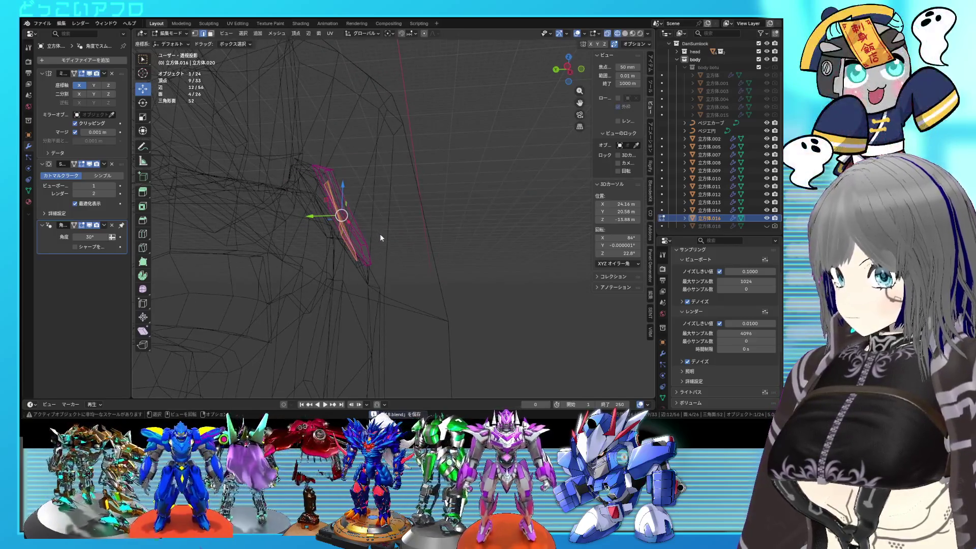
key(e)
click(364, 250)
key(g)
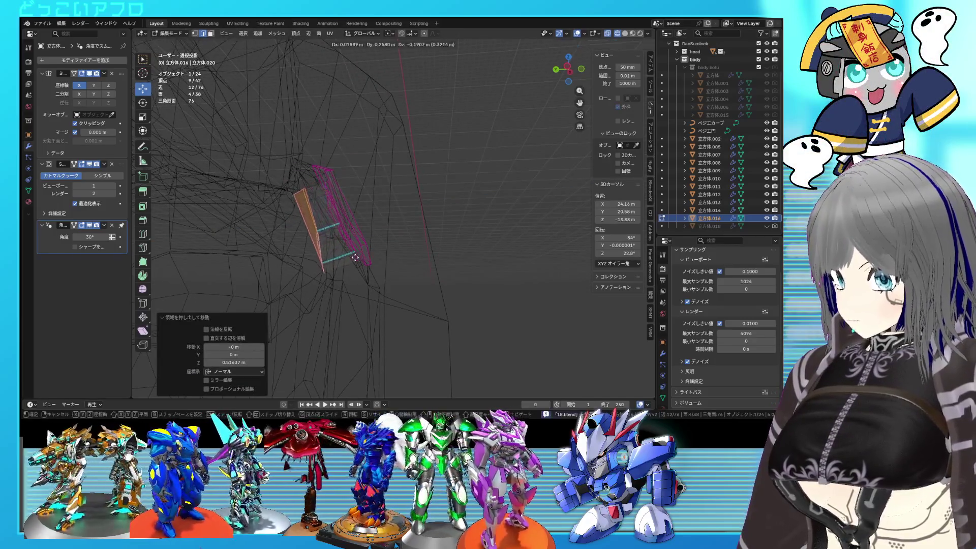
click(351, 265)
mouse_move(357, 267)
middle_down()
mouse_move(384, 283)
mouse_move(449, 249)
mouse_move(464, 218)
middle_up()
key(e)
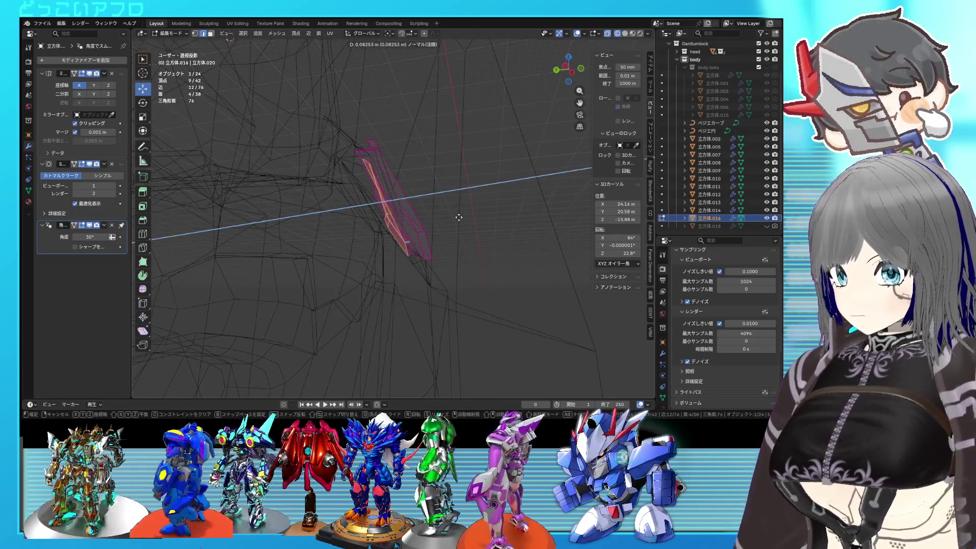
key(Escape)
key(g)
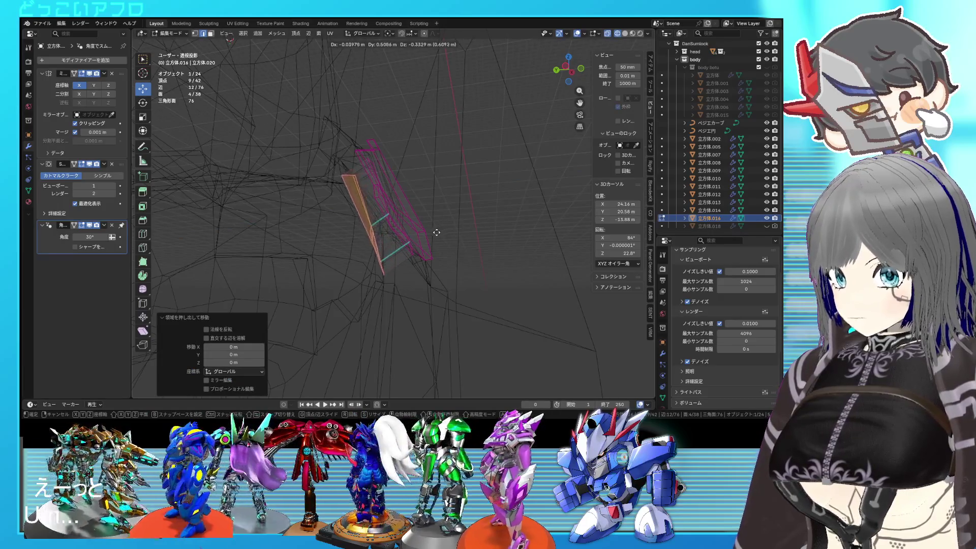
click(426, 241)
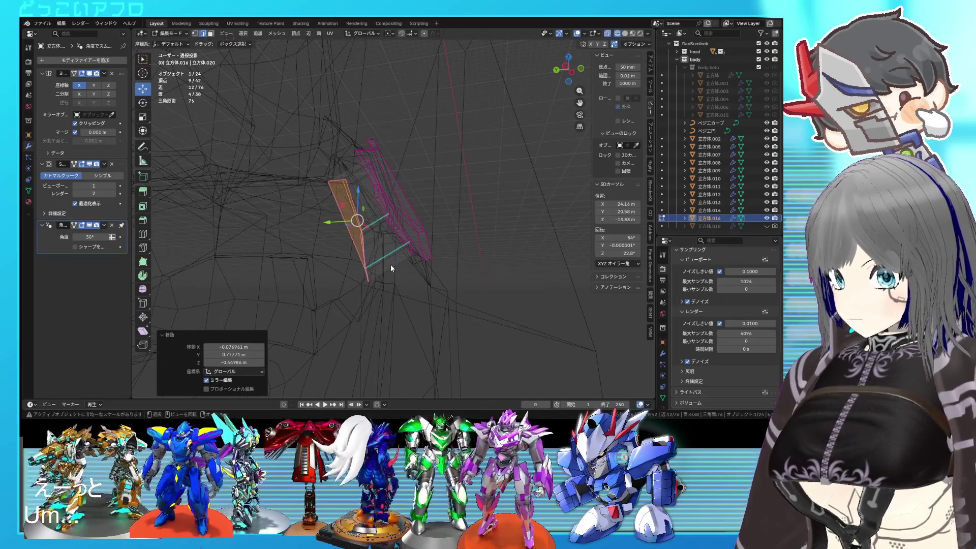
Step: Select the ring of edges around the new rim with Select > Loop > Edge Ring
click(391, 265)
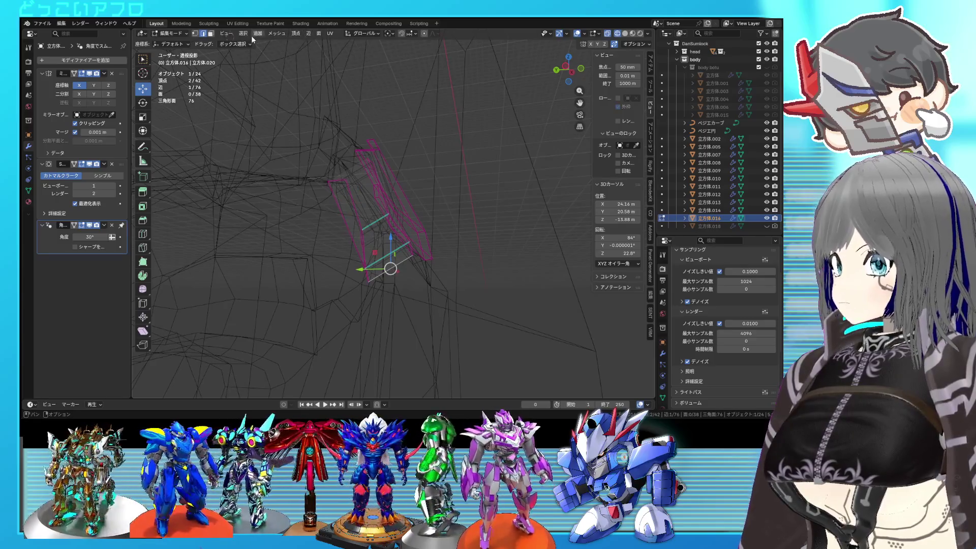
click(244, 33)
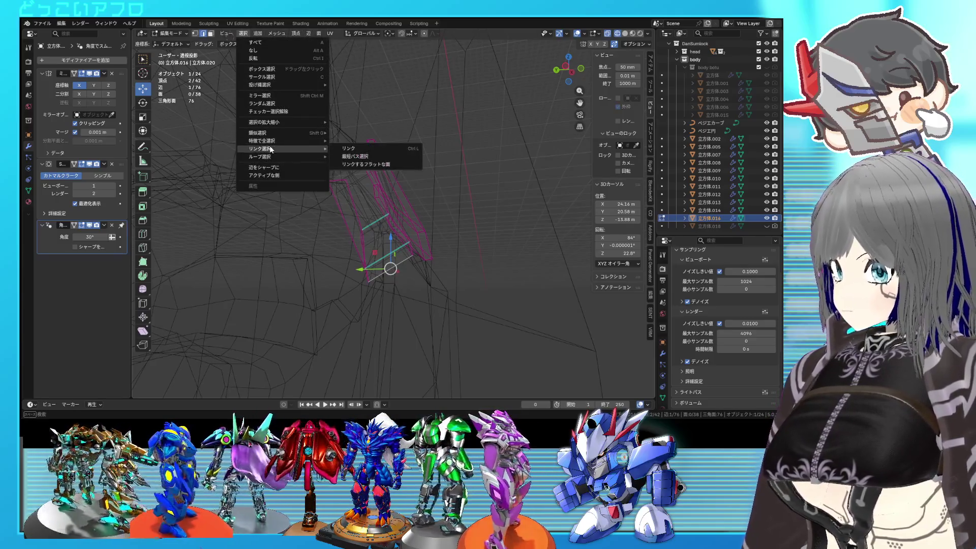
click(348, 149)
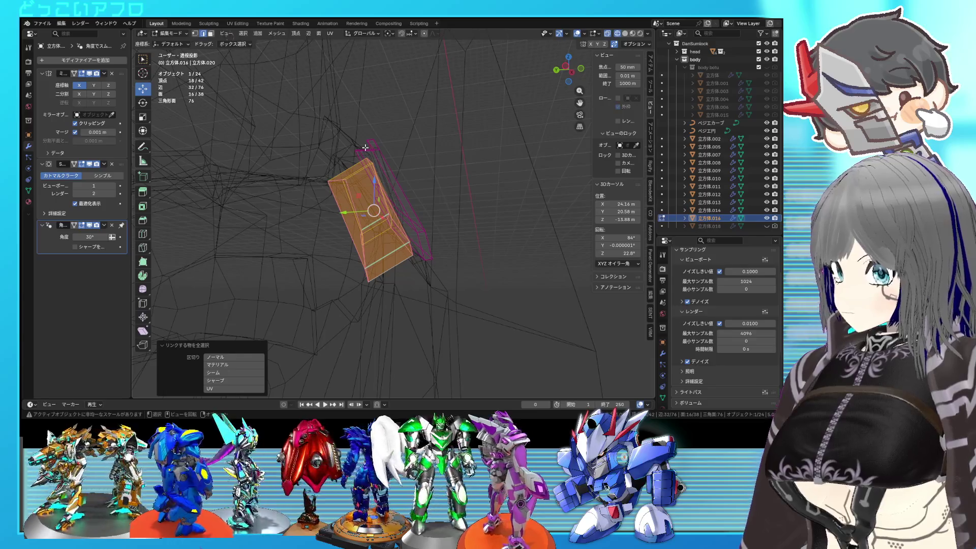
key(ctrl+z)
click(245, 34)
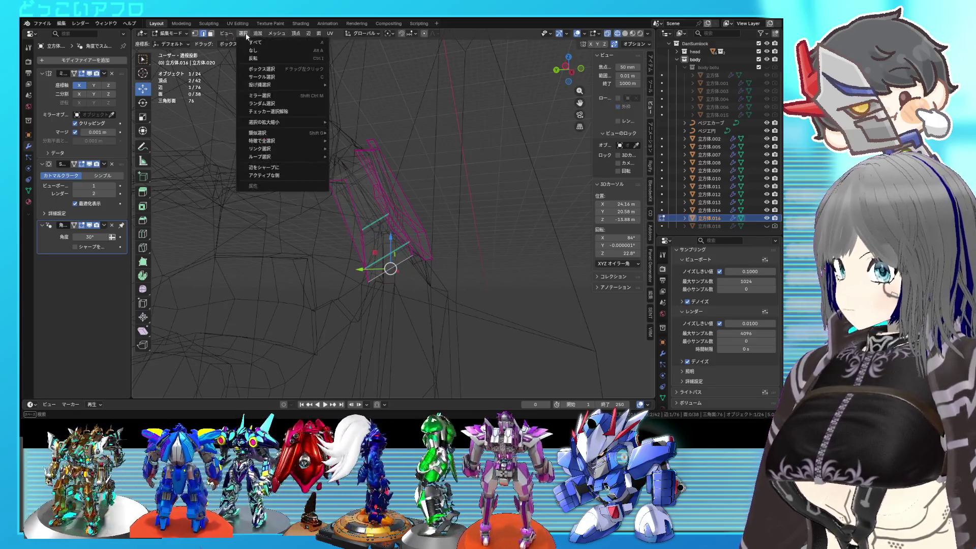
mouse_move(280, 156)
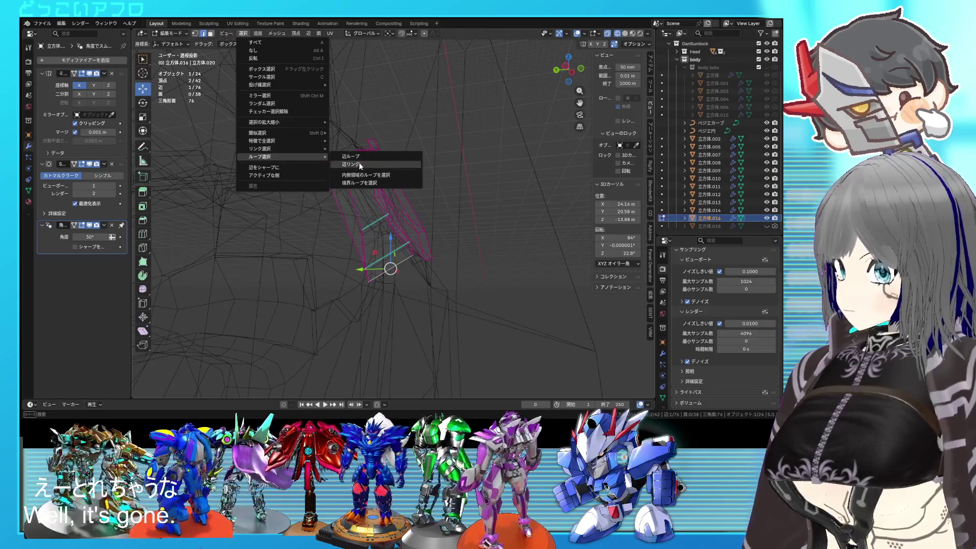
click(360, 163)
Step: Leave Edit Mode and clear the selection to view the pink inset panels on the armor
key(shift+z)
key(shift+z)
key(shift+z)
mouse_move(382, 181)
middle_down()
mouse_move(435, 217)
mouse_move(337, 169)
middle_up()
key(Tab)
key(shift+z)
mouse_move(369, 255)
middle_down()
mouse_move(388, 230)
mouse_move(390, 250)
mouse_move(429, 235)
mouse_move(554, 232)
mouse_move(362, 231)
mouse_move(310, 200)
mouse_move(325, 218)
mouse_move(285, 224)
mouse_move(340, 203)
mouse_move(448, 198)
mouse_move(402, 164)
mouse_move(456, 148)
mouse_move(422, 166)
mouse_move(388, 233)
mouse_move(226, 217)
mouse_move(398, 182)
mouse_move(315, 157)
mouse_move(375, 151)
mouse_move(416, 174)
mouse_move(477, 184)
middle_up()
key(shift+z)
key(alt+a)
scroll(366, 203, down, 3)
scroll(477, 184, up, 4)
scroll(395, 182, up, 3)
mouse_move(395, 182)
middle_down()
mouse_move(281, 178)
mouse_move(270, 194)
mouse_move(382, 201)
mouse_move(435, 223)
mouse_move(387, 218)
mouse_move(355, 213)
mouse_move(450, 216)
mouse_move(403, 213)
middle_up()
click(450, 216)
key(shift+z)
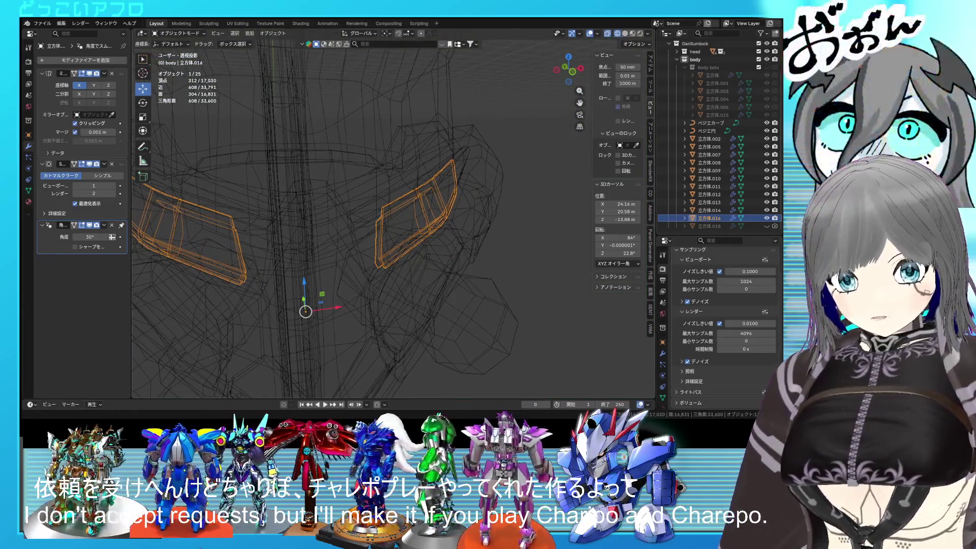
scroll(394, 224, down, 2)
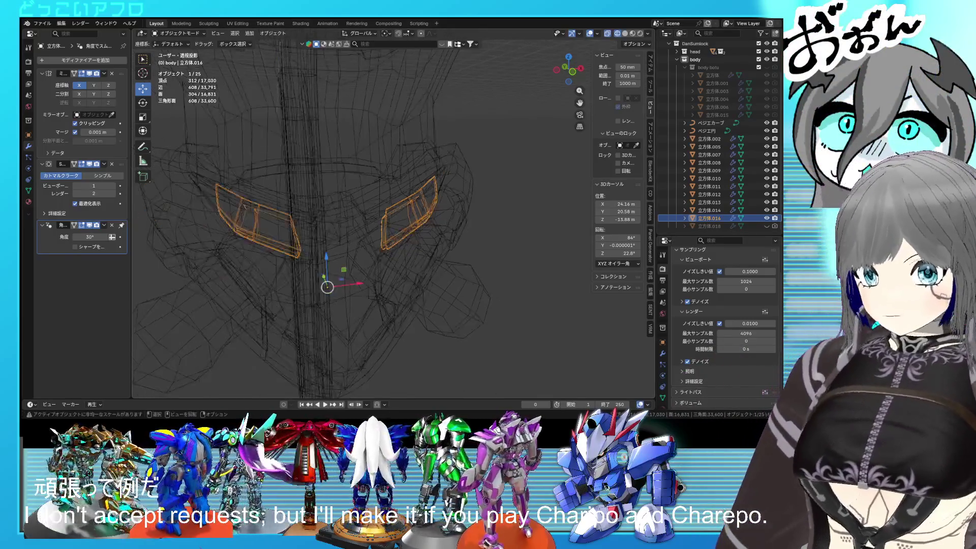
scroll(394, 223, down, 5)
mouse_move(393, 223)
middle_down()
mouse_move(420, 239)
mouse_move(468, 213)
middle_up()
key(shift+z)
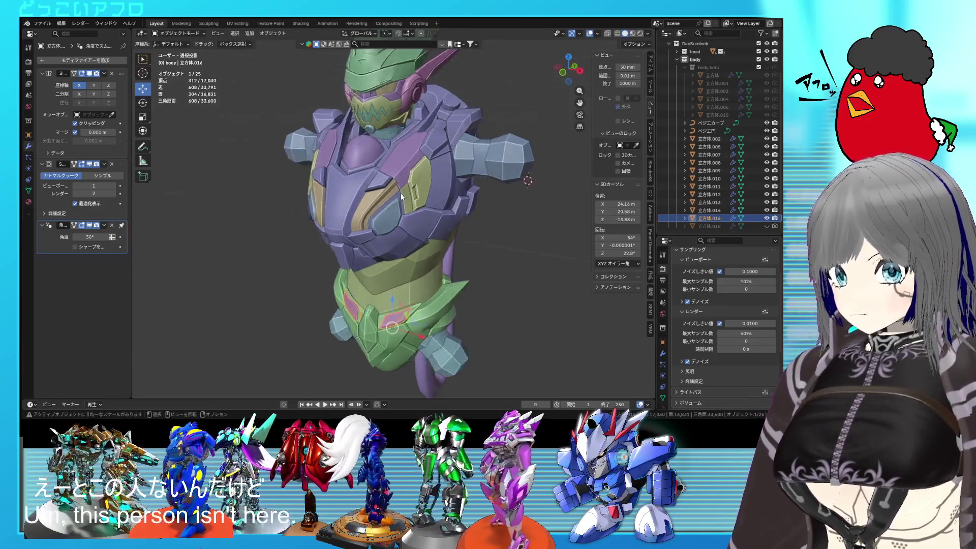
scroll(400, 193, down, 5)
scroll(357, 142, up, 5)
middle_drag(357, 143, 389, 189)
scroll(393, 213, up, 3)
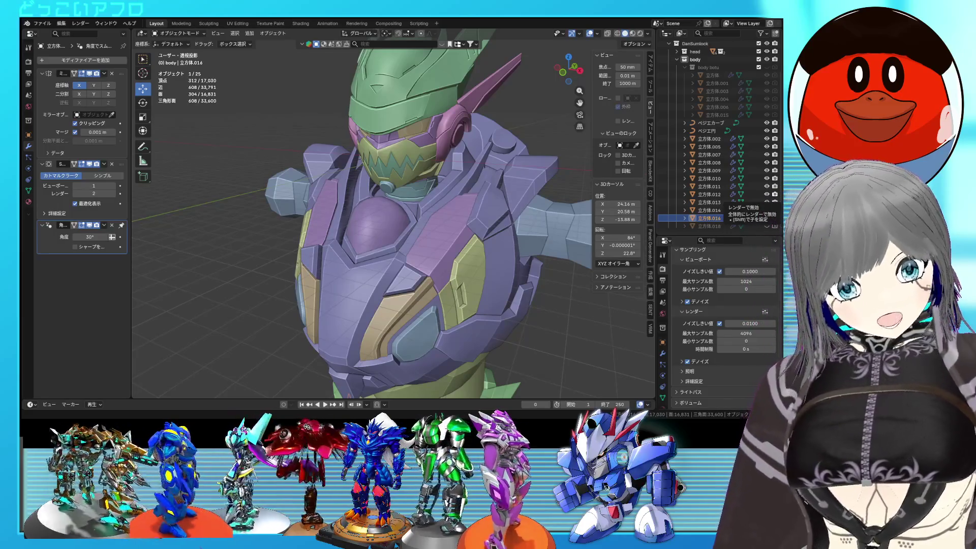
mouse_move(413, 203)
middle_down()
mouse_move(466, 217)
mouse_move(437, 158)
mouse_move(419, 312)
mouse_move(397, 275)
mouse_move(399, 153)
mouse_move(438, 167)
mouse_move(396, 185)
mouse_move(403, 167)
mouse_move(423, 172)
mouse_move(406, 123)
mouse_move(442, 109)
mouse_move(377, 96)
mouse_move(459, 80)
middle_up()
Step: Save the file, then start editing the collar piece's mesh in wireframe view
key(ctrl+s)
scroll(423, 285, up, 3)
key(shift+z)
key(Tab)
scroll(419, 166, up, 3)
click(404, 126)
Step: Select the pink panel's linked faces and delete them
key(shift+z)
shift+middle_drag(493, 165, 368, 172)
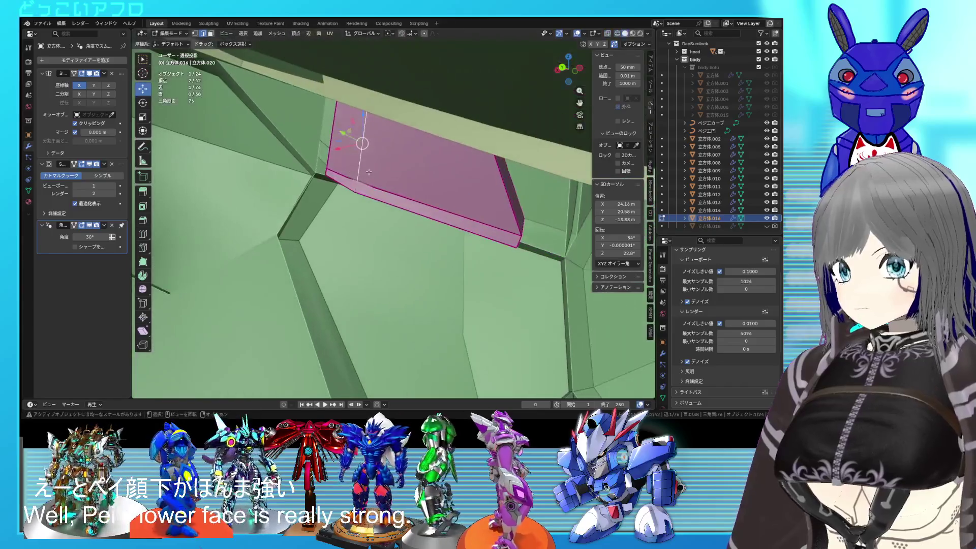
key(l)
key(shift+z)
mouse_move(473, 208)
middle_down()
mouse_move(385, 215)
mouse_move(408, 202)
mouse_move(434, 224)
mouse_move(436, 263)
mouse_move(471, 185)
middle_up()
key(x)
click(372, 182)
Step: Return to solid shading and Object Mode, and save the model
key(shift+z)
scroll(407, 203, down, 3)
key(Tab)
key(ctrl+s)
scroll(438, 225, up, 4)
scroll(440, 202, down, 2)
scroll(440, 203, up, 2)
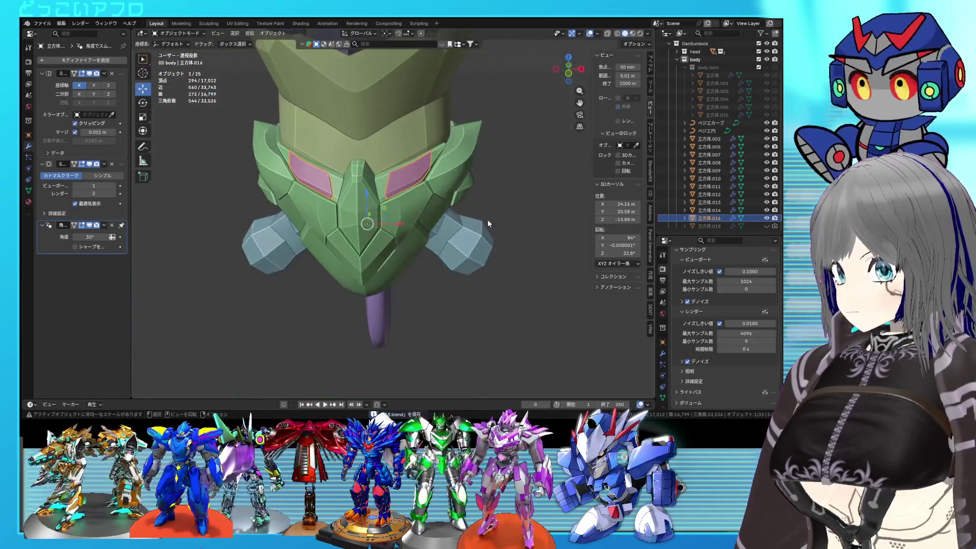
Step: Select the green chest plate 立方体.013 beside the pink panel and enter Edit Mode
click(487, 218)
scroll(451, 251, up, 4)
middle_drag(451, 251, 399, 188)
click(410, 203)
key(Tab)
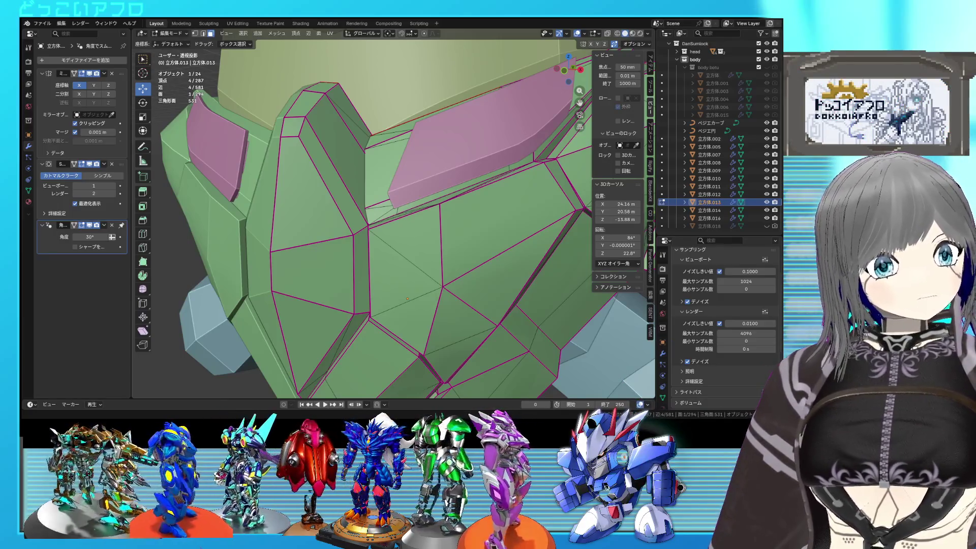
Step: Orbit around the green plate, toggling wireframe, to inspect the wedge beside the pink panel
mouse_move(356, 244)
middle_down()
mouse_move(389, 259)
mouse_move(382, 238)
middle_up()
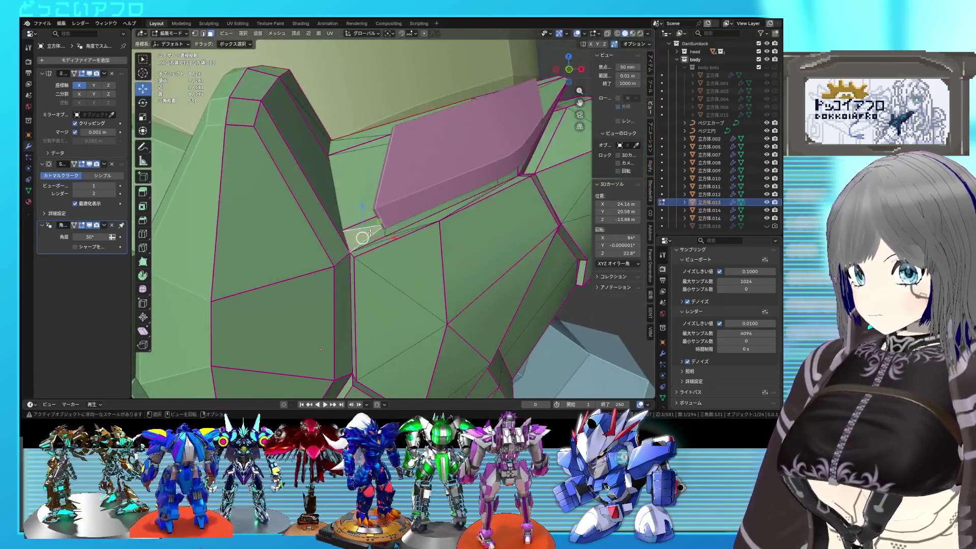
key(shift+z)
middle_drag(371, 233, 394, 225)
key(shift+z)
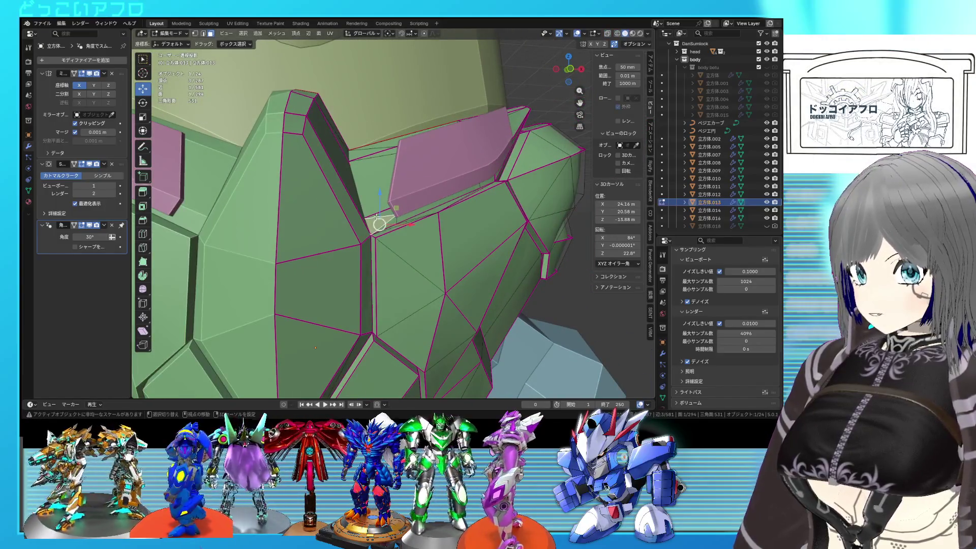
key(shift+z)
mouse_move(377, 185)
middle_down()
mouse_move(374, 222)
mouse_move(439, 195)
mouse_move(454, 210)
mouse_move(430, 213)
middle_up()
key(shift+z)
key(shift+z)
key(shift+z)
key(shift+z)
key(shift+z)
key(shift+z)
key(shift+z)
key(shift+z)
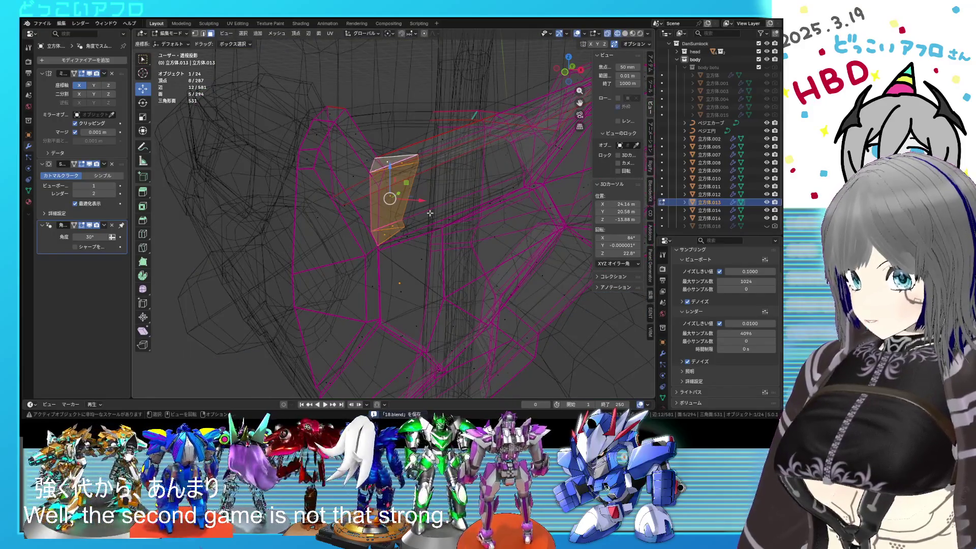
key(shift+z)
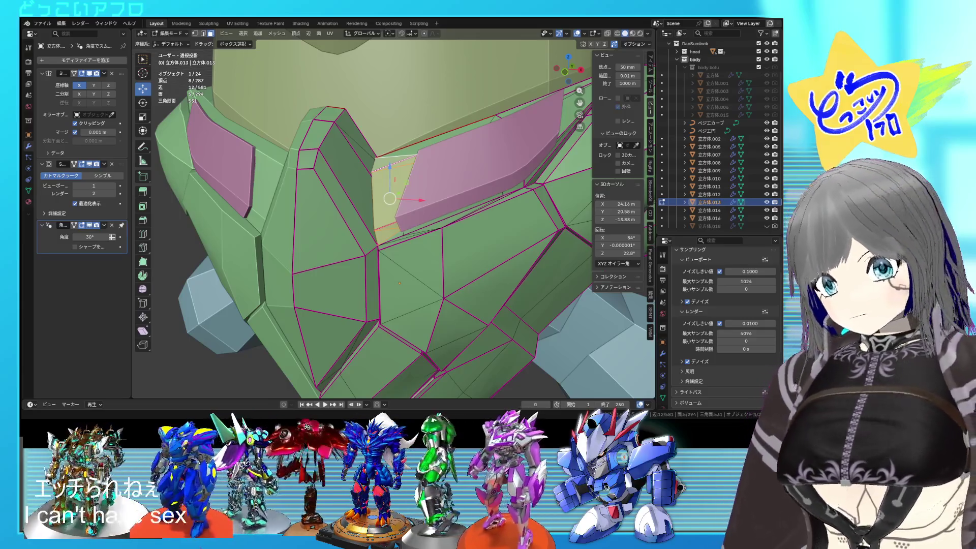
Step: Save, then duplicate the selected wedge faces in place and frame them
mouse_move(401, 239)
middle_down()
mouse_move(432, 251)
mouse_move(457, 233)
middle_up()
key(shift+z)
key(shift+z)
key(shift+z)
key(shift+z)
key(shift+z)
key(shift+z)
key(ctrl+s)
middle_drag(457, 233, 429, 229)
key(shift+z)
key(g)
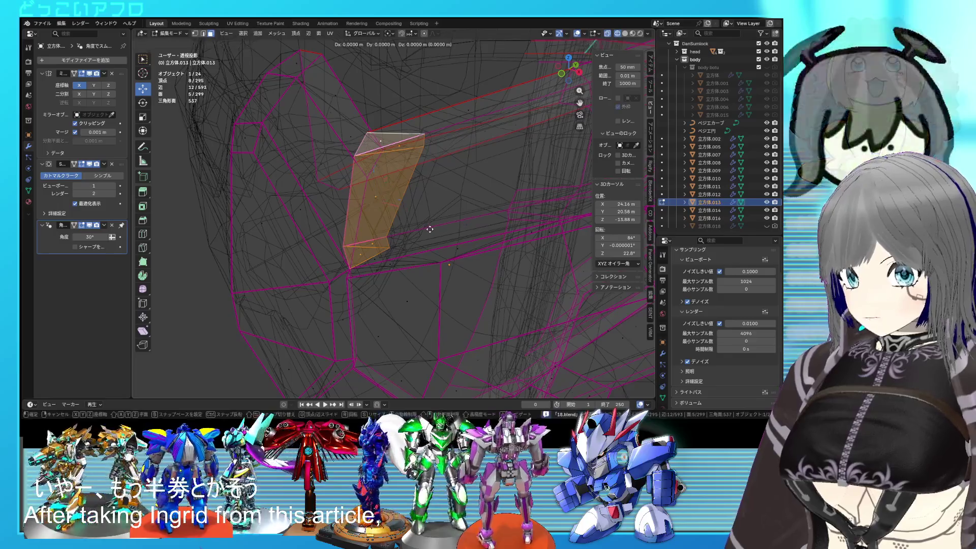
right_click(430, 228)
key(KP_Decimal)
key(shift+z)
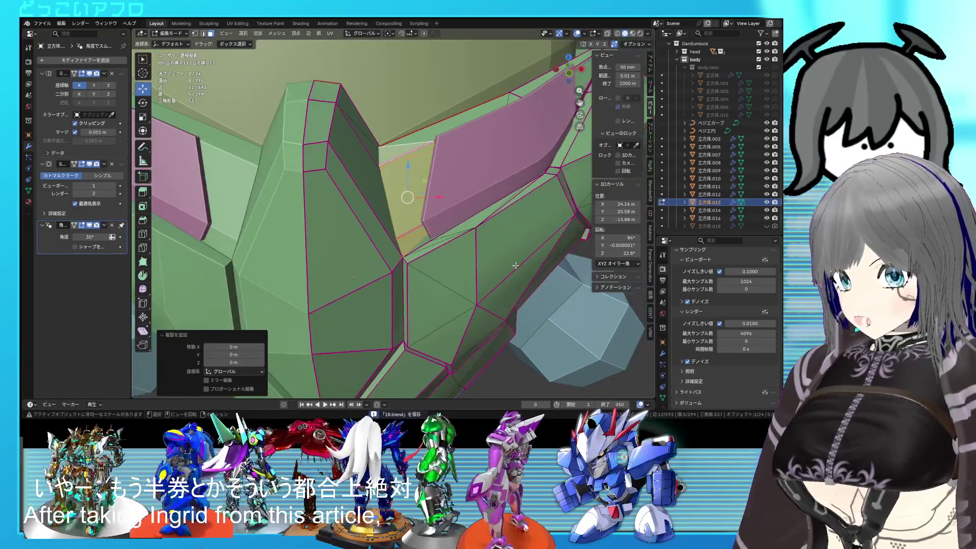
Step: Separate the duplicated wedge faces into their own object and leave Edit Mode
right_click(497, 261)
mouse_move(491, 386)
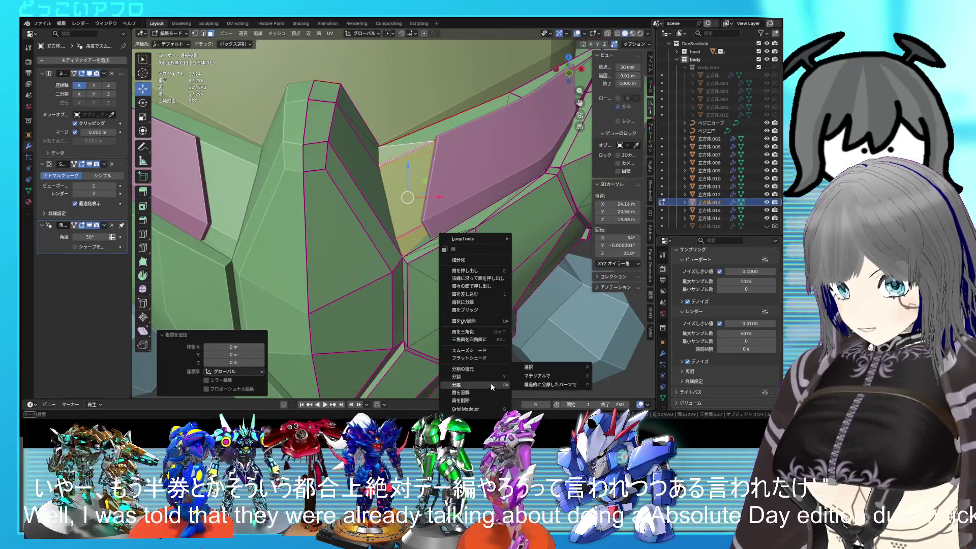
click(528, 367)
key(shift+z)
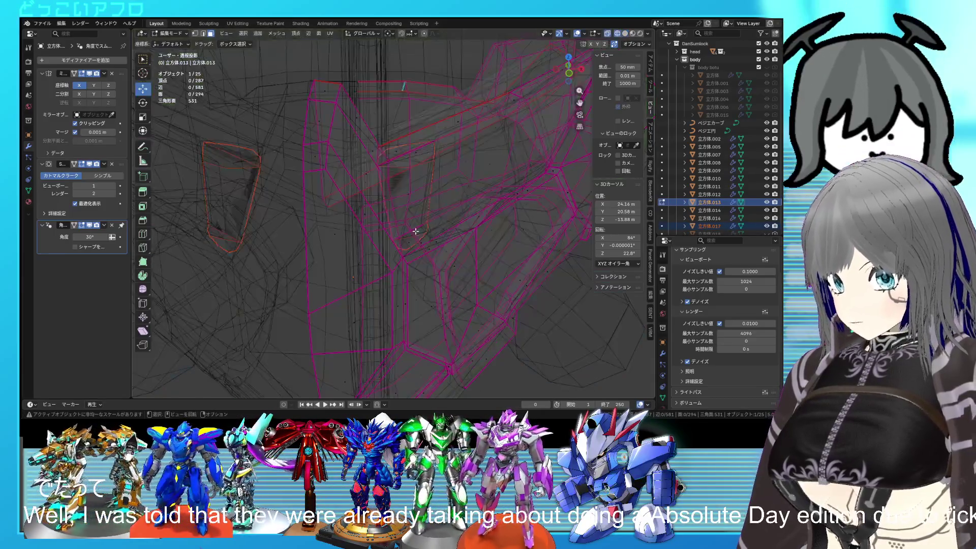
key(Tab)
Step: Select the separated wedge piece 立方体.017 and enter Edit Mode in wireframe view
click(419, 211)
key(shift+z)
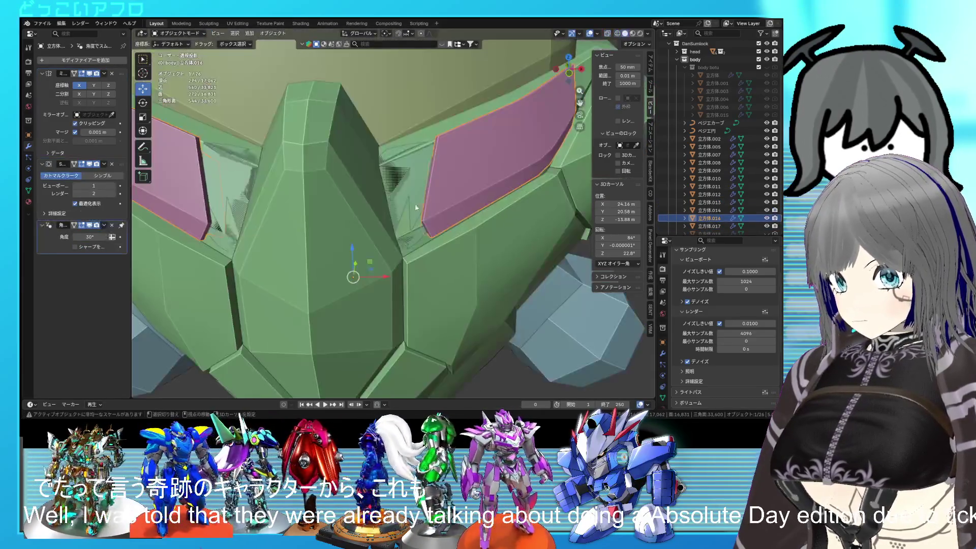
click(403, 185)
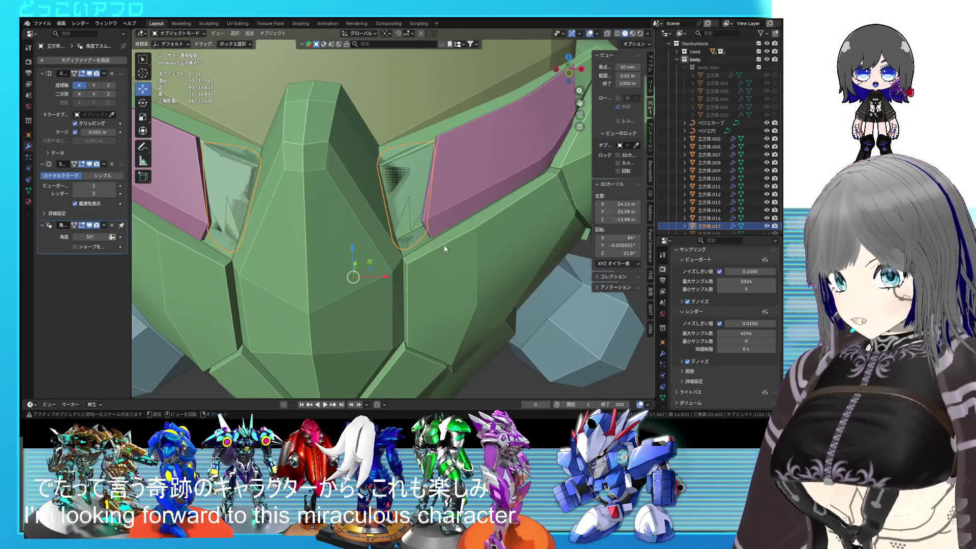
key(Tab)
key(shift+z)
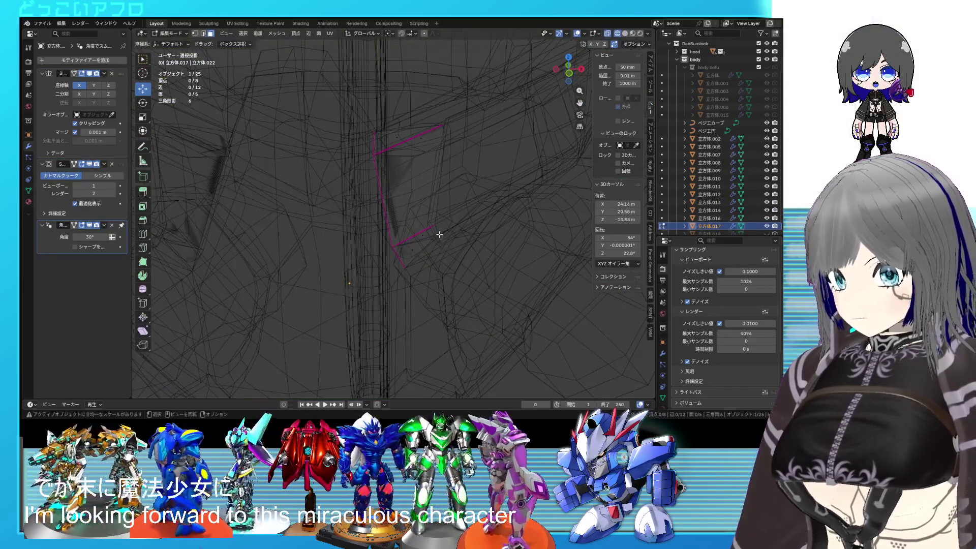
Step: Dissolve the wedge piece's bottom edge
key(shift+z)
key(a)
key(shift+z)
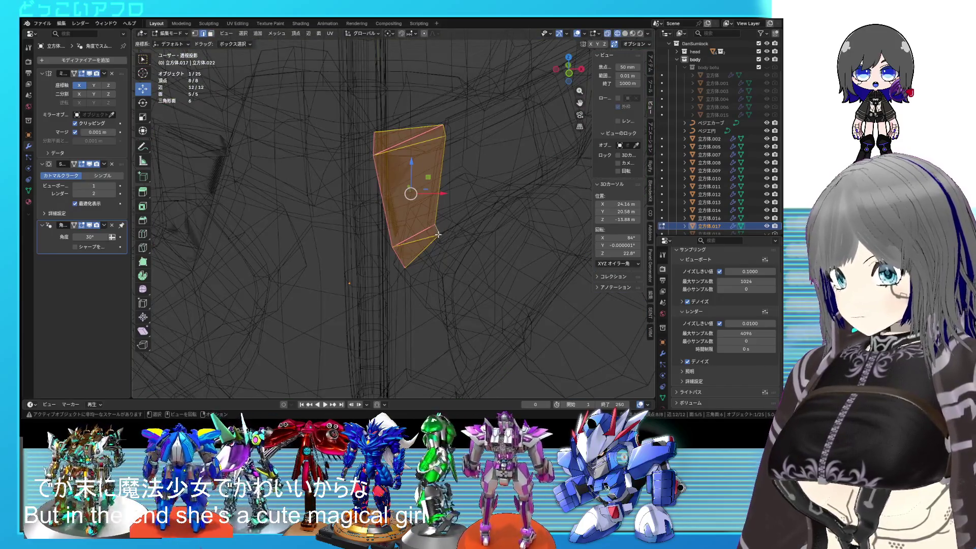
click(437, 235)
key(shift+z)
key(shift+z)
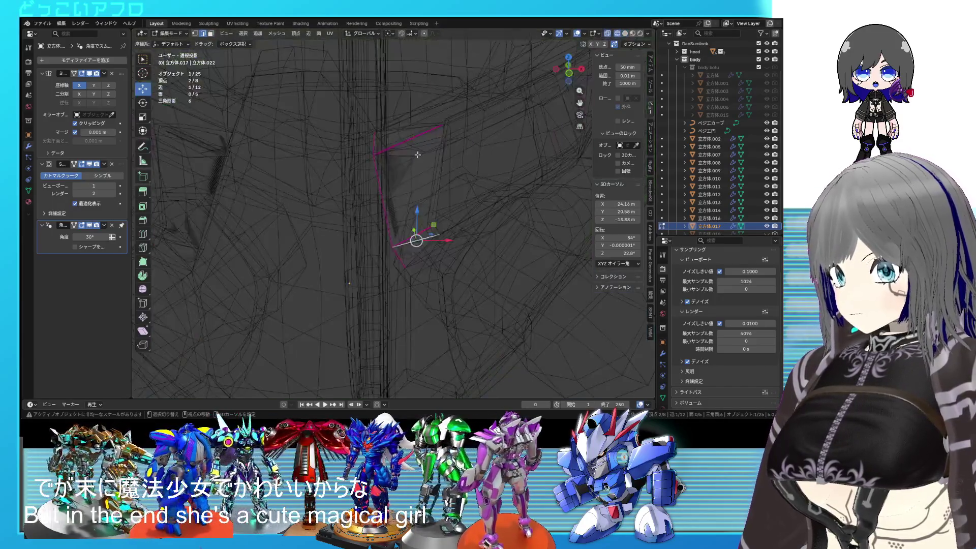
key(x)
click(409, 177)
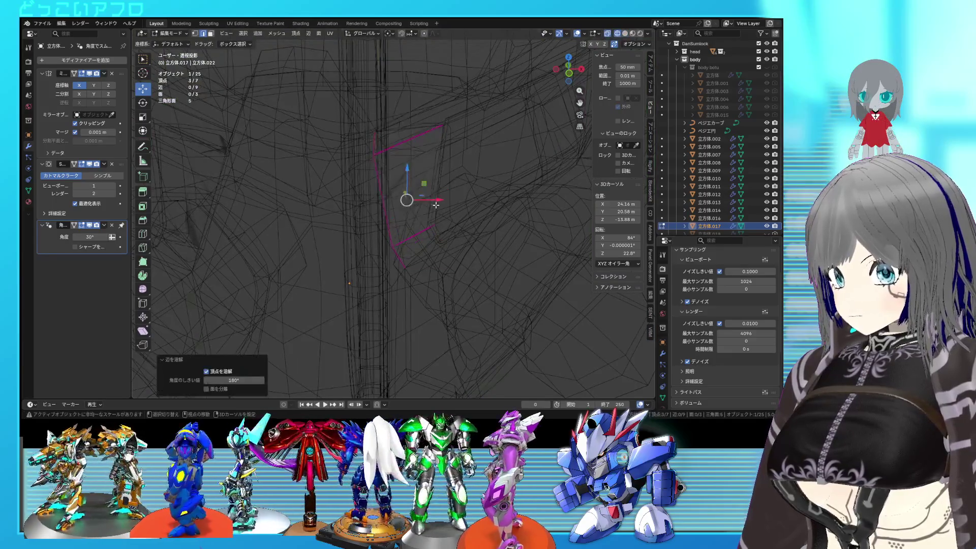
key(shift+z)
Step: Slide and raise one wedge edge, then thin the whole piece slightly along its normals
key(shift+z)
click(436, 226)
key(shift+z)
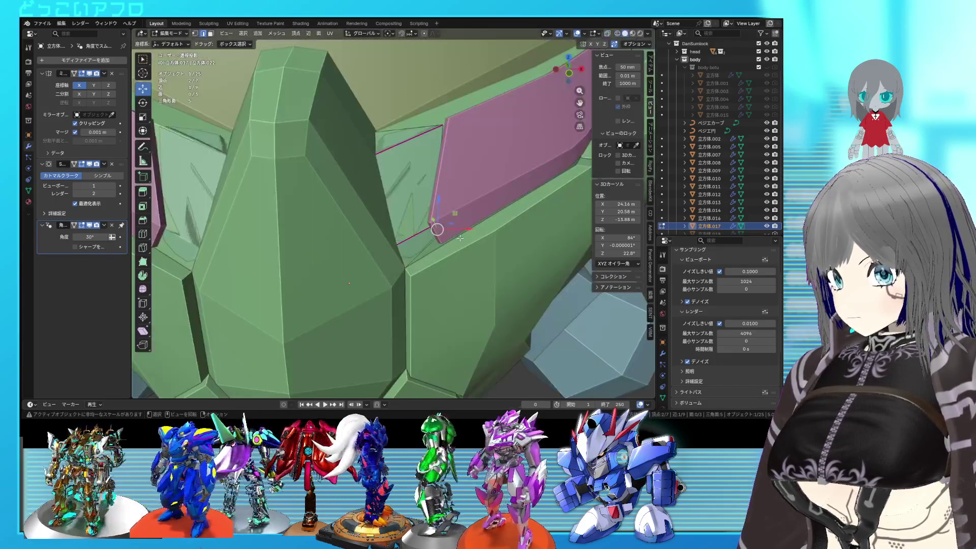
key(g)
key(g)
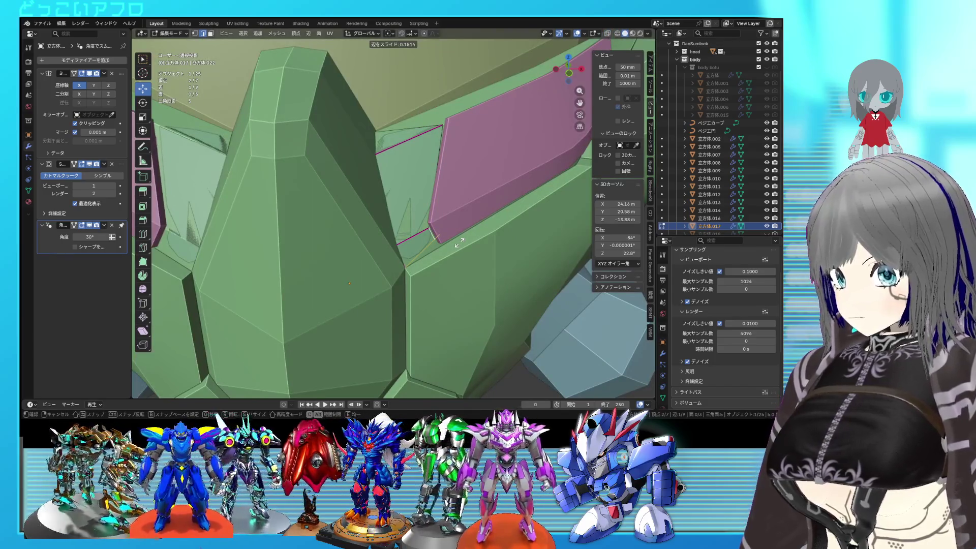
click(459, 243)
click(415, 231)
drag(411, 210, 410, 203)
key(a)
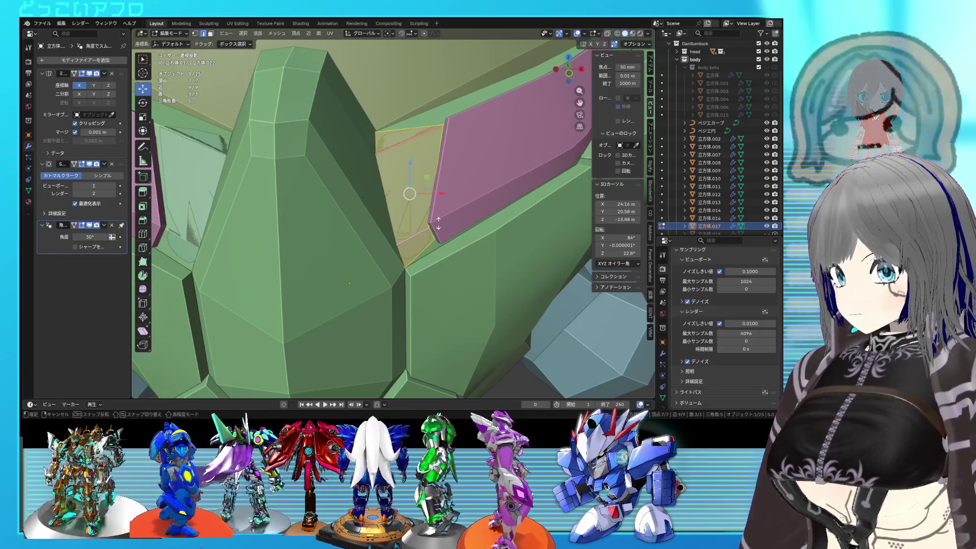
key(alt+s)
key(alt+s)
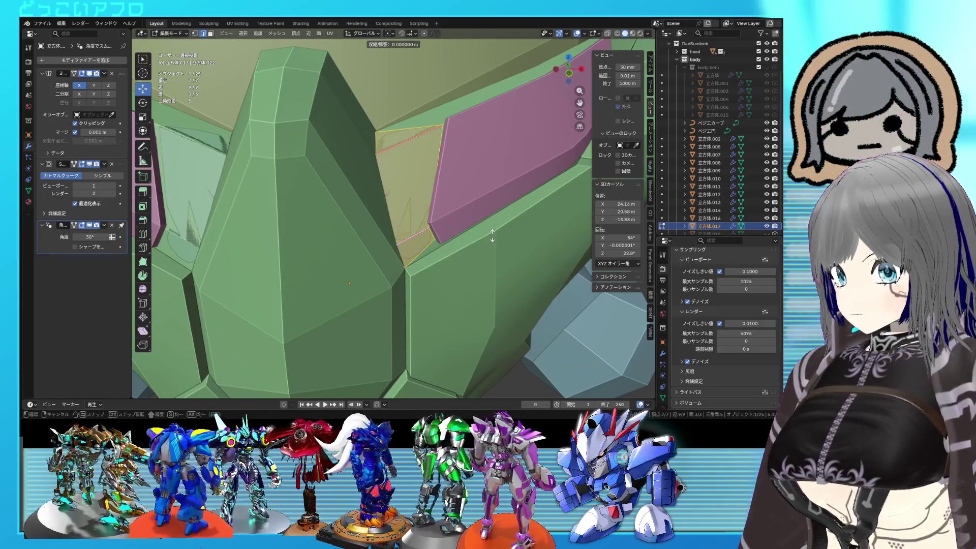
click(492, 235)
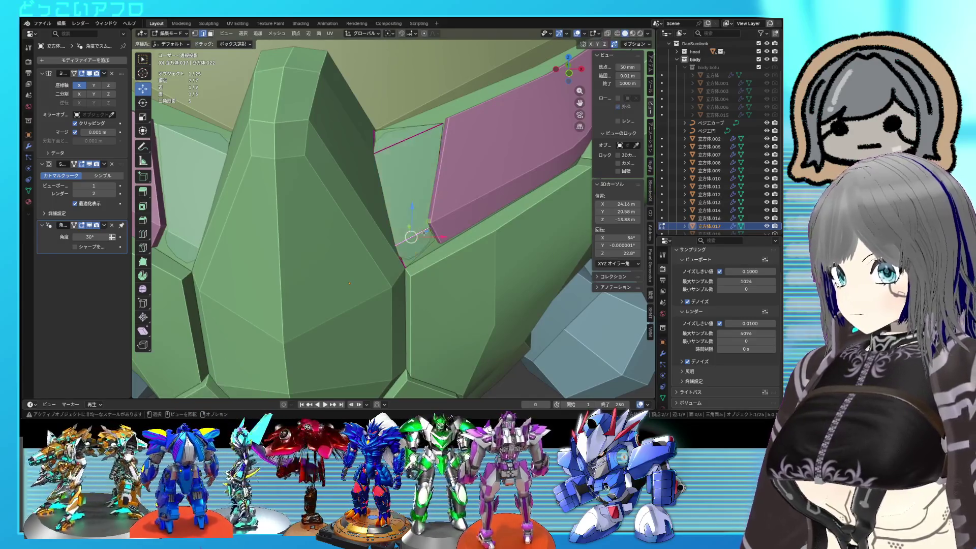
Step: Give the wedge's lower and top edges a full edge crease of 1
middle_drag(435, 233, 407, 238)
key(shift+z)
click(407, 237)
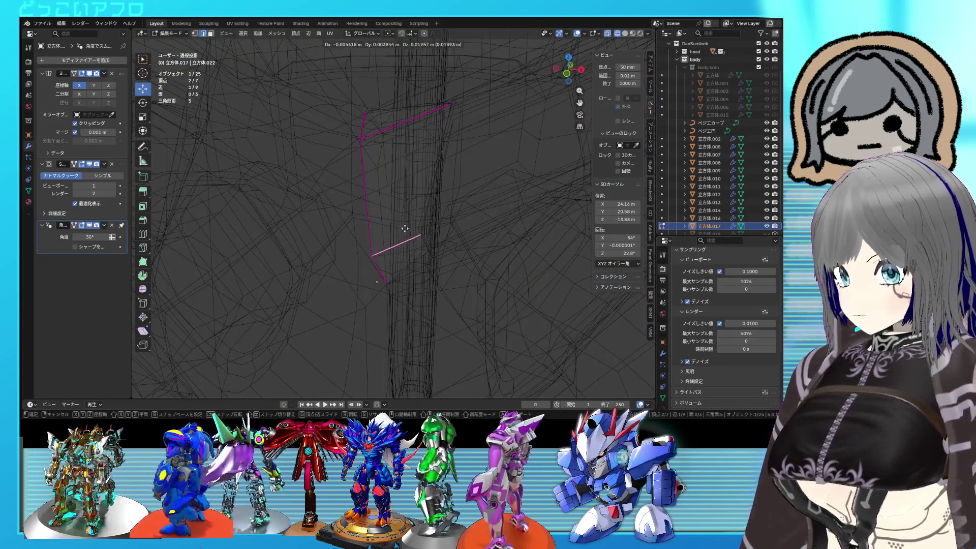
click(390, 181)
key(shift+z)
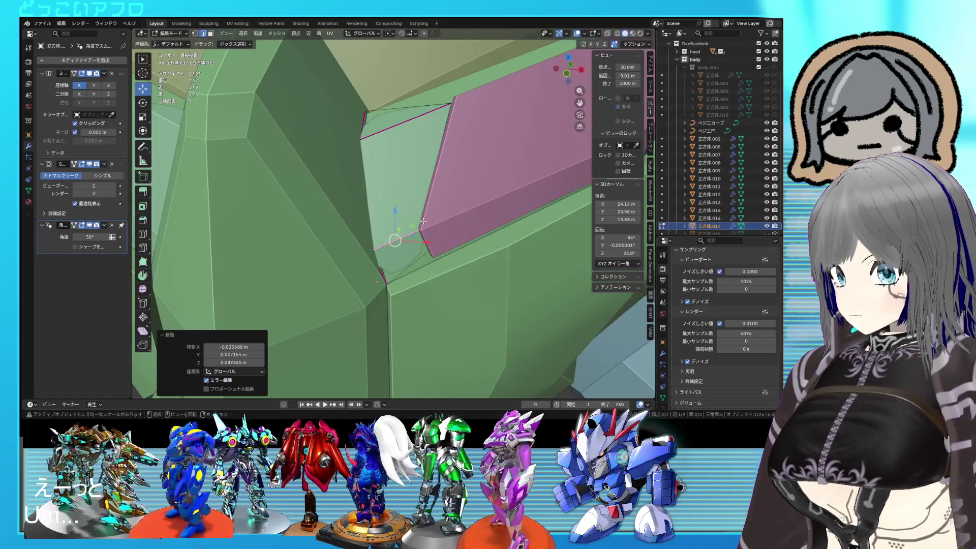
click(420, 257)
key(shift+z)
shift+click(396, 110)
key(shift+z)
key(shift+e)
key(1)
key(Return)
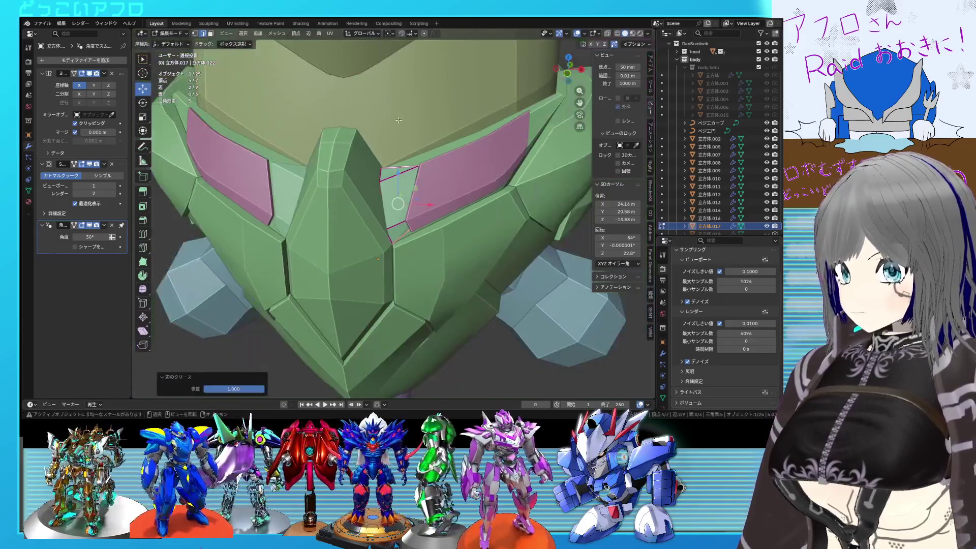
Step: Apply a full crease of 1 to another set of the wedge's edges
scroll(440, 184, down, 5)
key(shift+z)
scroll(440, 184, up, 3)
click(429, 210)
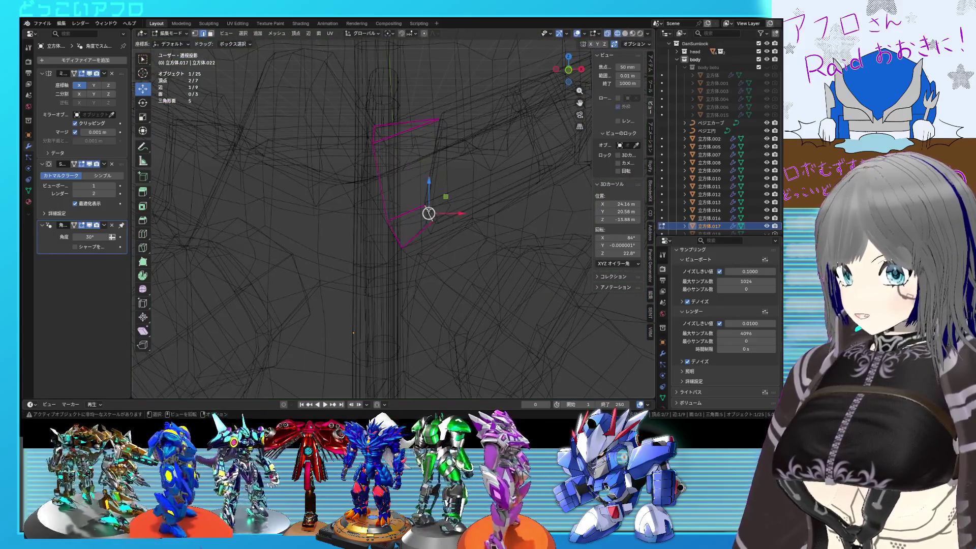
shift+click(426, 188)
key(shift+z)
key(shift+e)
key(1)
key(Return)
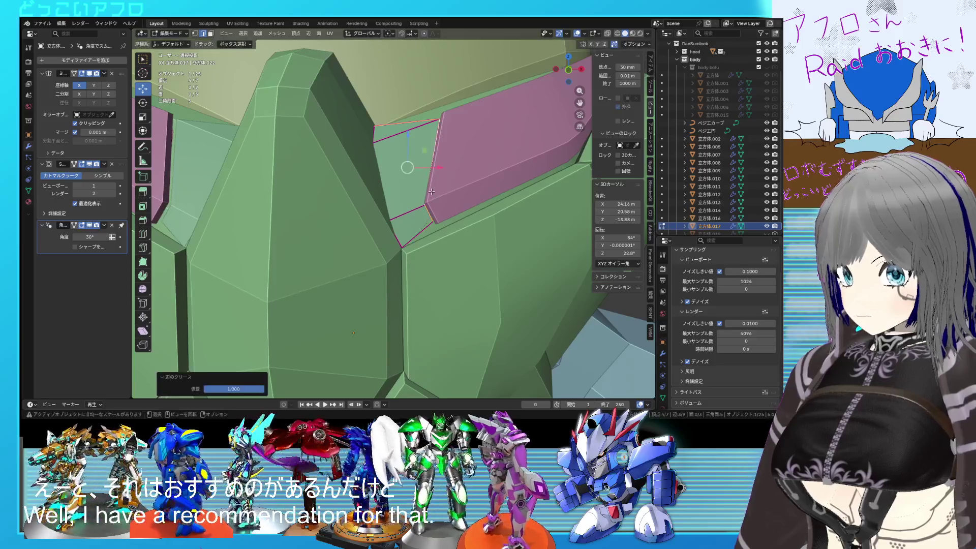
key(shift+z)
middle_drag(432, 195, 429, 192)
key(shift+z)
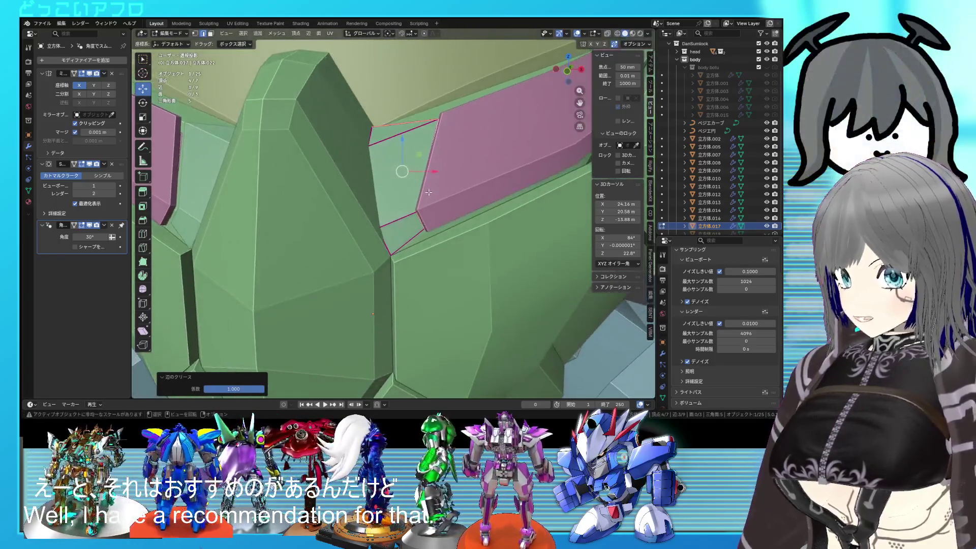
Step: Nudge one wedge edge into place with several small moves and a vertex slide
click(417, 221)
middle_drag(417, 221, 426, 226)
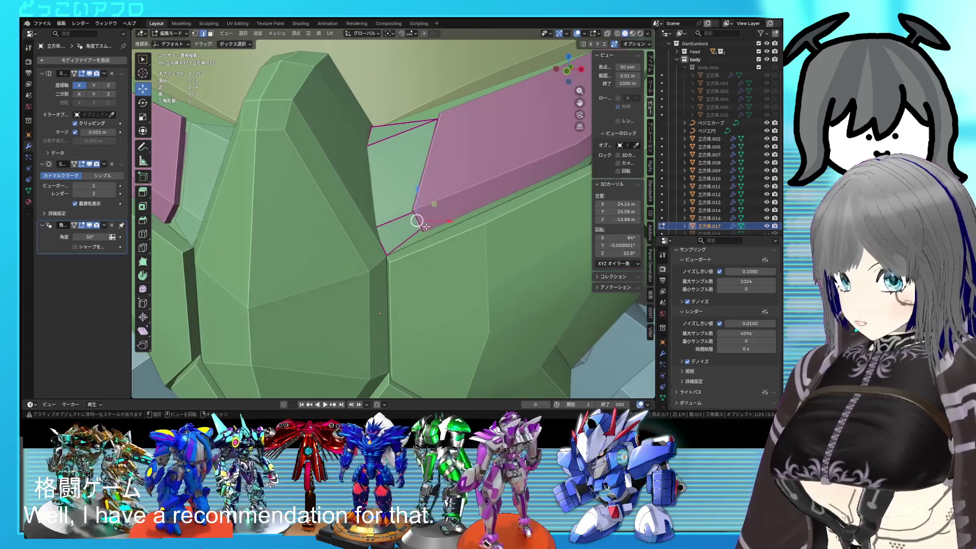
key(g)
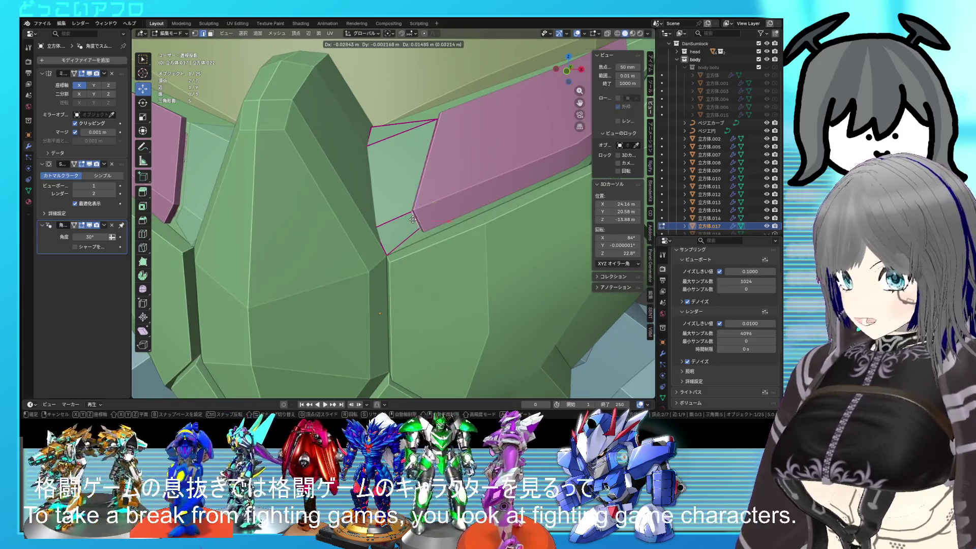
click(412, 219)
key(g)
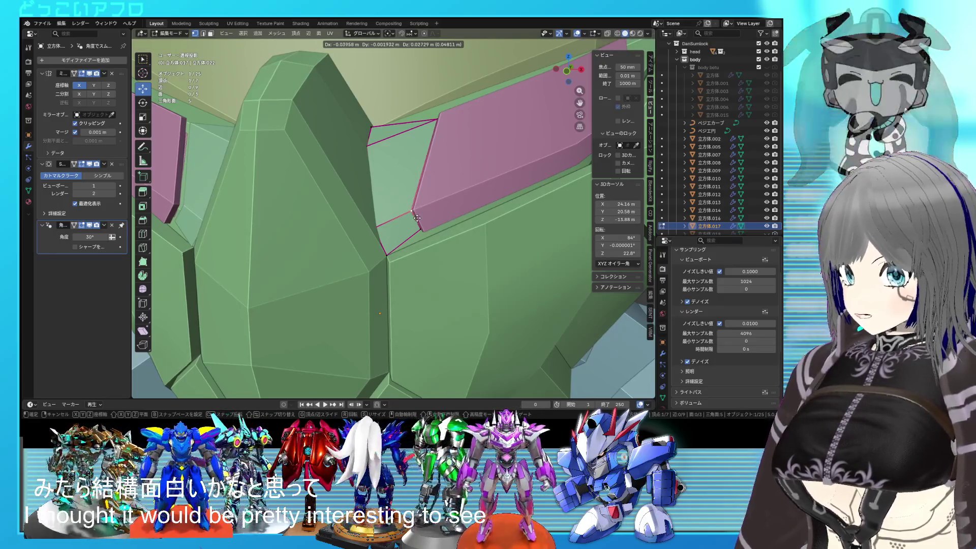
click(414, 219)
key(g)
key(g)
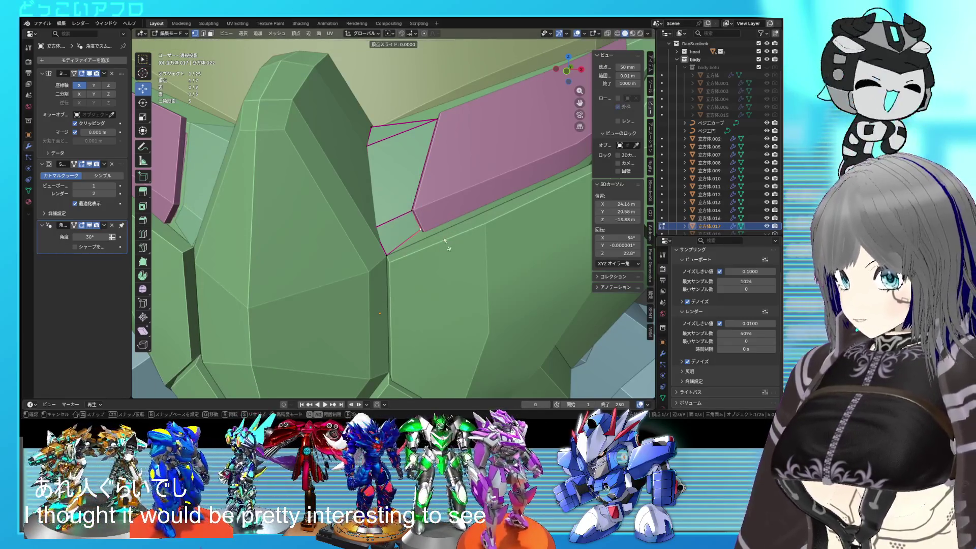
click(447, 244)
mouse_move(447, 245)
middle_down()
mouse_move(443, 218)
mouse_move(422, 251)
middle_up()
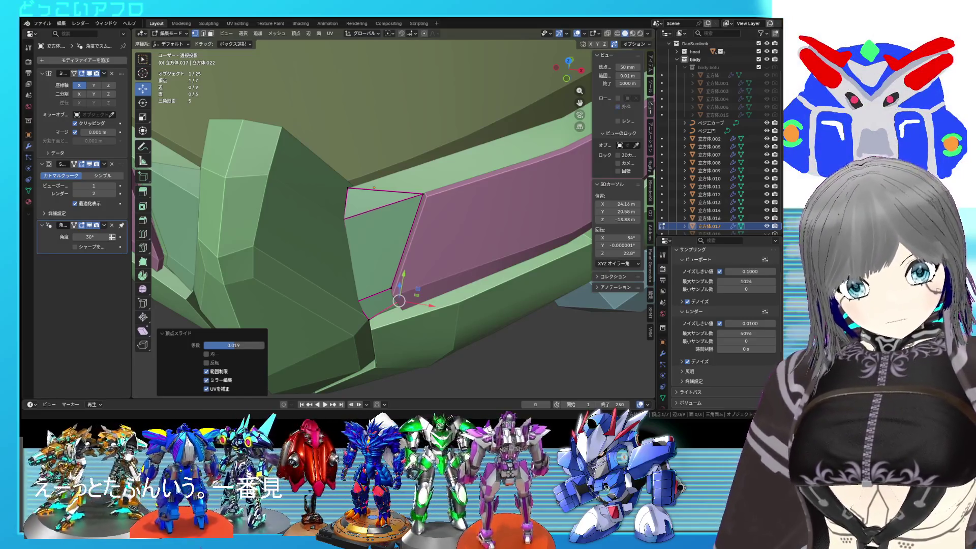
Step: Save, add the lower corner vertex, and slide the selected vertices along the plate edges
middle_drag(399, 301, 391, 257)
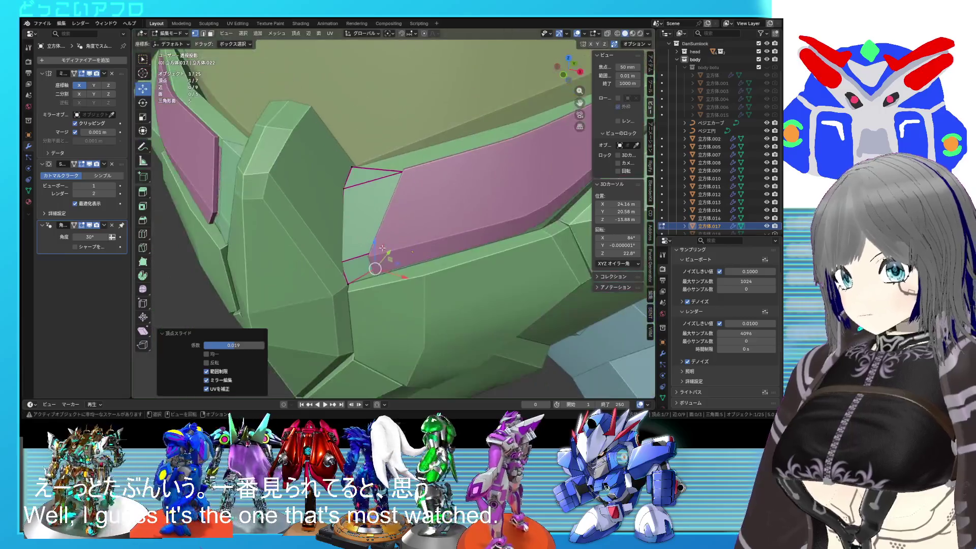
key(ctrl+s)
mouse_move(390, 256)
middle_down()
mouse_move(435, 202)
mouse_move(435, 233)
middle_up()
key(shift+z)
shift+click(376, 263)
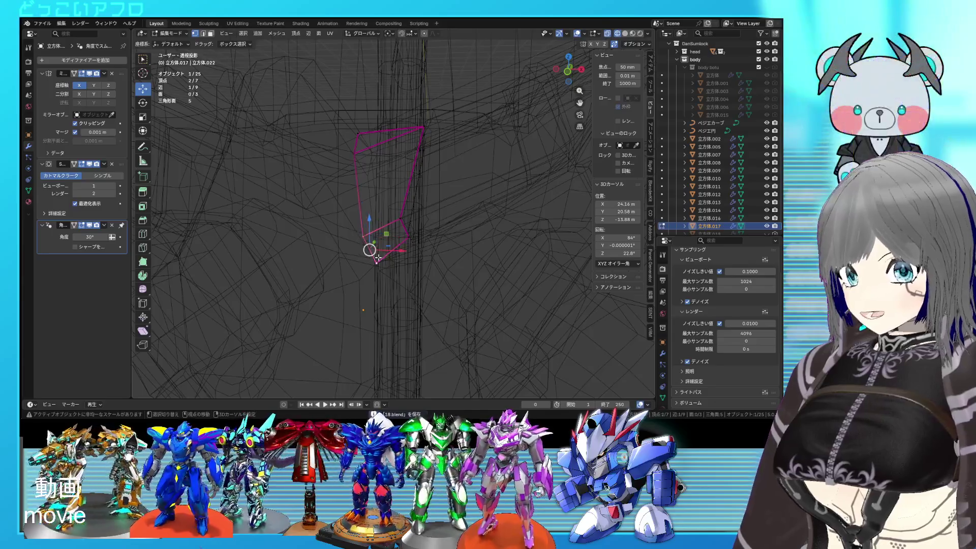
key(shift+z)
key(shift+z)
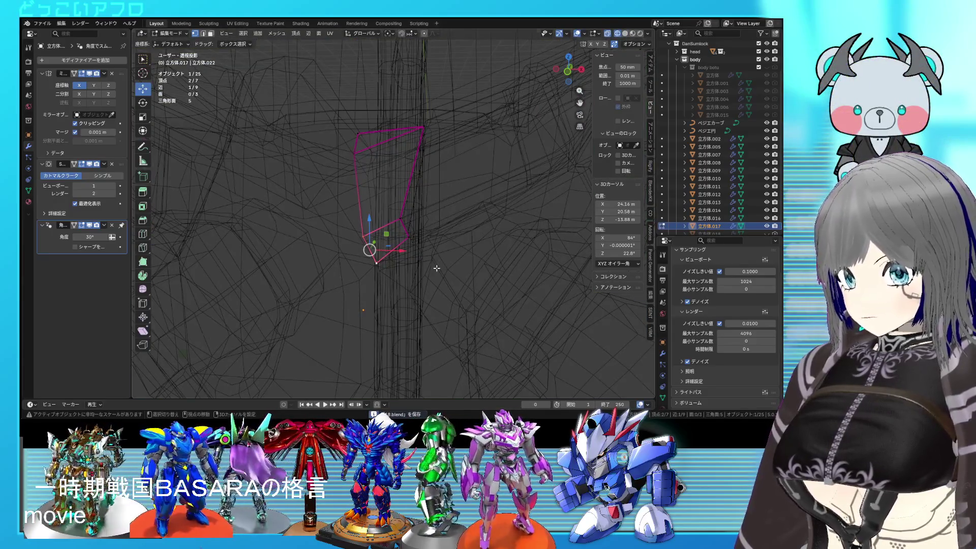
key(shift+z)
key(g)
key(g)
click(438, 269)
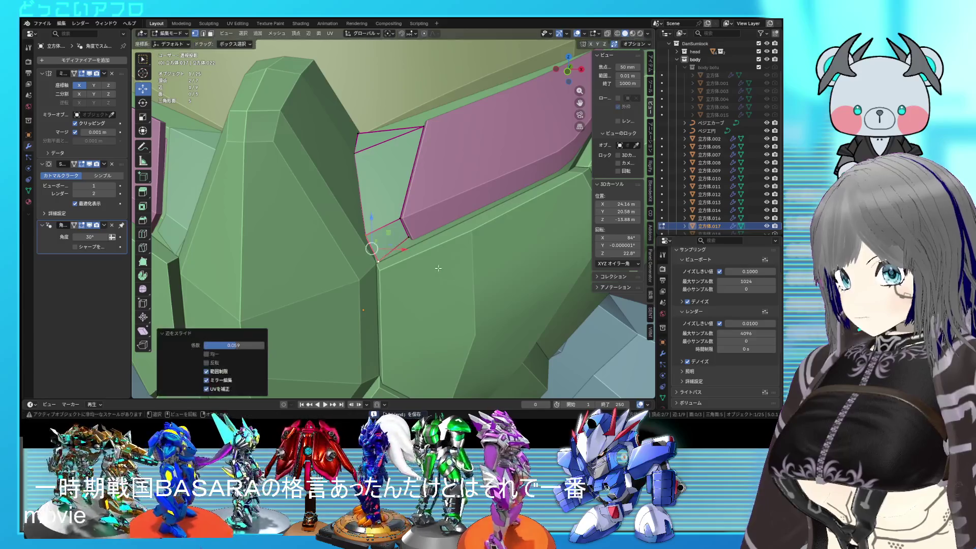
Step: Slide the corner vertex along its edge to meet the chest armor, then save
key(shift+z)
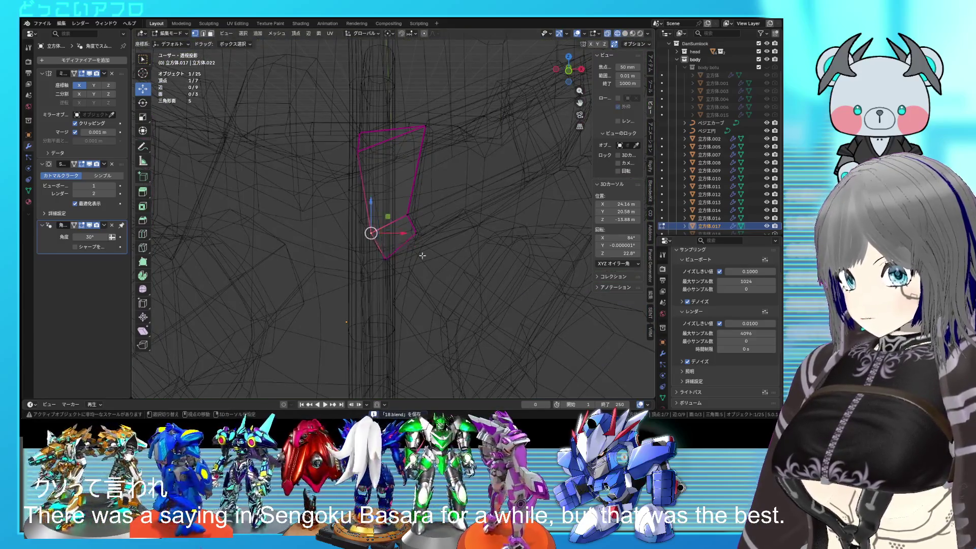
key(shift+z)
key(g)
key(g)
click(454, 271)
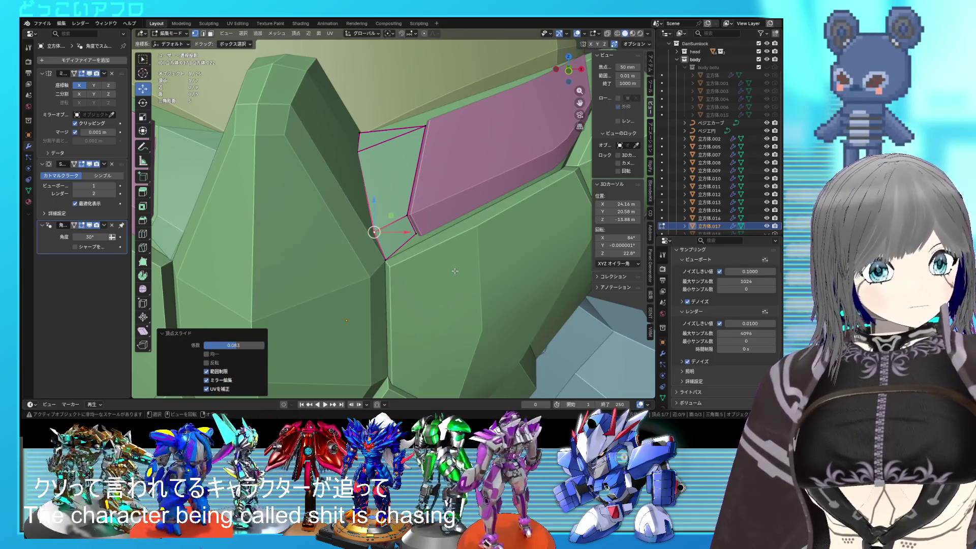
middle_drag(455, 271, 435, 267)
scroll(436, 267, down, 2)
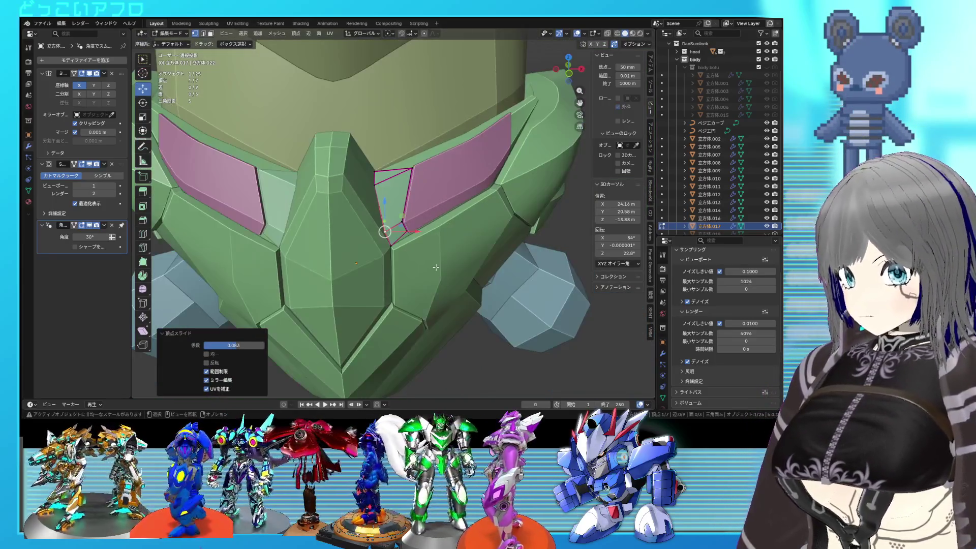
key(ctrl+s)
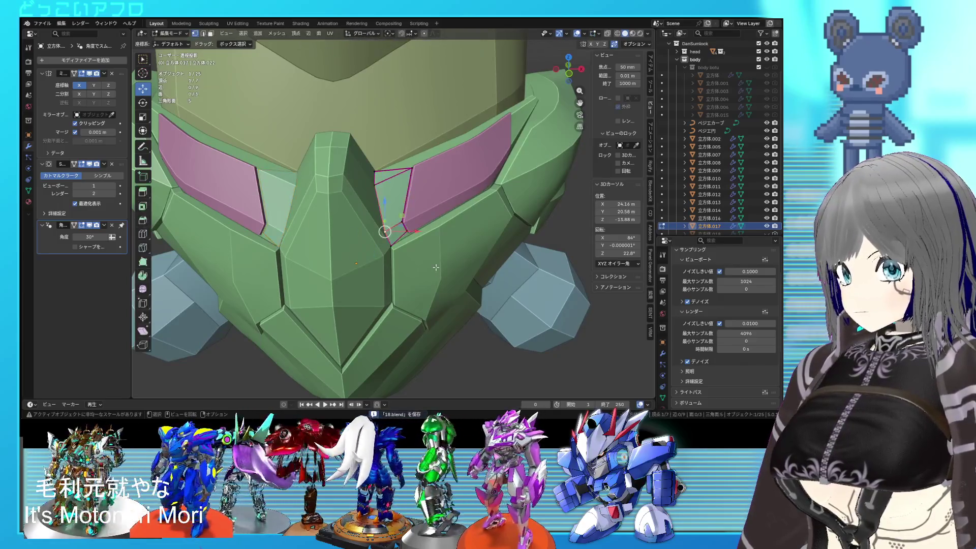
middle_drag(435, 267, 431, 249)
Step: Move the selected corner vertices slightly down in two small nudges
key(shift+z)
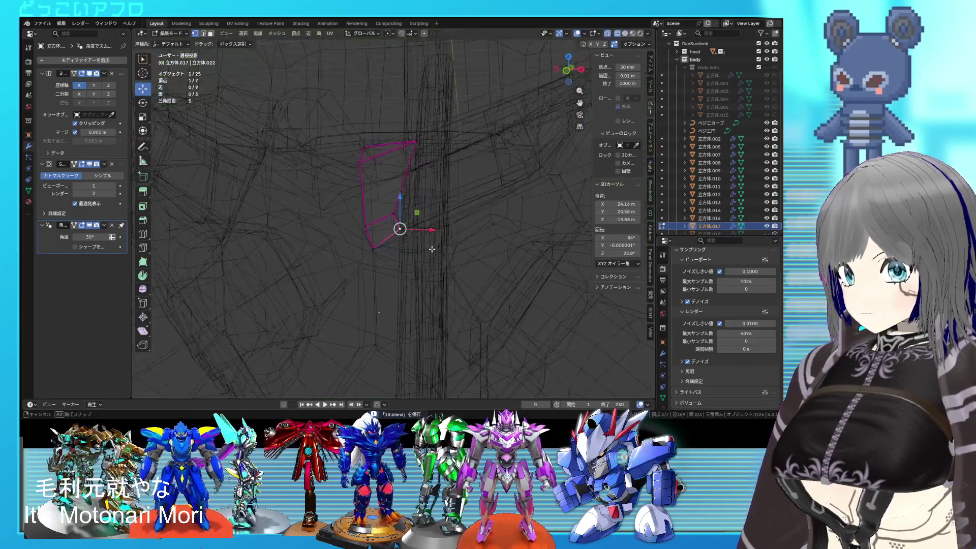
key(g)
click(433, 259)
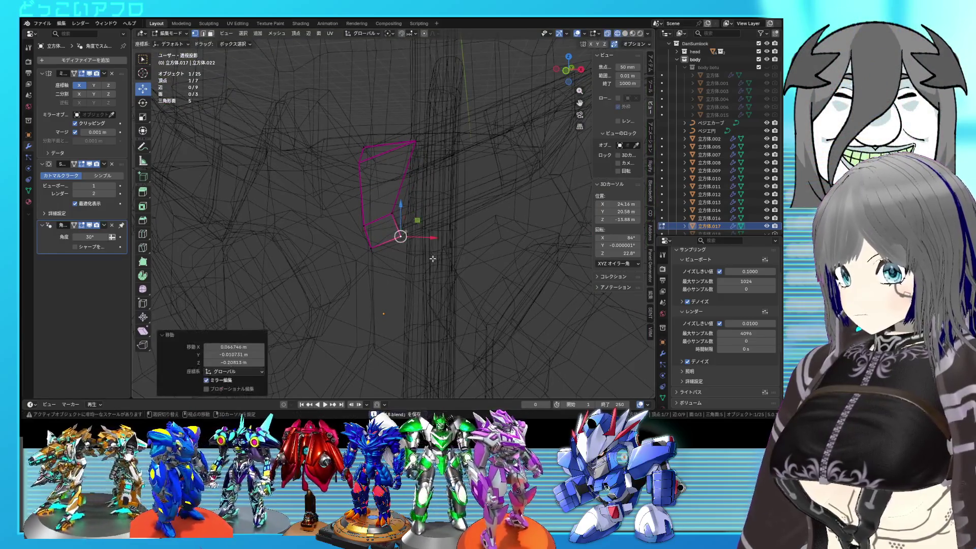
key(shift+z)
key(g)
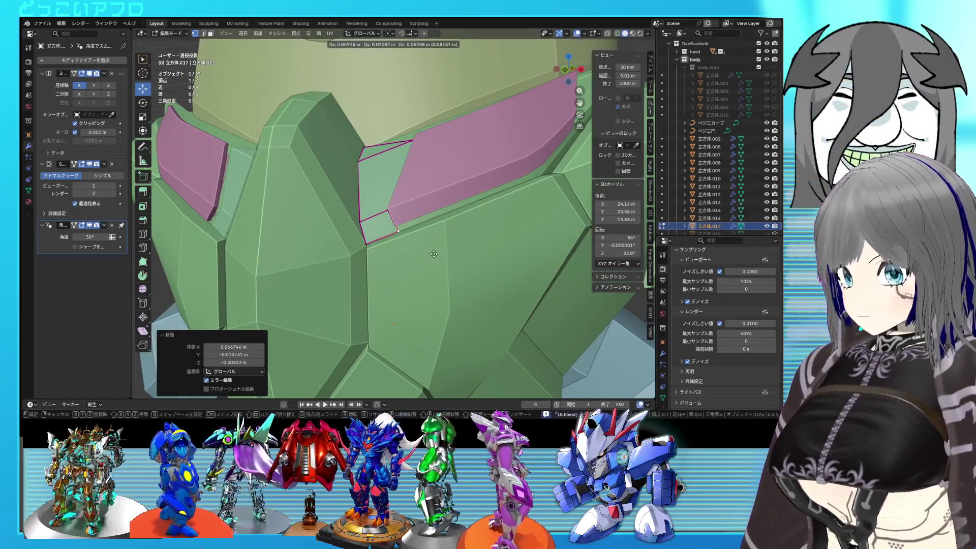
click(433, 255)
middle_drag(433, 255, 443, 275)
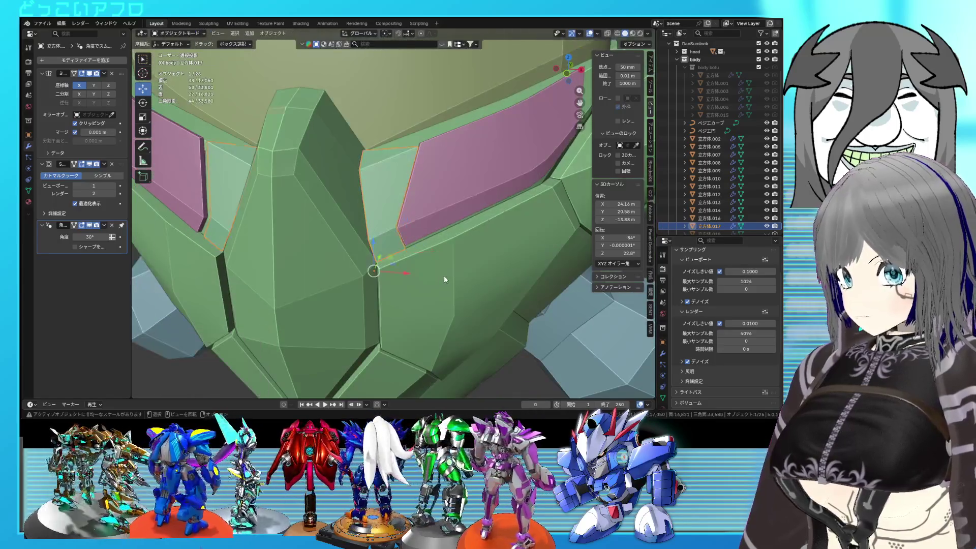
Step: Return to object mode and save the file
key(Tab)
key(shift+z)
key(shift+z)
scroll(444, 275, up, 5)
key(ctrl+s)
scroll(450, 285, up, 2)
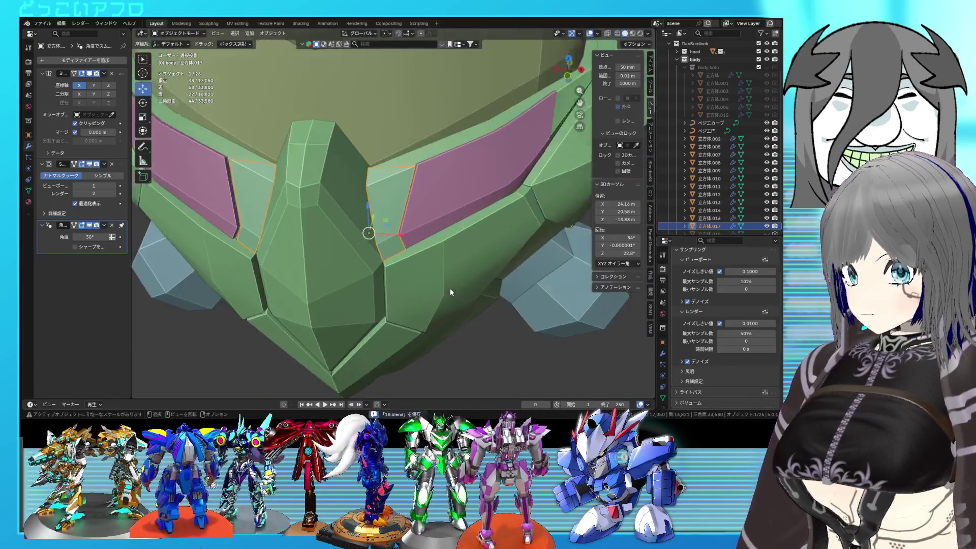
scroll(450, 288, up, 2)
Step: Extrude the corner plate's faces to give it thickness
key(Tab)
mouse_move(400, 258)
middle_down()
mouse_move(445, 253)
mouse_move(451, 286)
mouse_move(383, 182)
middle_up()
key(e)
click(438, 251)
Step: Crease the plate's top-left and bottom border edges to full strength (1)
key(shift+z)
key(2)
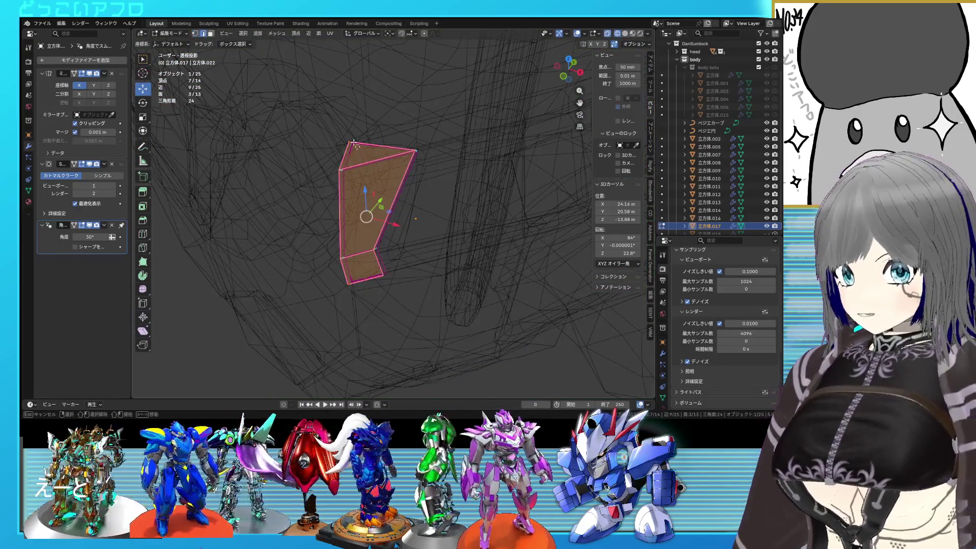
click(378, 148)
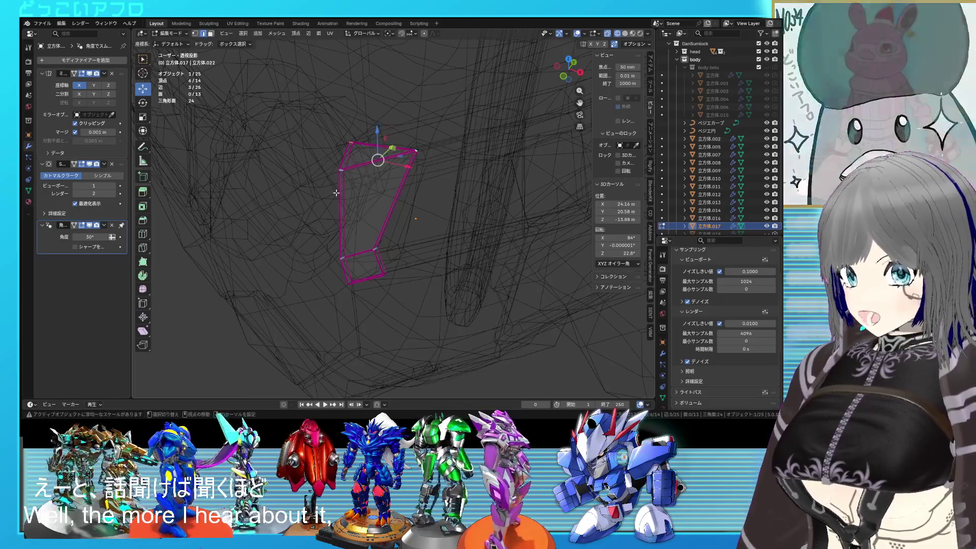
shift+click(364, 247)
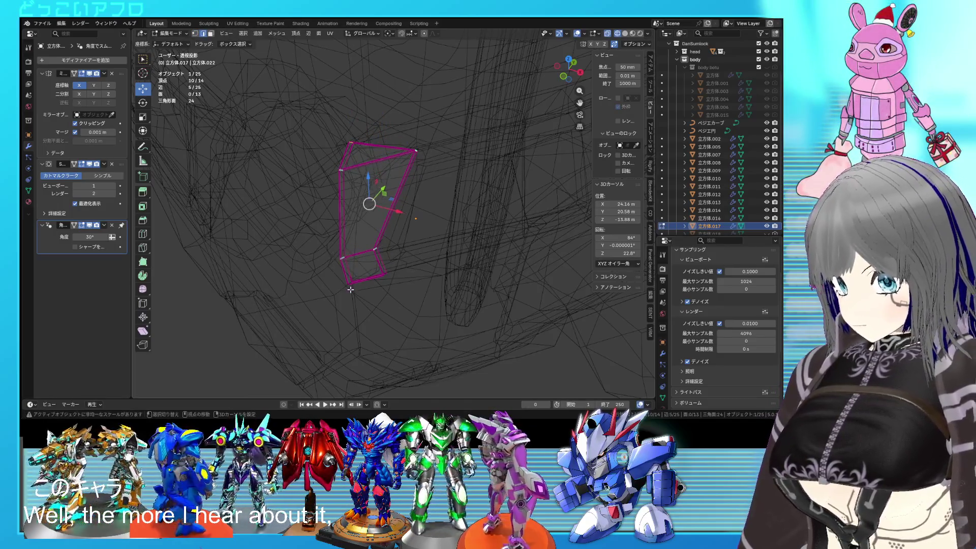
key(shift+e)
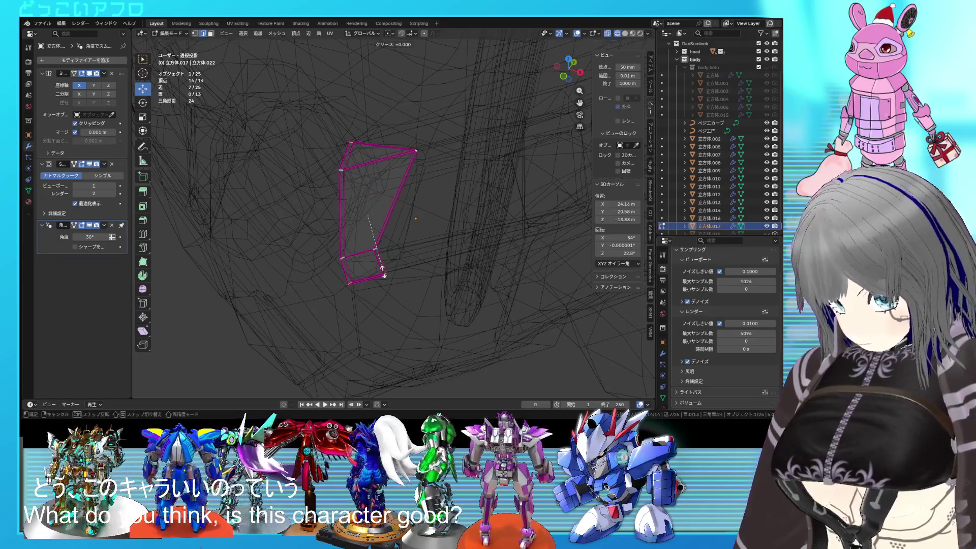
click(370, 212)
key(shift+z)
Step: Edge-slide the creased border edges along the corner plate
middle_drag(376, 218, 403, 250)
scroll(403, 250, down, 4)
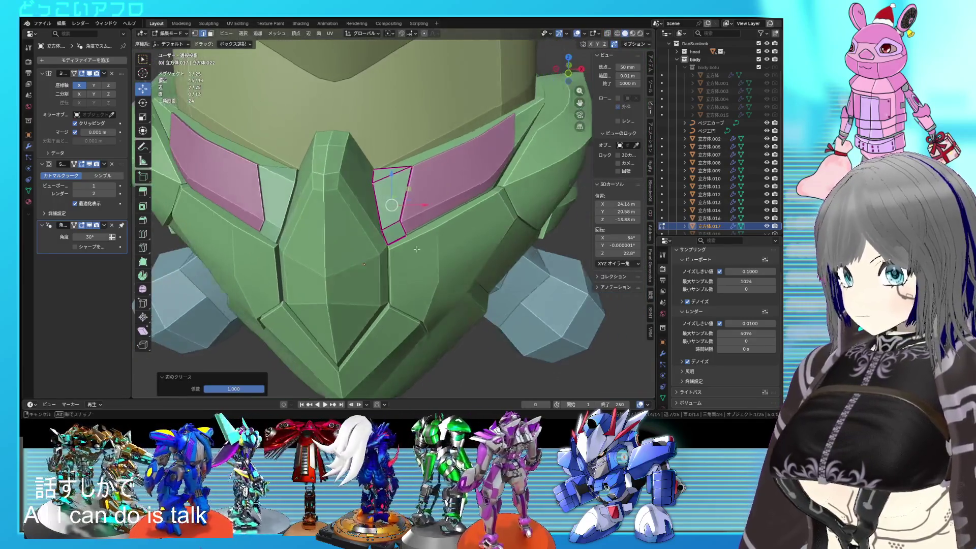
scroll(485, 260, down, 3)
key(KP_Decimal)
key(shift+z)
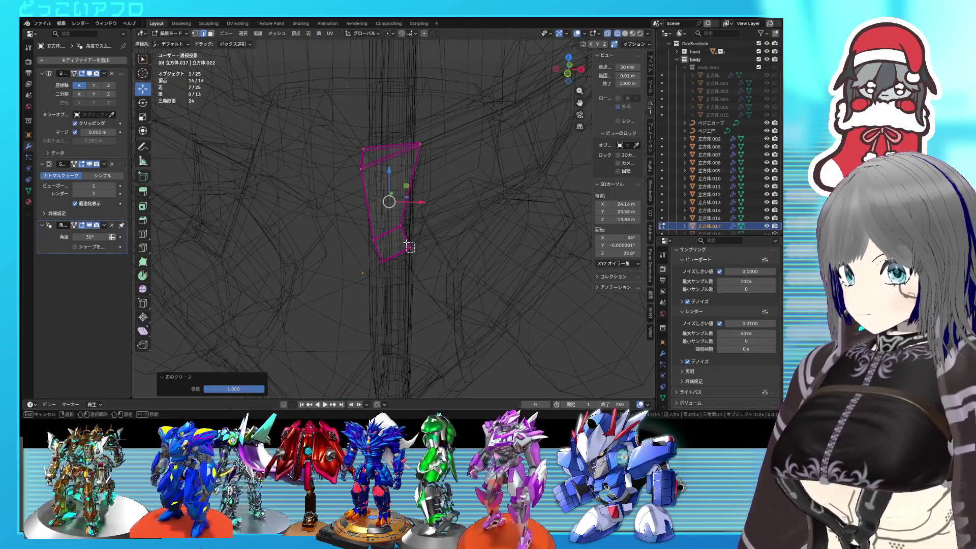
key(shift+z)
key(g)
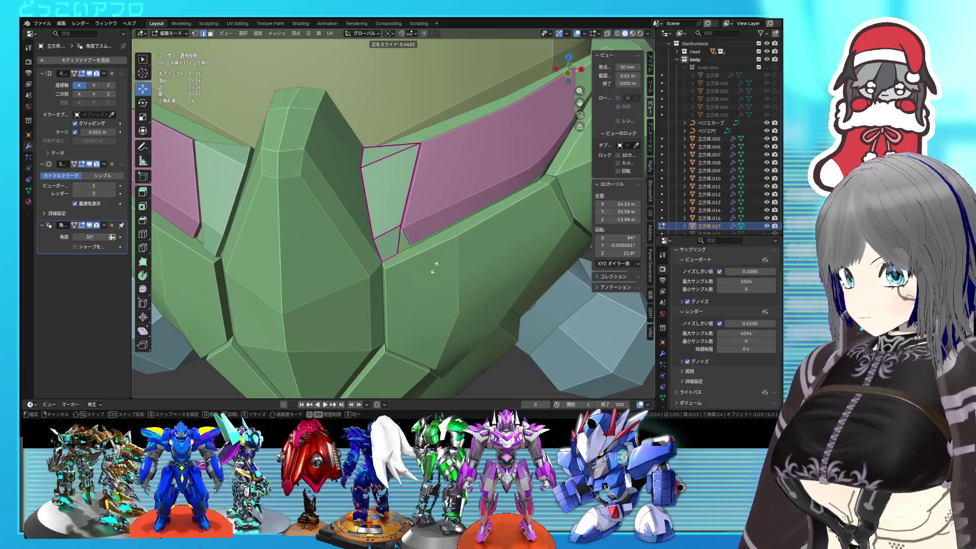
click(435, 267)
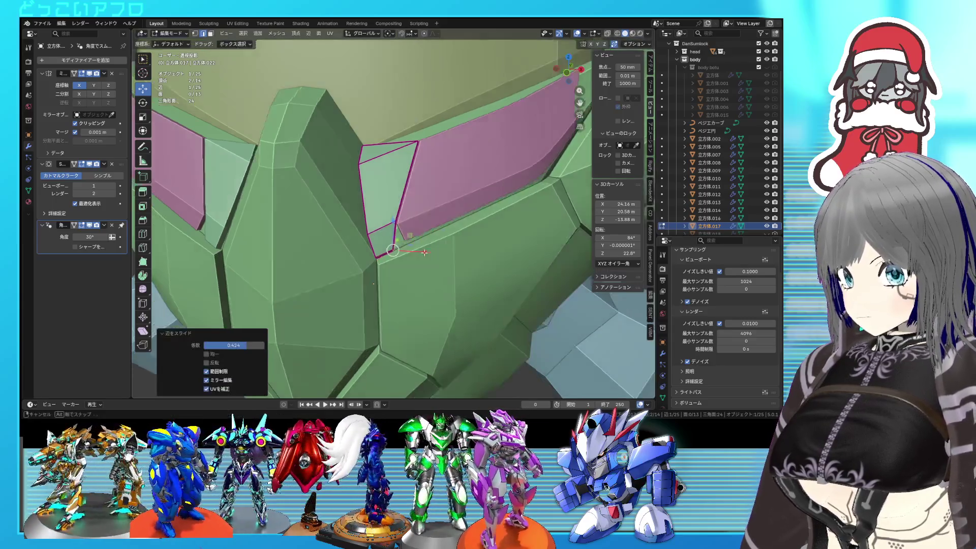
Step: Move the pink inset panel's end vertices to meet the corner plate, then save
key(alt+q)
key(shift+z)
key(b)
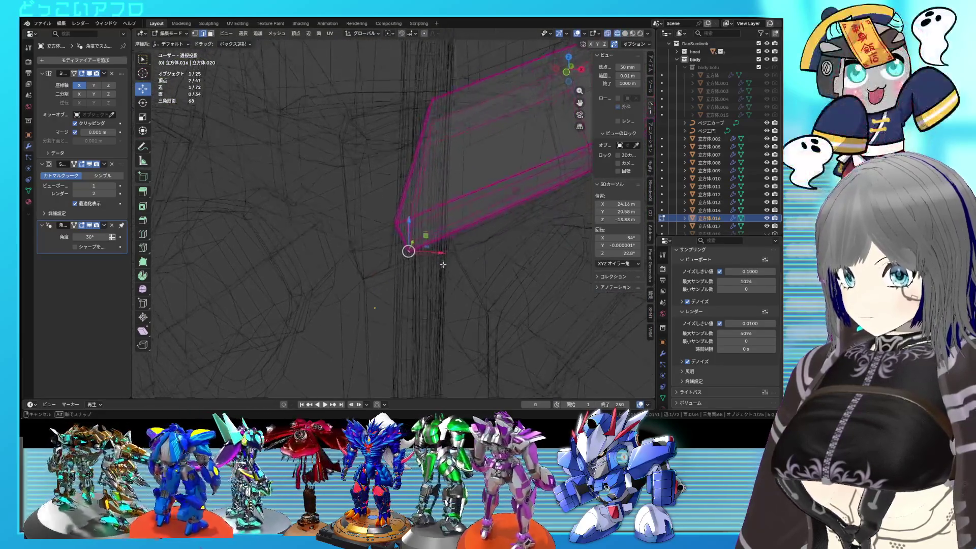
key(shift+z)
key(g)
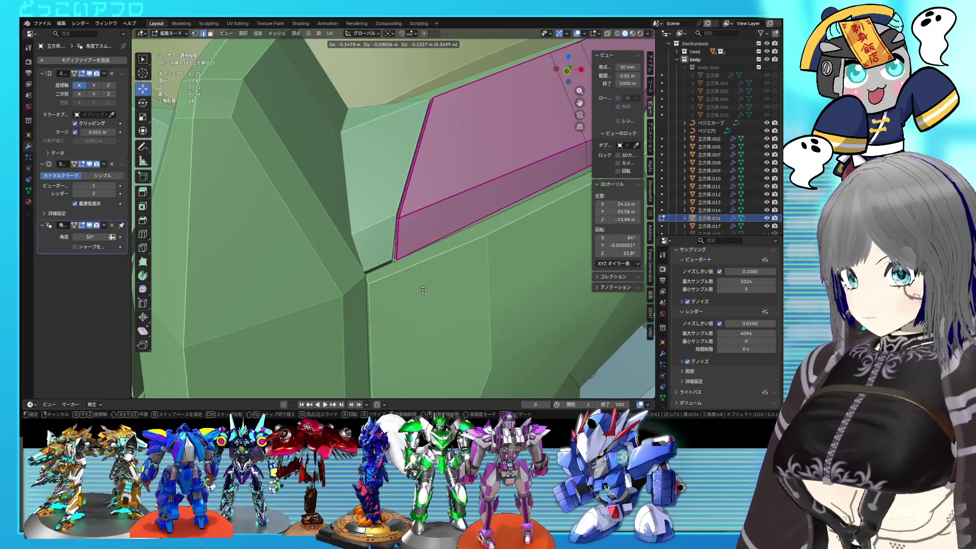
click(422, 289)
key(Tab)
scroll(425, 288, down, 5)
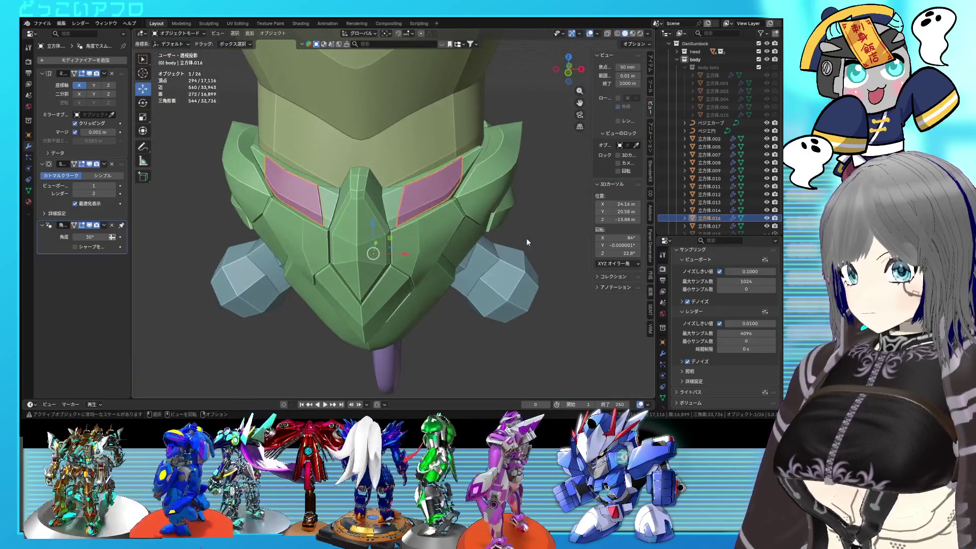
key(ctrl+s)
mouse_move(526, 238)
middle_down()
mouse_move(459, 259)
mouse_move(482, 253)
mouse_move(410, 246)
mouse_move(387, 198)
mouse_move(405, 186)
mouse_move(337, 173)
mouse_move(348, 190)
middle_up()
Step: Select chest plate 立方体.013 and, in face mode, pick its connected six-face panel
middle_drag(395, 147, 431, 203)
scroll(431, 204, up, 2)
scroll(394, 214, up, 1)
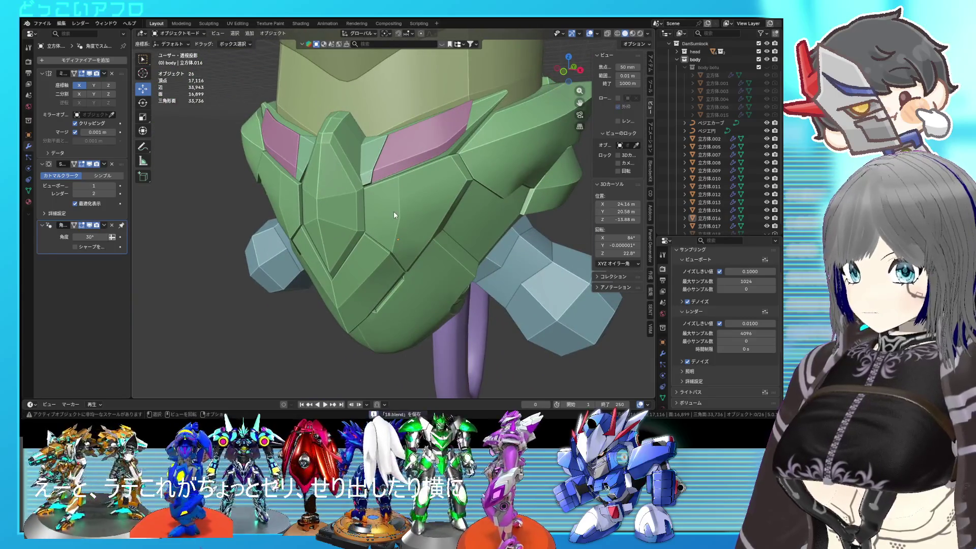
mouse_move(398, 212)
middle_down()
mouse_move(411, 222)
mouse_move(422, 216)
middle_up()
click(412, 218)
key(Tab)
scroll(414, 220, up, 2)
key(3)
key(l)
scroll(411, 222, down, 2)
scroll(430, 211, up, 3)
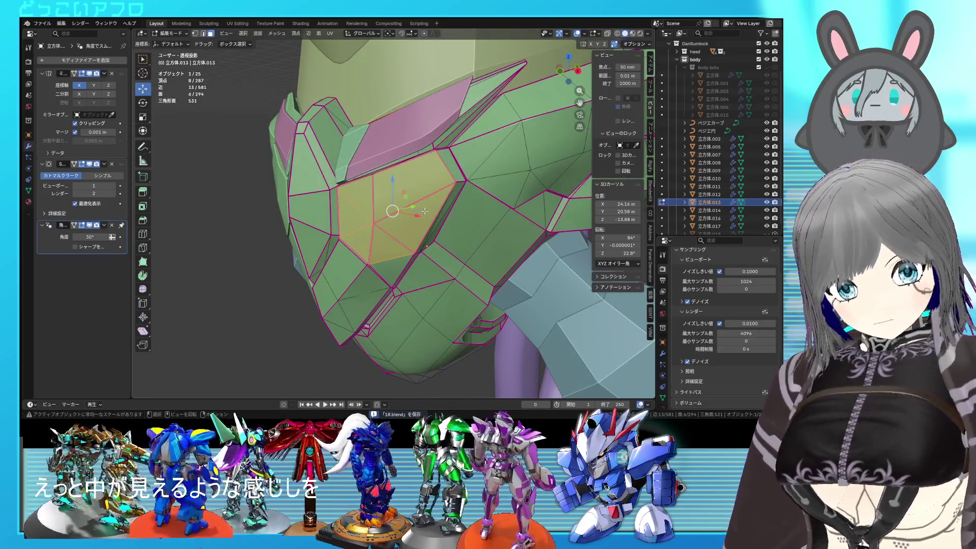
middle_drag(425, 211, 451, 201)
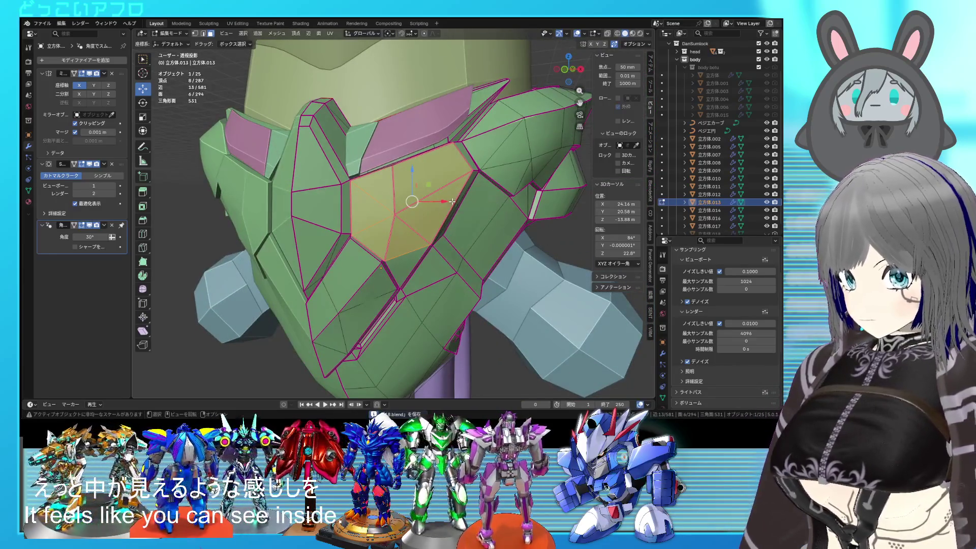
Step: Duplicate the panel faces, separate them into a new object, and offset them with Alt+S
key(shift+d)
right_click(489, 239)
right_click(488, 239)
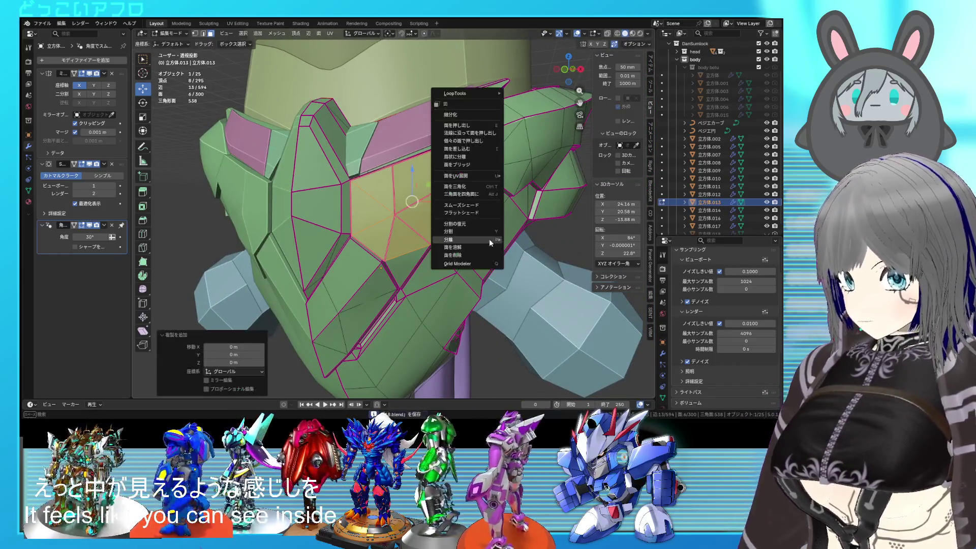
mouse_move(487, 242)
click(521, 239)
key(Tab)
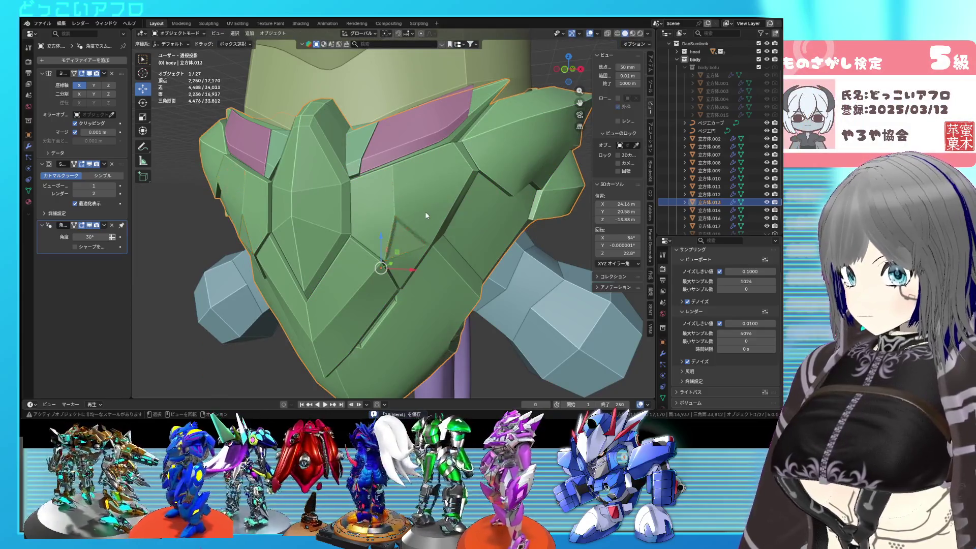
click(425, 211)
key(Tab)
middle_drag(425, 212, 473, 219)
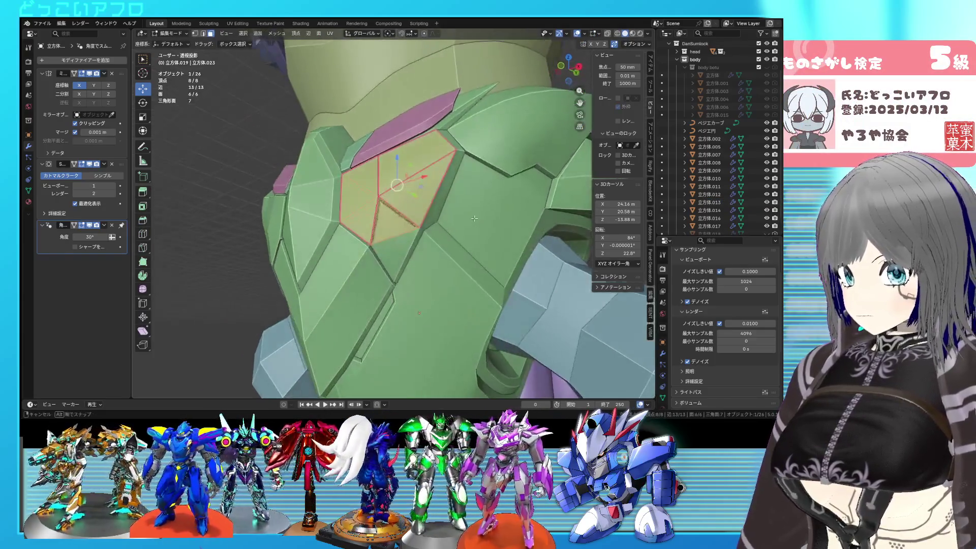
key(alt+s)
click(479, 218)
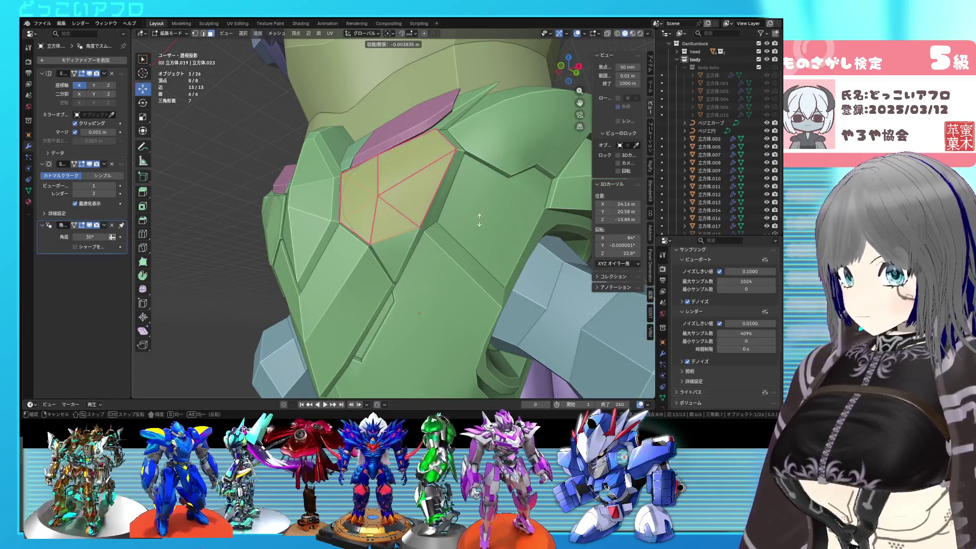
middle_drag(475, 218, 373, 212)
Step: Connect two vertices with J to split the face, select the five-face patch, and save
click(371, 214)
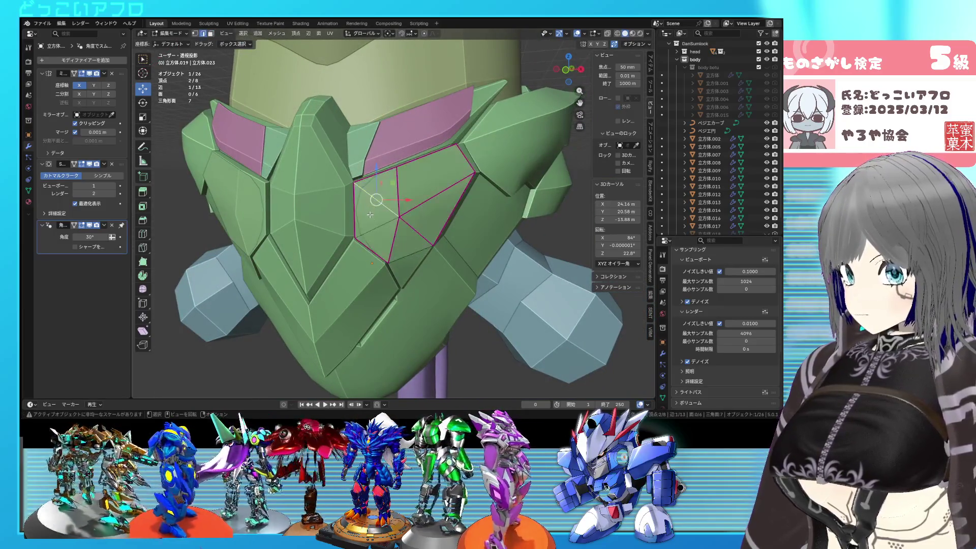
click(375, 226)
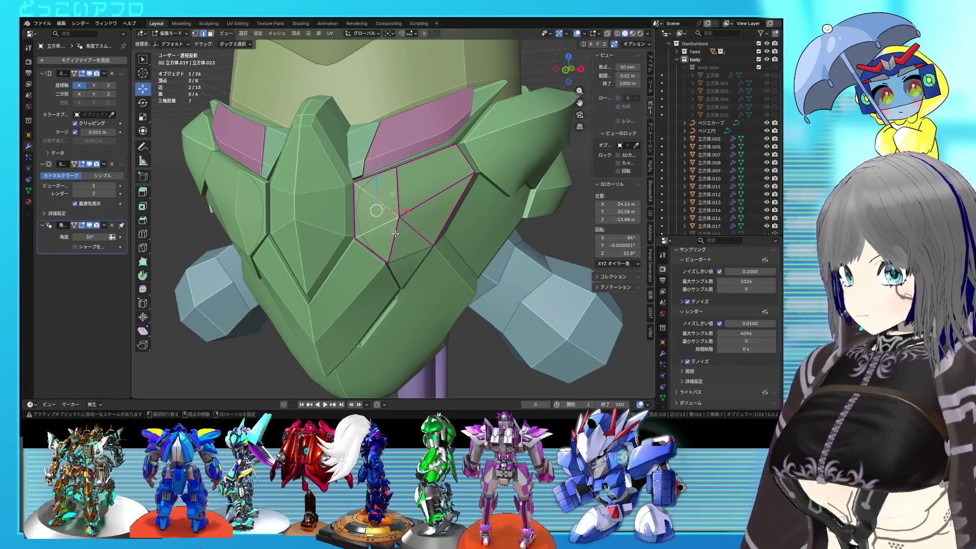
key(Tab)
middle_drag(395, 234, 438, 253)
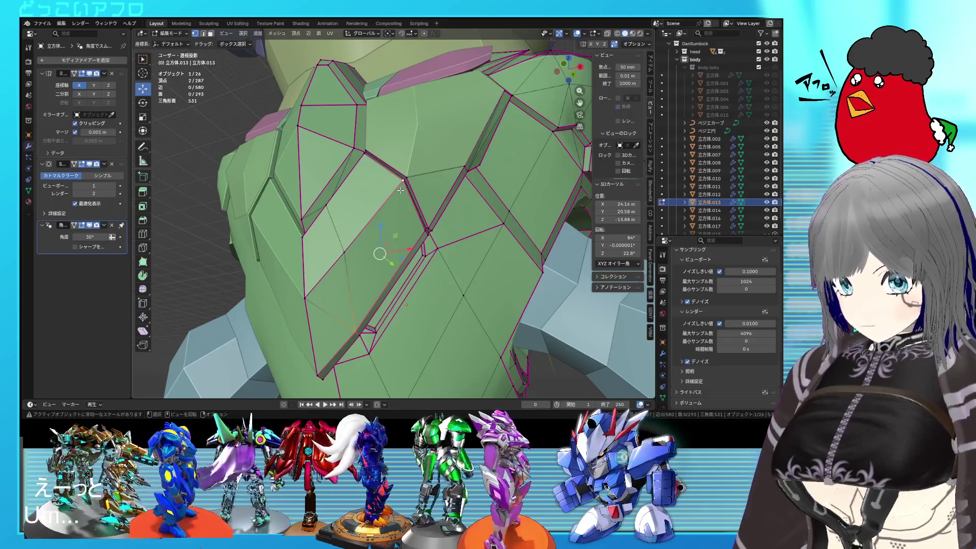
key(j)
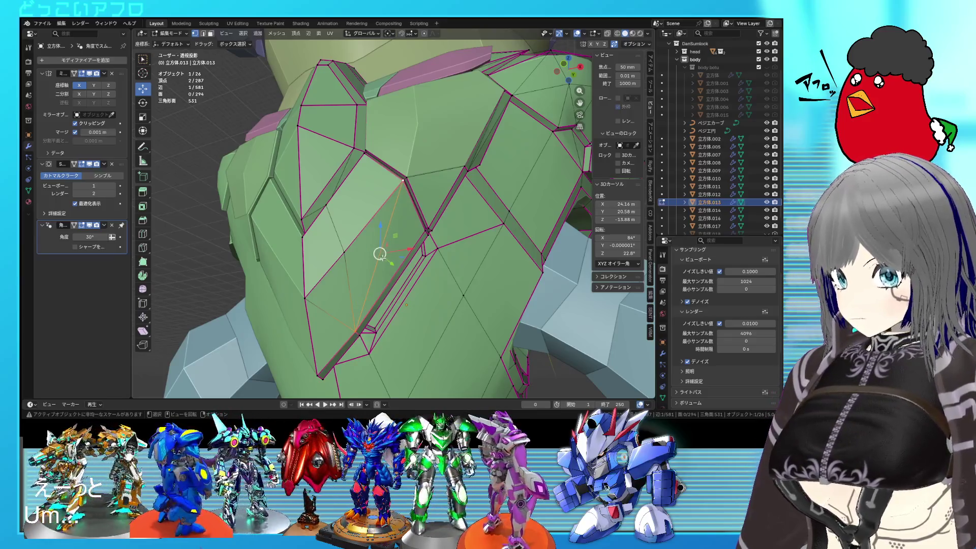
key(shift+z)
key(shift+z)
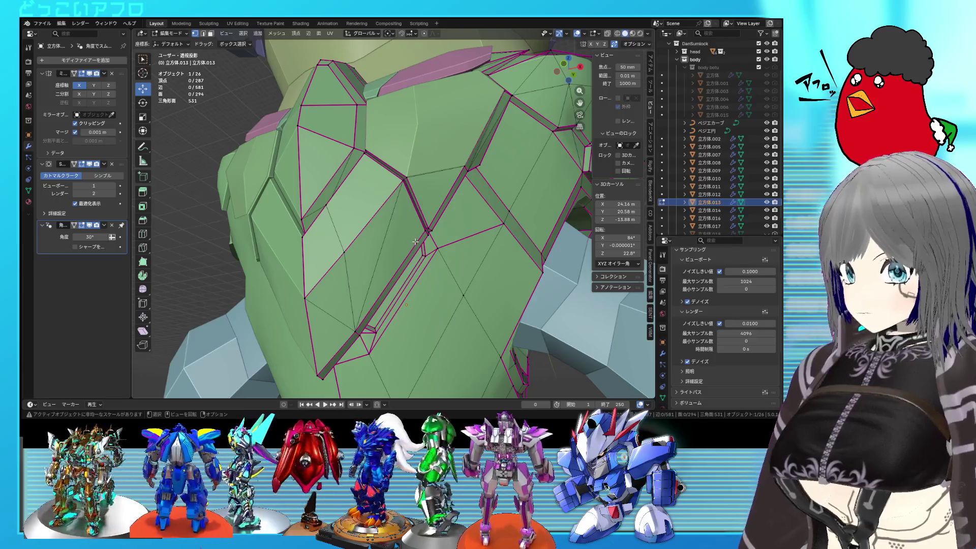
key(l)
middle_drag(342, 246, 360, 289)
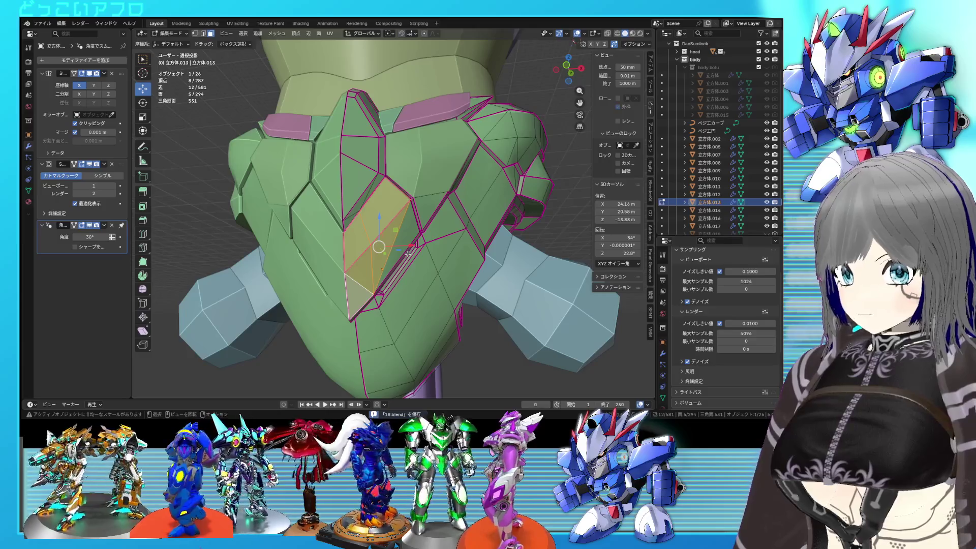
scroll(408, 253, up, 3)
middle_drag(407, 253, 398, 253)
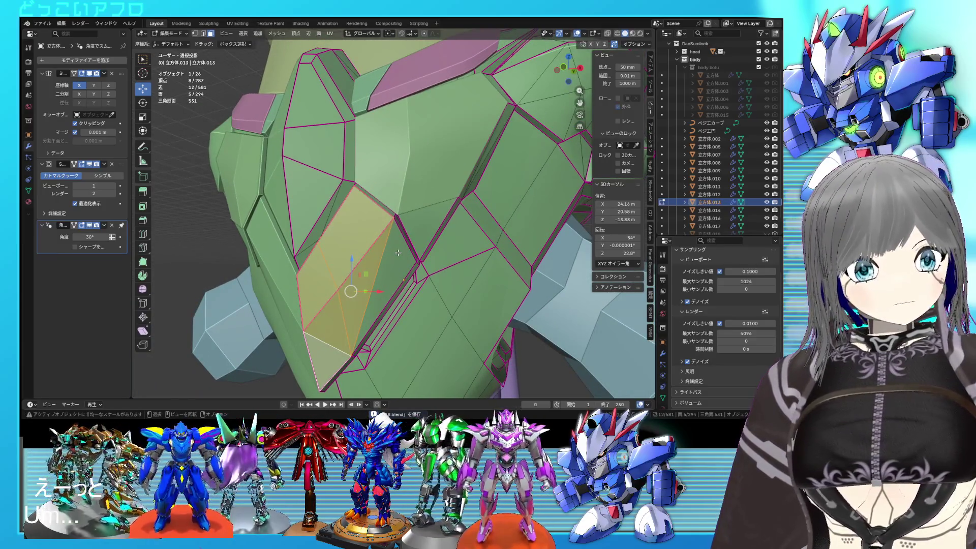
mouse_move(398, 253)
middle_down()
mouse_move(365, 246)
mouse_move(401, 236)
middle_up()
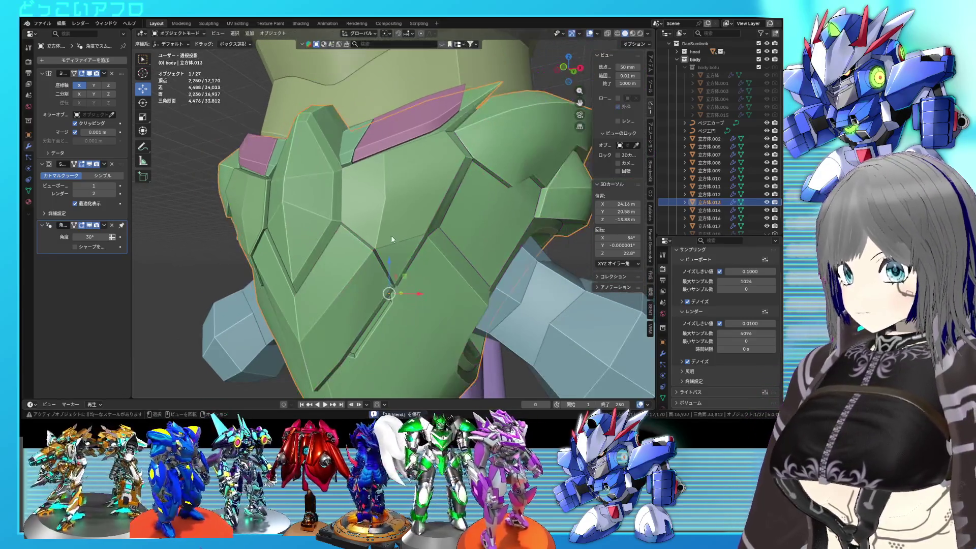
key(ctrl+s)
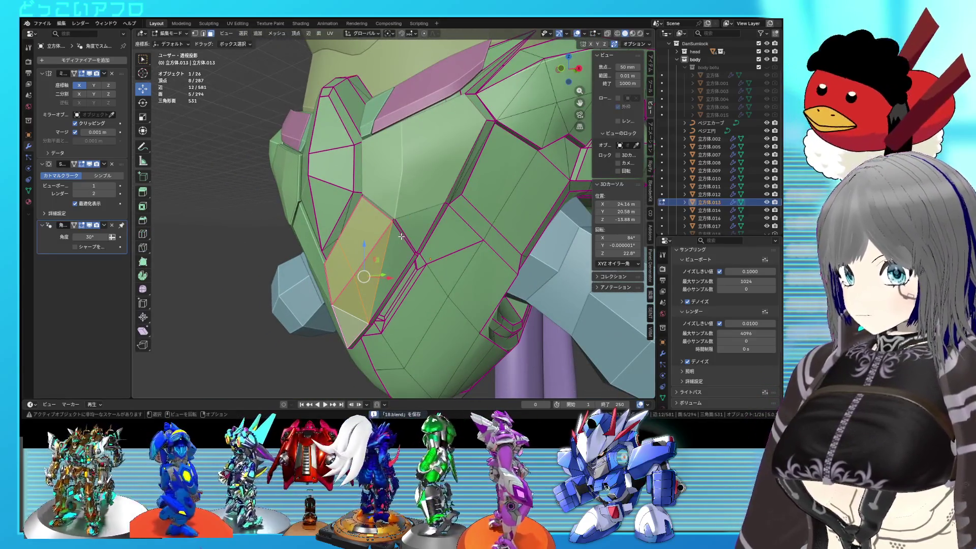
Step: Duplicate the five-face patch, separate it as its own piece, and push it along its normals
key(shift+d)
right_click(400, 236)
right_click(401, 236)
mouse_move(400, 235)
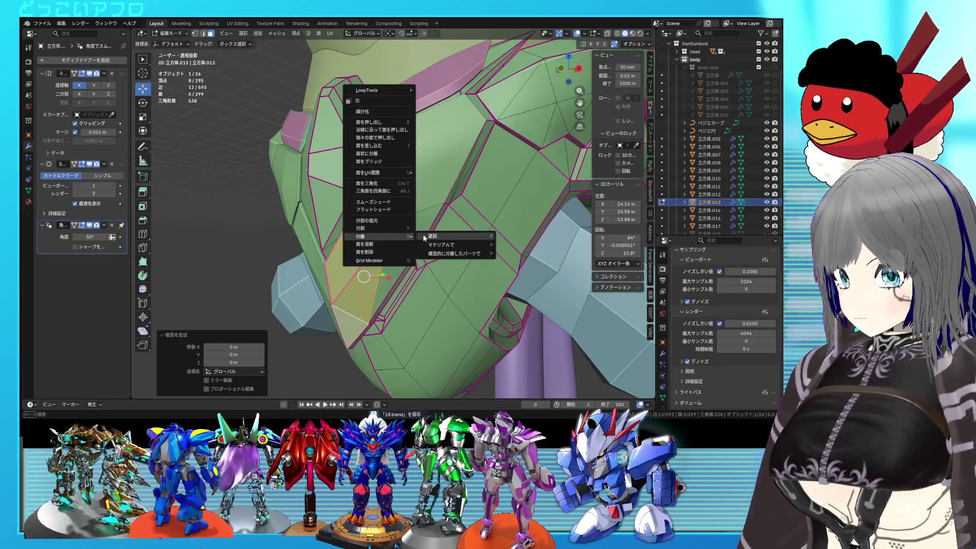
click(432, 236)
key(Tab)
click(368, 253)
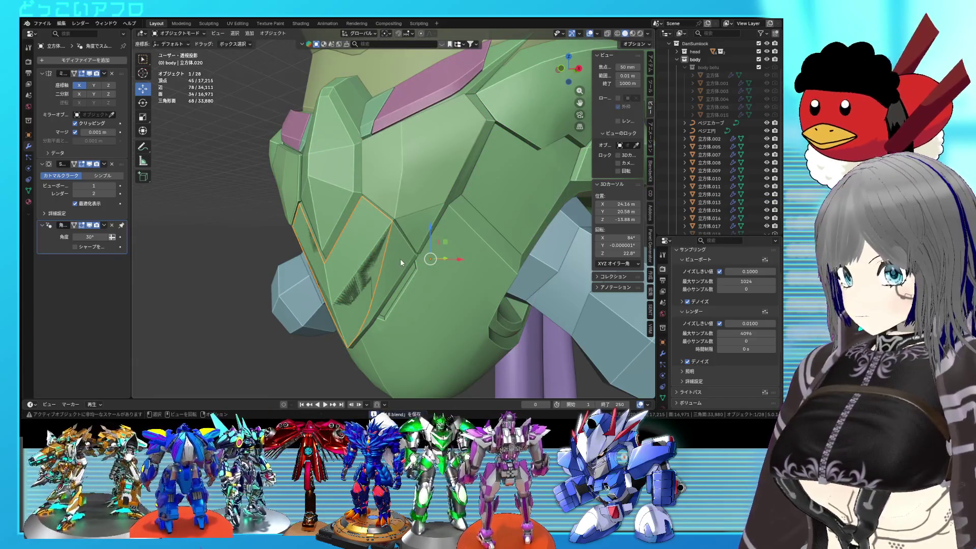
key(Tab)
key(alt+s)
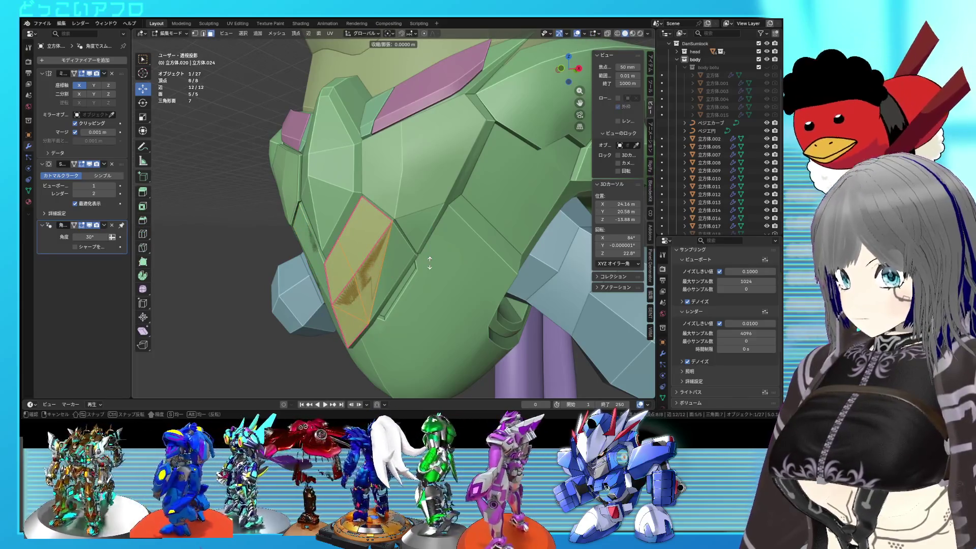
right_click(432, 262)
key(alt+s)
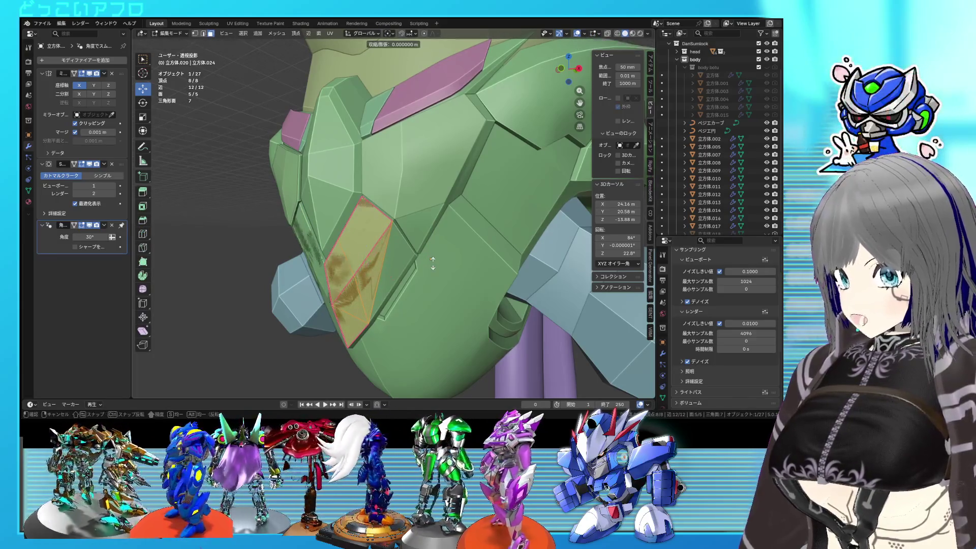
click(437, 263)
key(Tab)
Step: Fully crease the small lower panel 立方体.024's edges to 1.000 and save
middle_drag(437, 263, 466, 242)
scroll(507, 243, down, 3)
scroll(522, 241, up, 2)
middle_drag(474, 255, 430, 226)
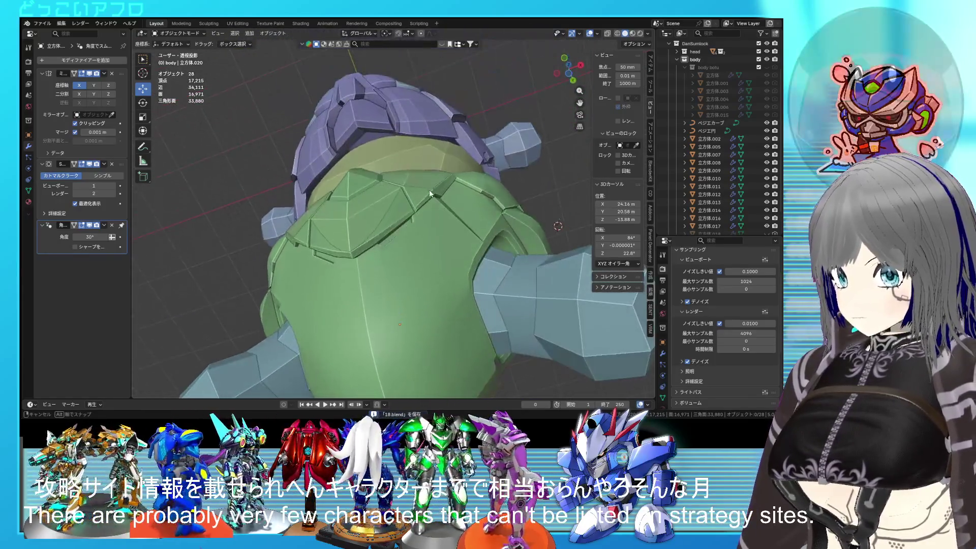
middle_drag(430, 227, 393, 260)
click(394, 260)
key(Tab)
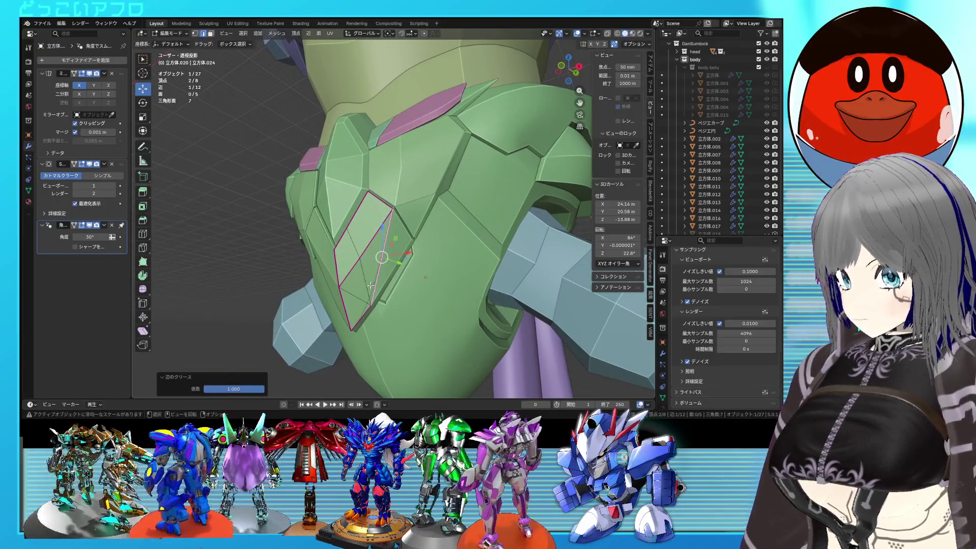
key(Return)
key(Tab)
mouse_move(392, 264)
middle_down()
mouse_move(480, 272)
mouse_move(465, 280)
mouse_move(425, 237)
mouse_move(413, 202)
middle_up()
key(ctrl+s)
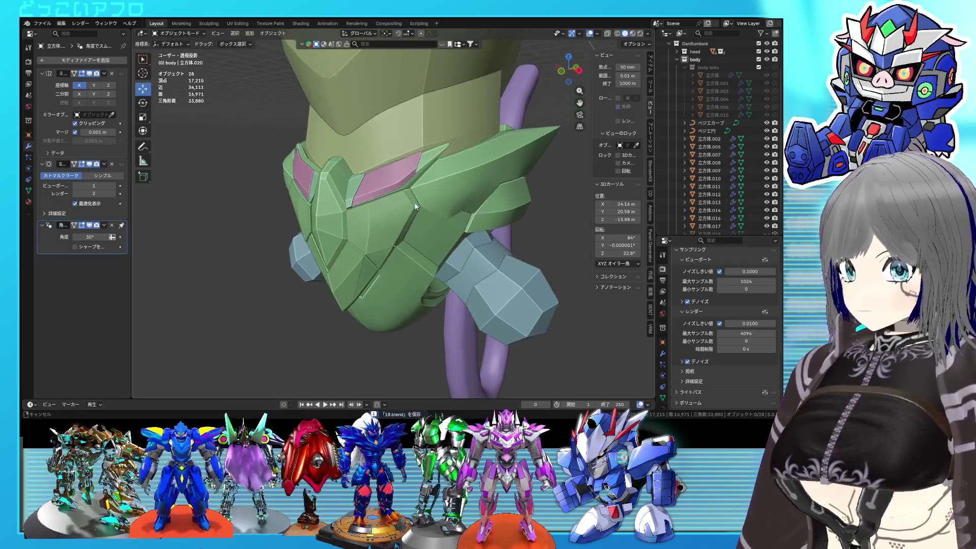
key(Tab)
scroll(398, 215, up, 1)
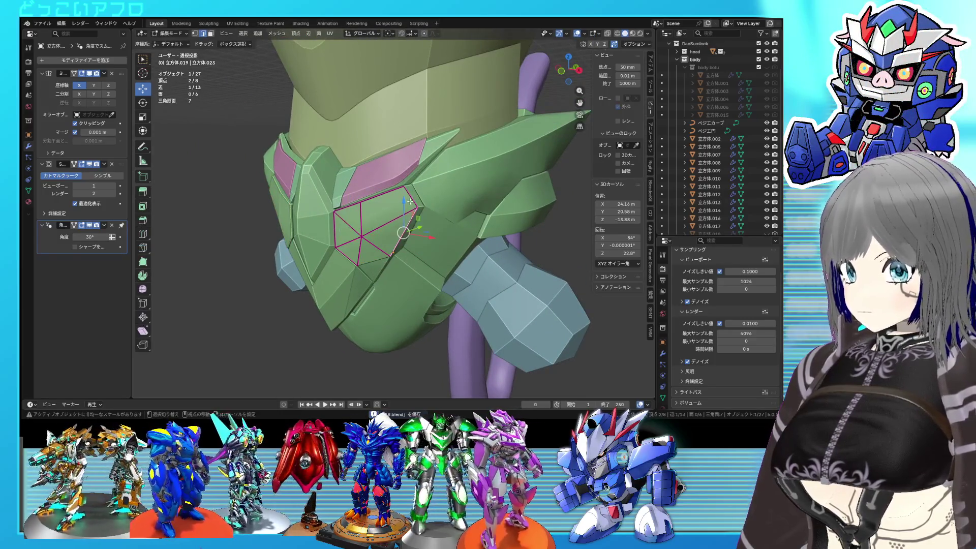
Step: Extrude the panel faces, shrink the inset to 0.859, and reposition it
middle_drag(410, 202, 404, 200)
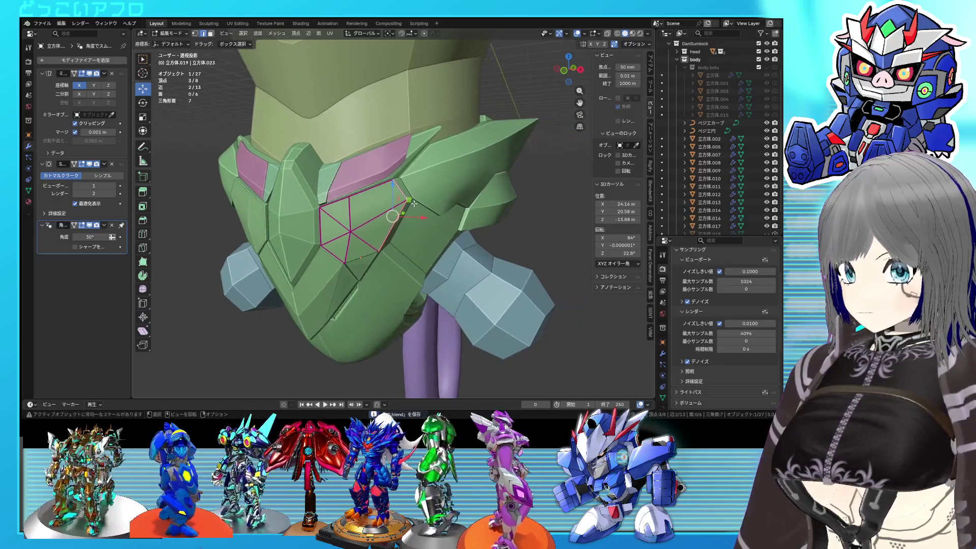
click(443, 203)
click(441, 244)
key(g)
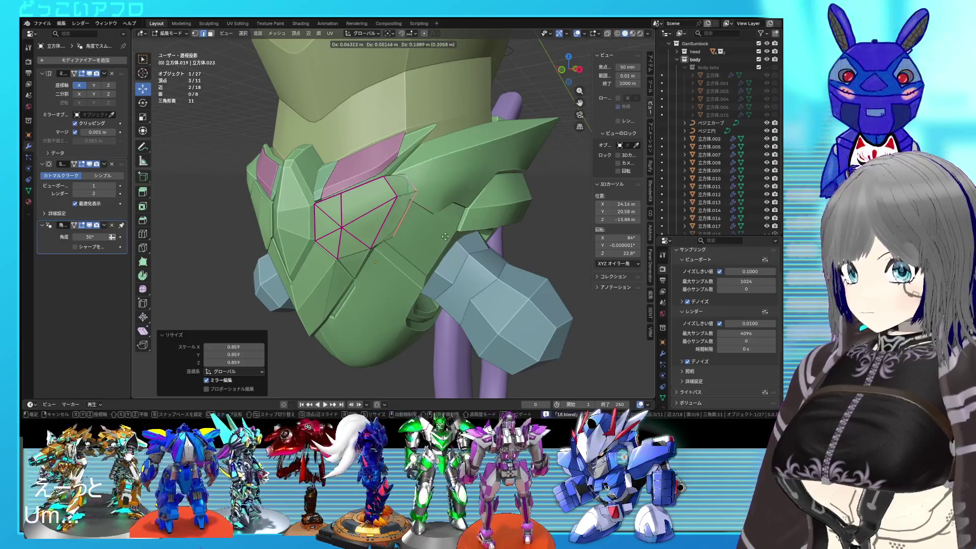
click(446, 233)
mouse_move(445, 233)
middle_down()
mouse_move(422, 193)
mouse_move(416, 248)
middle_up()
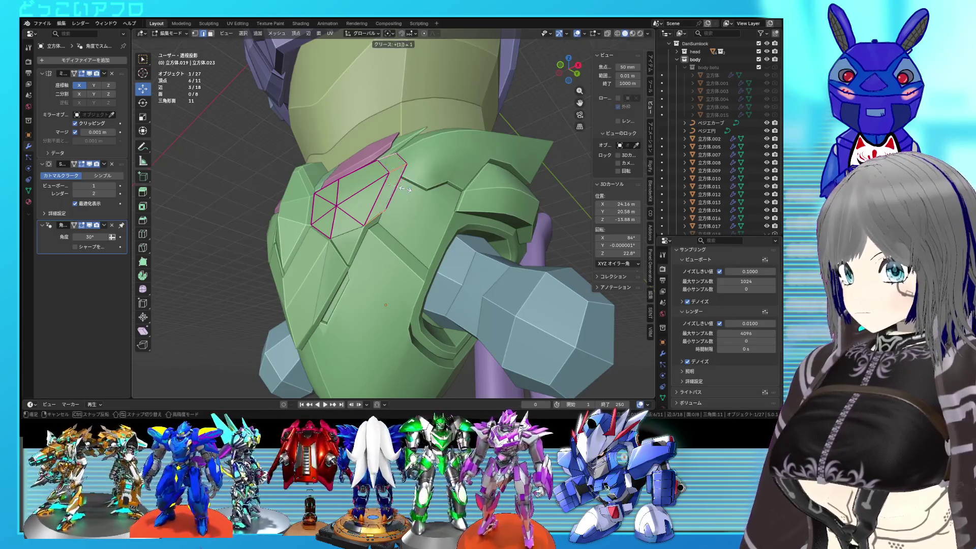
key(Tab)
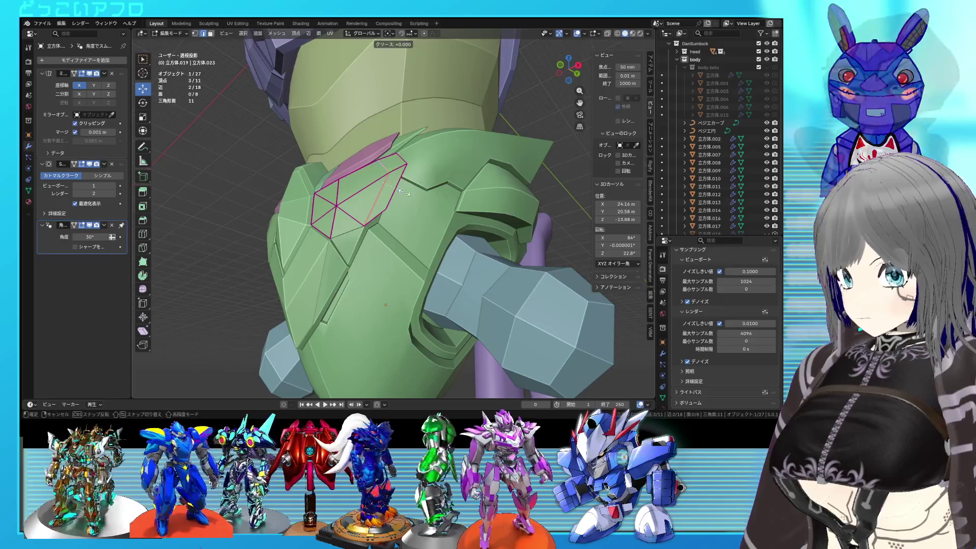
Step: Mark the inset panel's edges sharp and save the file
mouse_move(404, 192)
middle_down()
mouse_move(423, 223)
mouse_move(440, 228)
mouse_move(402, 209)
middle_up()
key(Tab)
right_click(423, 223)
click(413, 213)
key(Tab)
key(ctrl+s)
Step: Select the panel's vertices and join them with a new connecting edge
key(Tab)
click(379, 194)
middle_drag(382, 231, 403, 224)
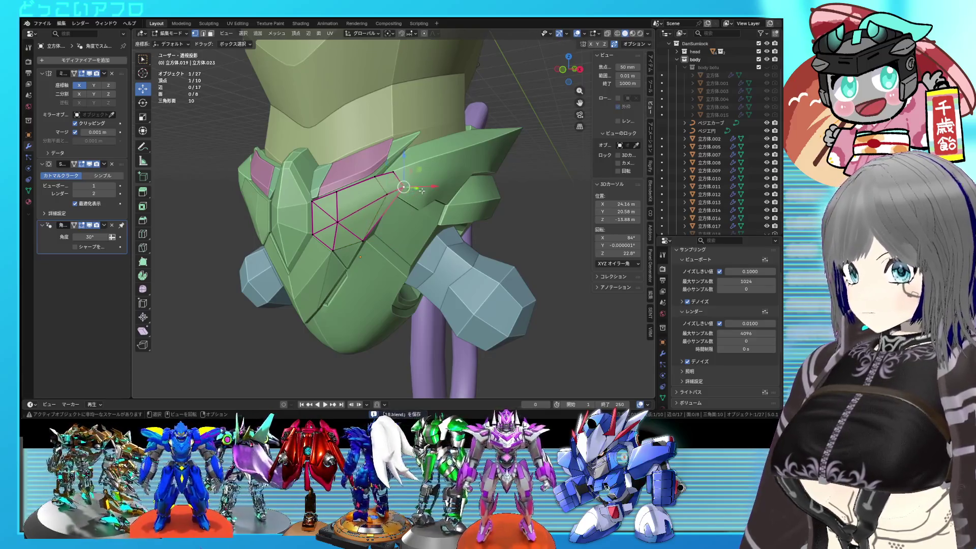
key(Tab)
mouse_move(428, 189)
middle_down()
mouse_move(415, 231)
mouse_move(337, 261)
mouse_move(386, 236)
middle_up()
key(Tab)
scroll(342, 217, up, 3)
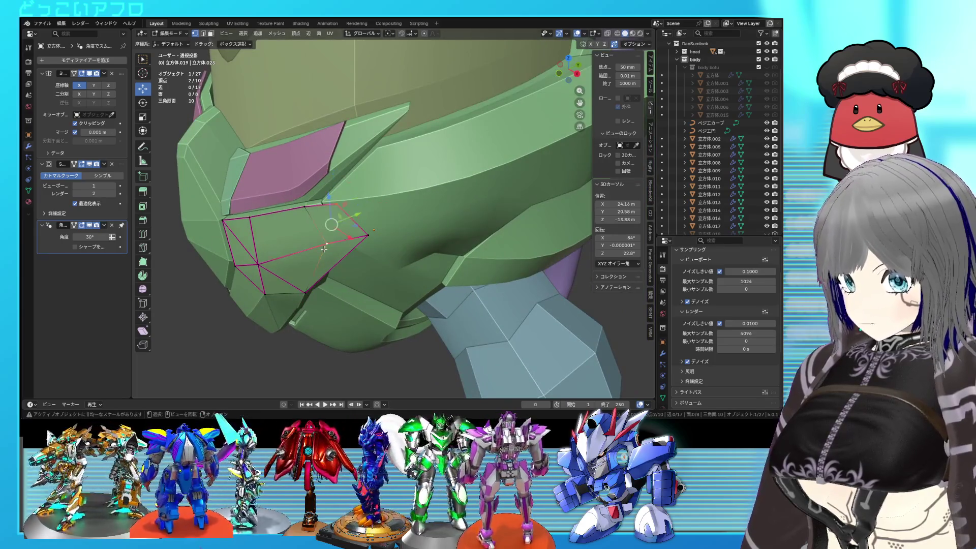
key(j)
scroll(335, 252, down, 2)
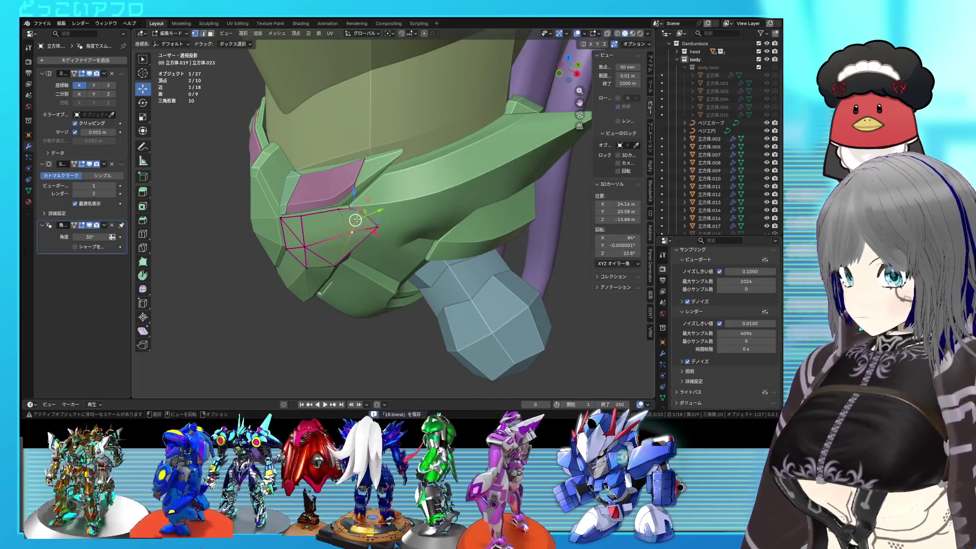
Step: Select the pointed lower-centre chest panel 立方体.024 for mesh editing
key(Return)
key(Tab)
middle_drag(386, 277, 446, 261)
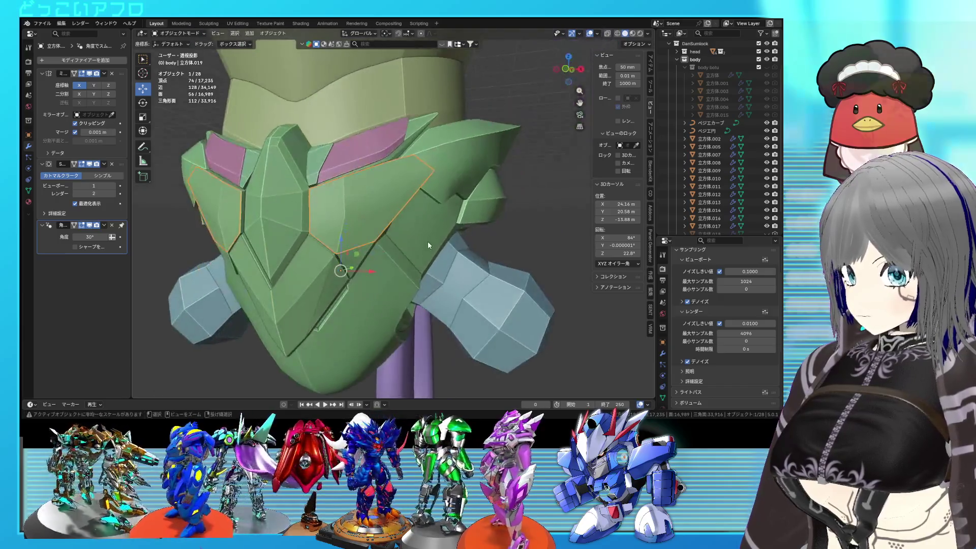
scroll(444, 261, up, 2)
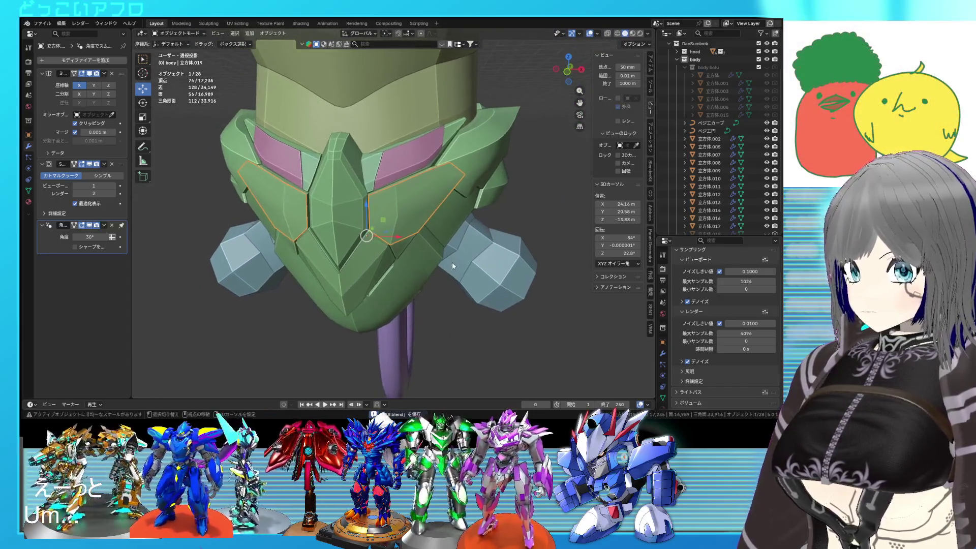
mouse_move(441, 268)
middle_down()
mouse_move(471, 233)
mouse_move(426, 227)
middle_up()
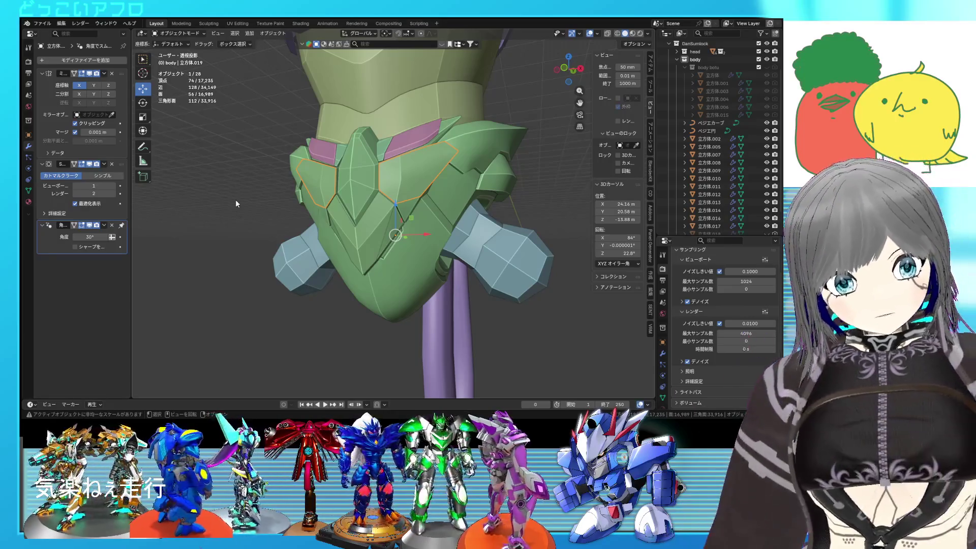
mouse_move(236, 204)
middle_down()
mouse_move(409, 236)
mouse_move(429, 202)
middle_up()
click(409, 235)
key(Tab)
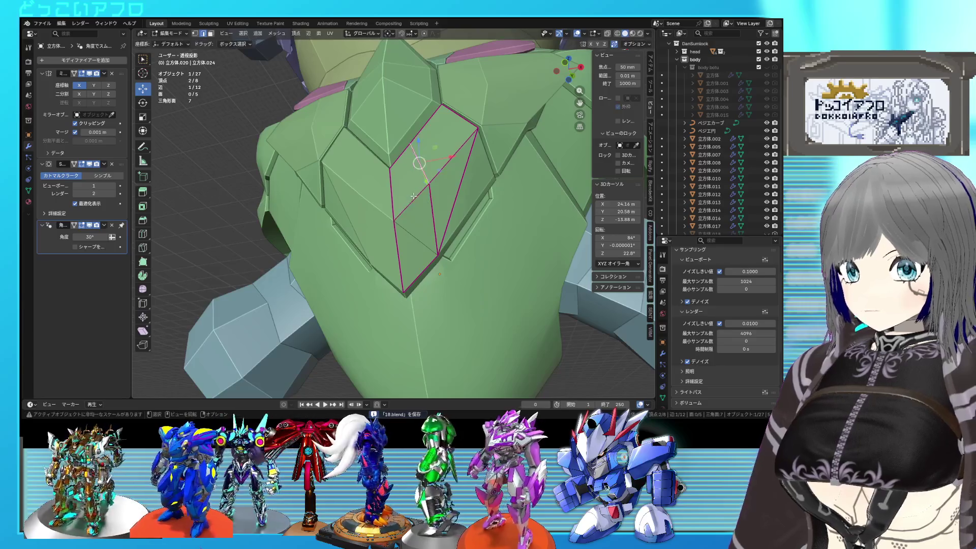
Step: Edge-slide an inner vertex of the panel (-0.566), save, and return to object mode
click(431, 199)
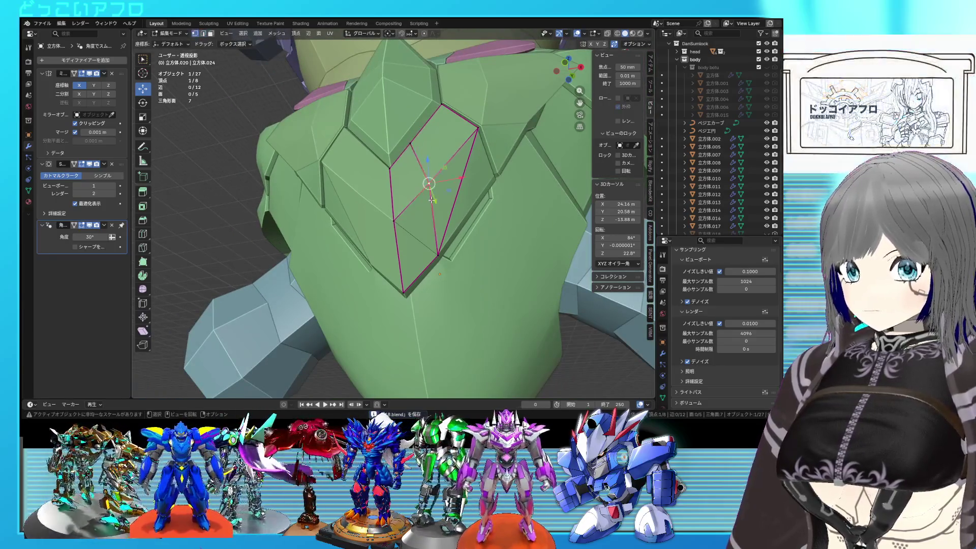
mouse_move(408, 220)
middle_down()
mouse_move(431, 216)
mouse_move(417, 215)
mouse_move(392, 174)
middle_up()
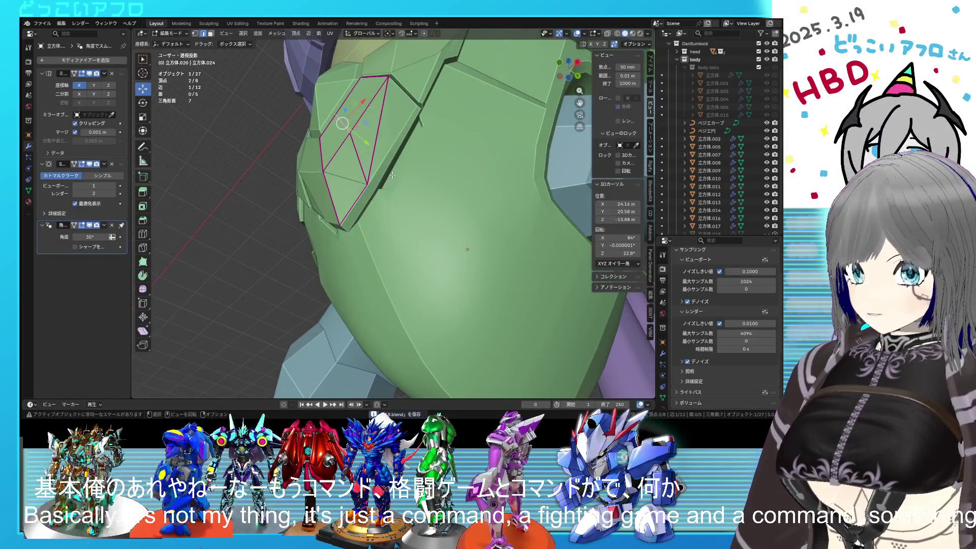
mouse_move(383, 199)
middle_down()
mouse_move(415, 247)
mouse_move(365, 225)
mouse_move(391, 233)
middle_up()
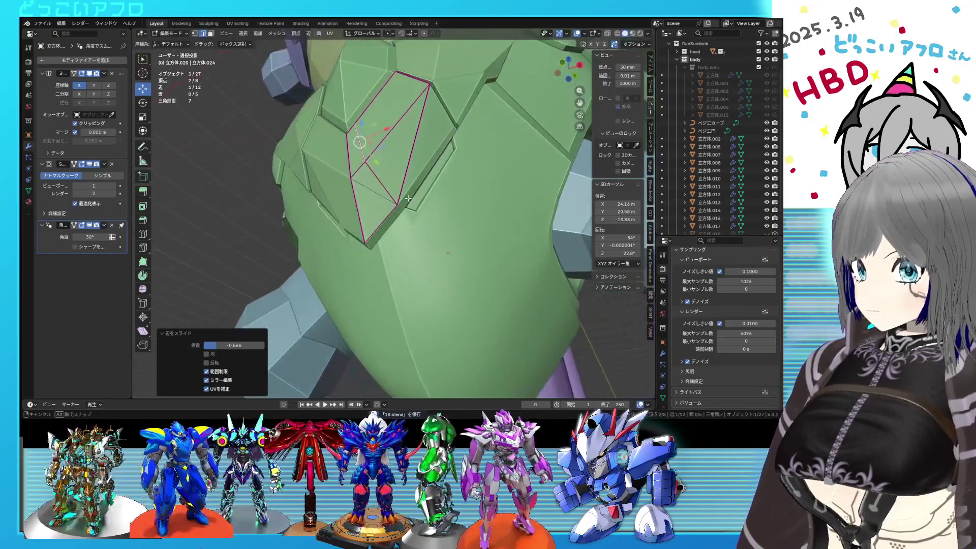
mouse_move(391, 233)
middle_down()
mouse_move(426, 267)
mouse_move(467, 247)
mouse_move(464, 265)
mouse_move(374, 267)
mouse_move(444, 231)
mouse_move(449, 201)
middle_up()
key(ctrl+s)
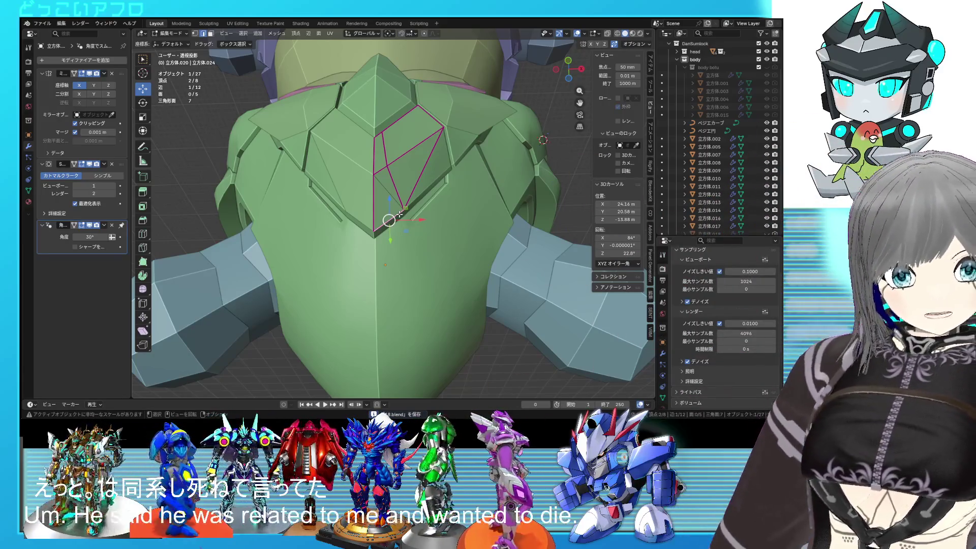
mouse_move(400, 214)
middle_down()
mouse_move(428, 206)
mouse_move(412, 204)
mouse_move(426, 214)
mouse_move(427, 184)
mouse_move(427, 194)
middle_up()
scroll(427, 206, up, 4)
key(Tab)
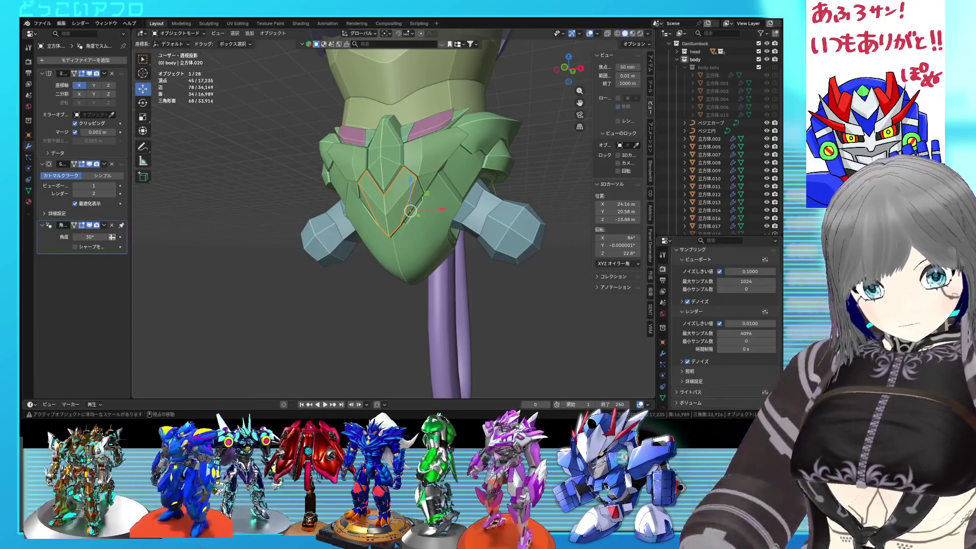
Step: Zoom and orbit to a frontal view of the chest, then save the file
scroll(411, 211, up, 2)
scroll(411, 213, up, 2)
scroll(412, 217, up, 2)
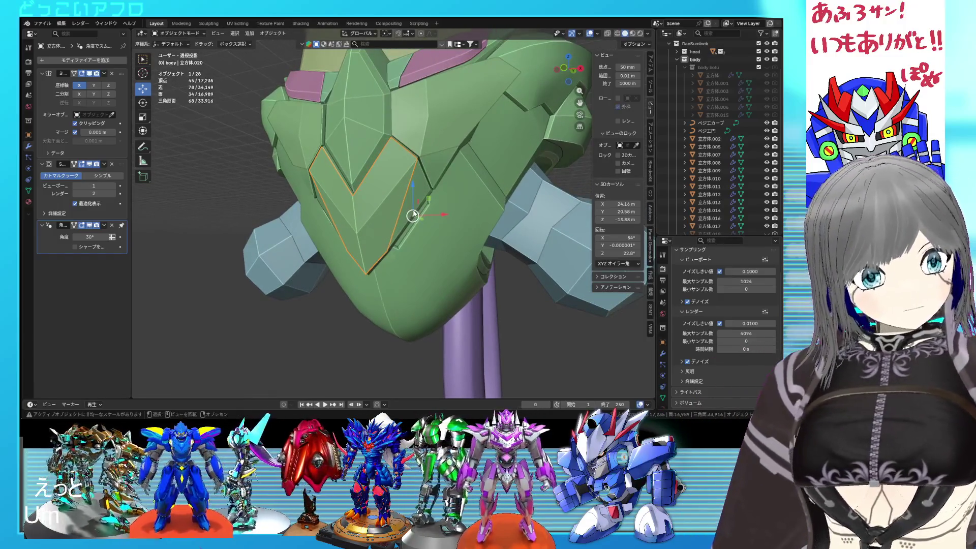
middle_drag(412, 215, 429, 199)
key(ctrl+s)
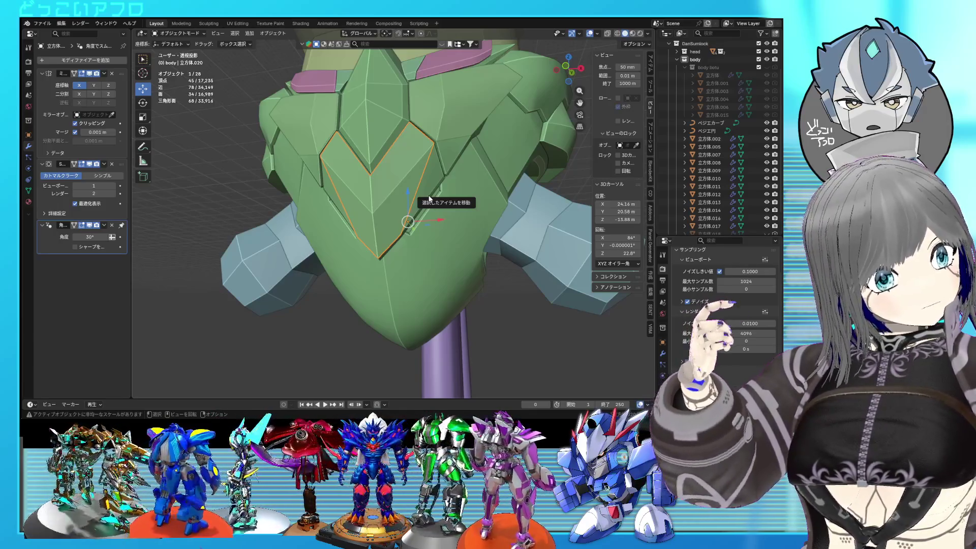
Step: Select the neighbouring green chest plate in Edit Mode and pick an edge on its panel gap
mouse_move(430, 199)
middle_down()
mouse_move(457, 166)
mouse_move(445, 151)
mouse_move(399, 173)
mouse_move(431, 174)
mouse_move(430, 156)
mouse_move(374, 172)
mouse_move(424, 160)
mouse_move(421, 144)
mouse_move(387, 220)
middle_up()
click(447, 174)
scroll(444, 160, up, 3)
key(Tab)
mouse_move(366, 151)
middle_down()
mouse_move(375, 143)
mouse_move(386, 215)
mouse_move(467, 224)
middle_up()
click(371, 143)
Step: Confirm the gap-vertex move, then check the whole chest in Object Mode
click(391, 213)
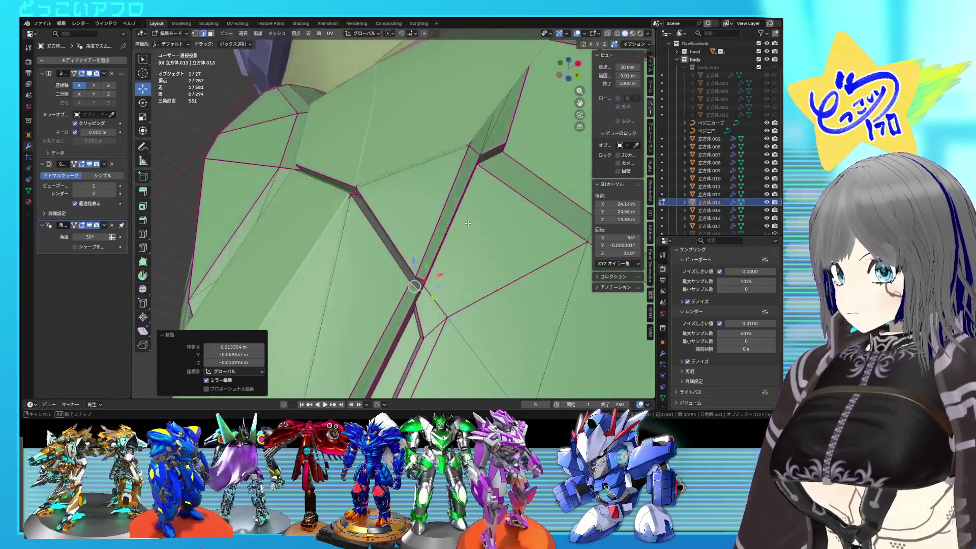
scroll(468, 224, down, 2)
key(Tab)
scroll(474, 236, down, 3)
mouse_move(511, 264)
middle_down()
mouse_move(496, 240)
mouse_move(502, 174)
mouse_move(476, 203)
middle_up()
Step: Switch between Edit and Object Mode to review the plate, and save the file
key(Tab)
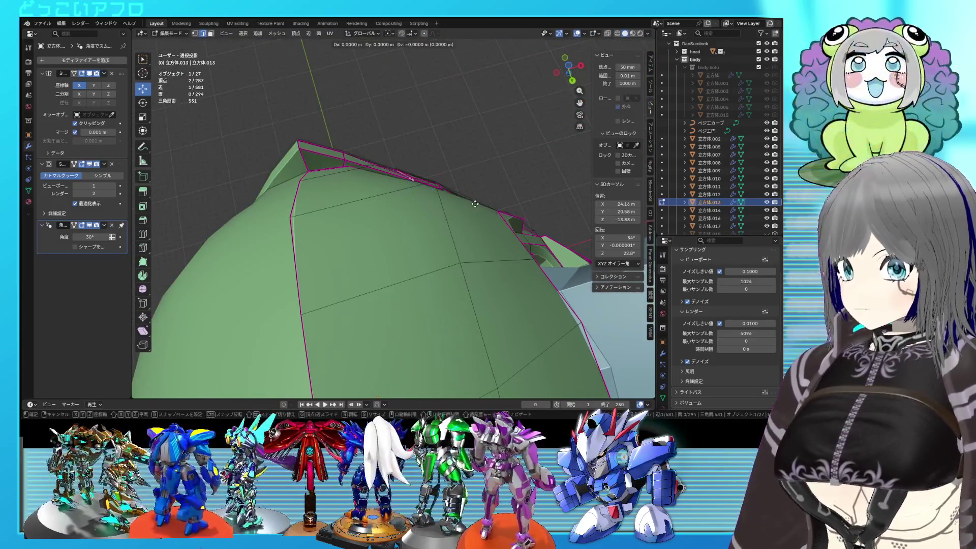
scroll(475, 203, down, 3)
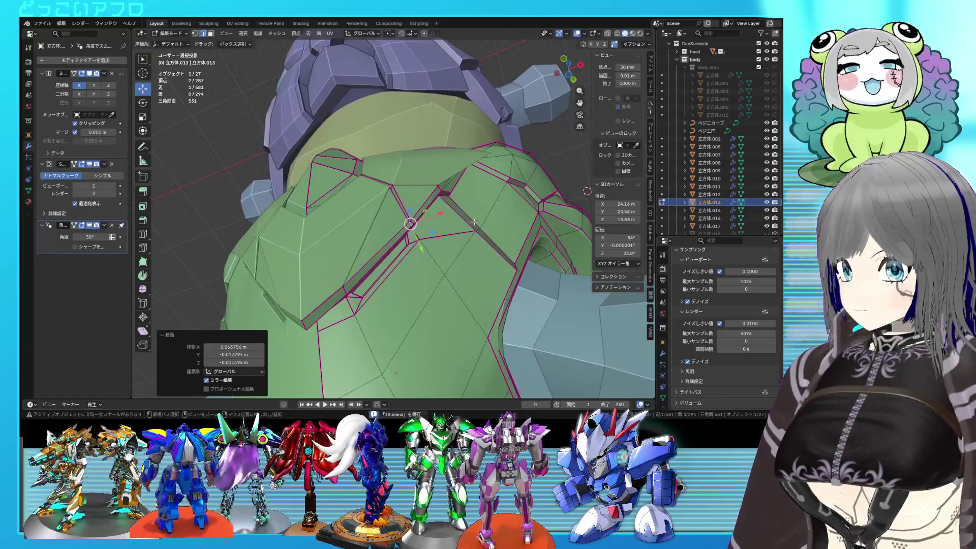
key(Tab)
key(ctrl+s)
mouse_move(464, 211)
middle_down()
mouse_move(450, 225)
mouse_move(446, 216)
mouse_move(344, 233)
mouse_move(390, 222)
middle_up()
scroll(419, 220, up, 3)
key(Tab)
scroll(419, 221, up, 5)
Step: Select a gap corner vertex, then move and scale the gap vertices to tidy the corner
click(344, 232)
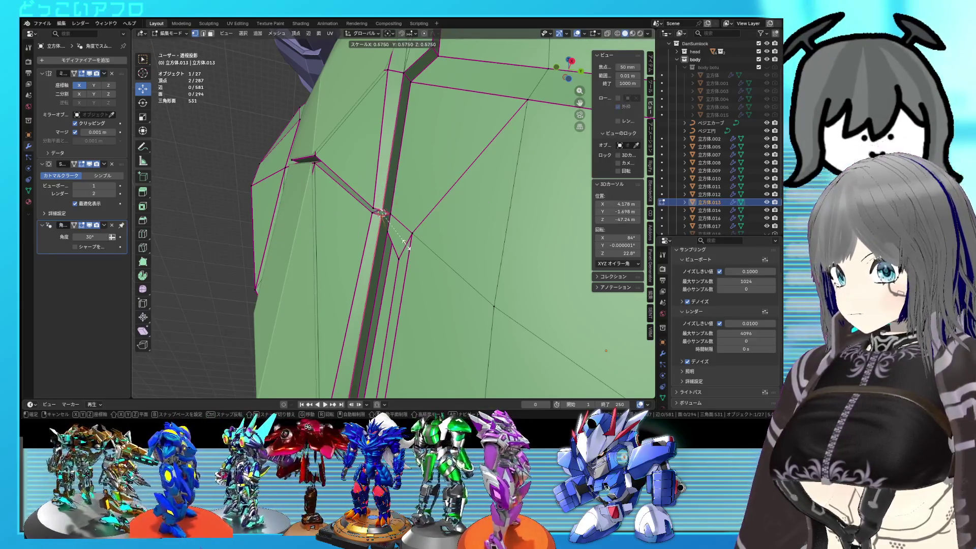
click(402, 236)
scroll(401, 237, up, 3)
middle_drag(401, 236, 426, 208)
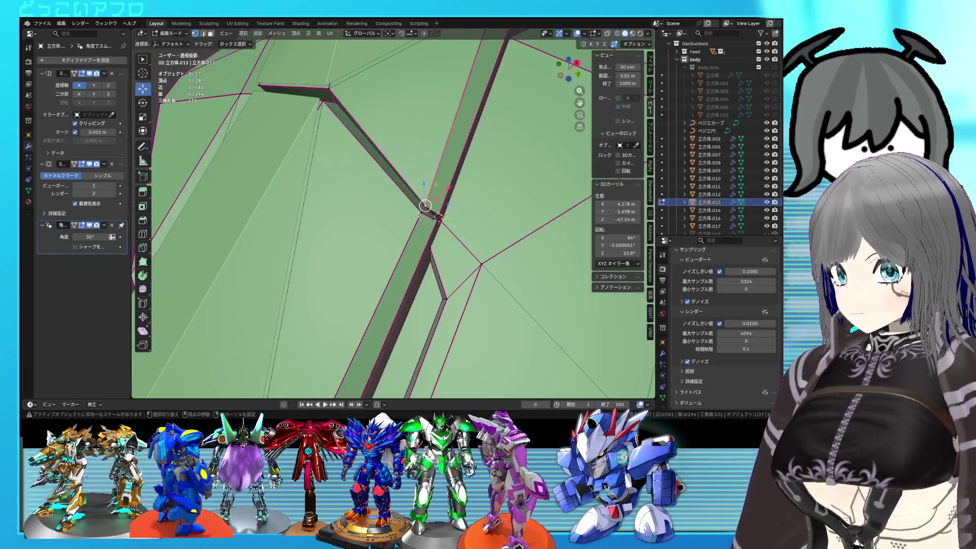
click(418, 231)
key(g)
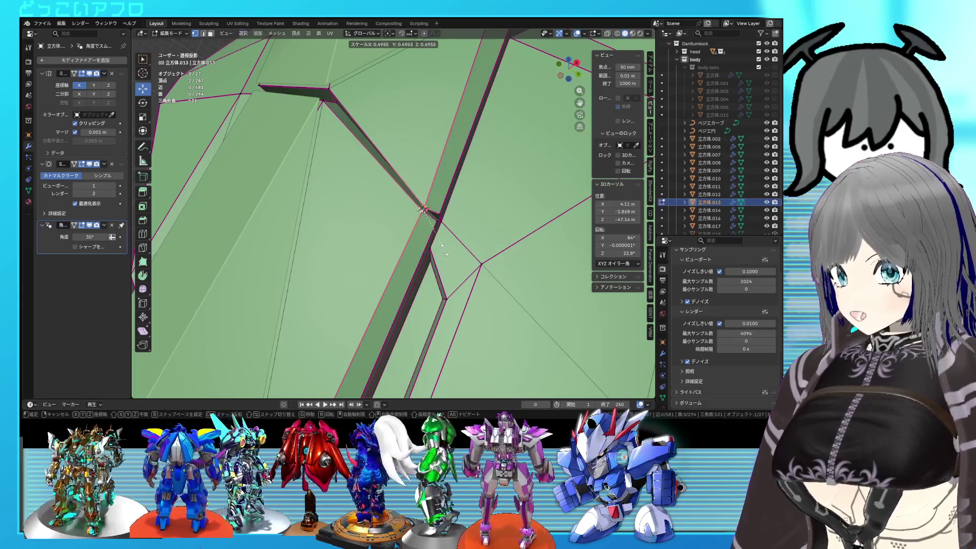
shift+right_click(440, 221)
click(464, 259)
Step: Review the plate from new angles, then scale the gap vertices again in Edit Mode
key(Tab)
scroll(463, 259, down, 3)
middle_drag(464, 259, 475, 272)
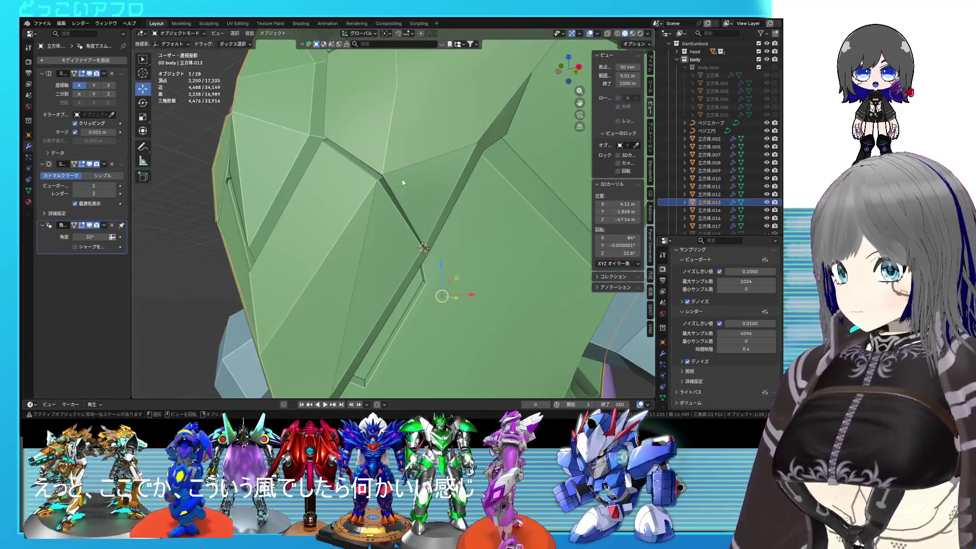
middle_drag(402, 182, 392, 164)
key(Tab)
scroll(405, 164, up, 2)
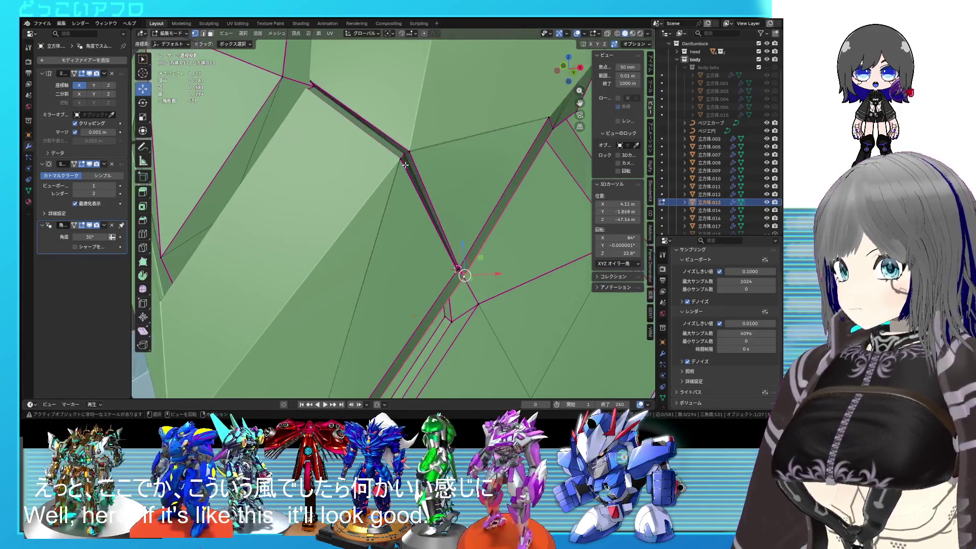
click(416, 188)
Step: Add another gap vertex to the selection in see-through wireframe and save the file
middle_drag(415, 188, 347, 169)
key(shift+z)
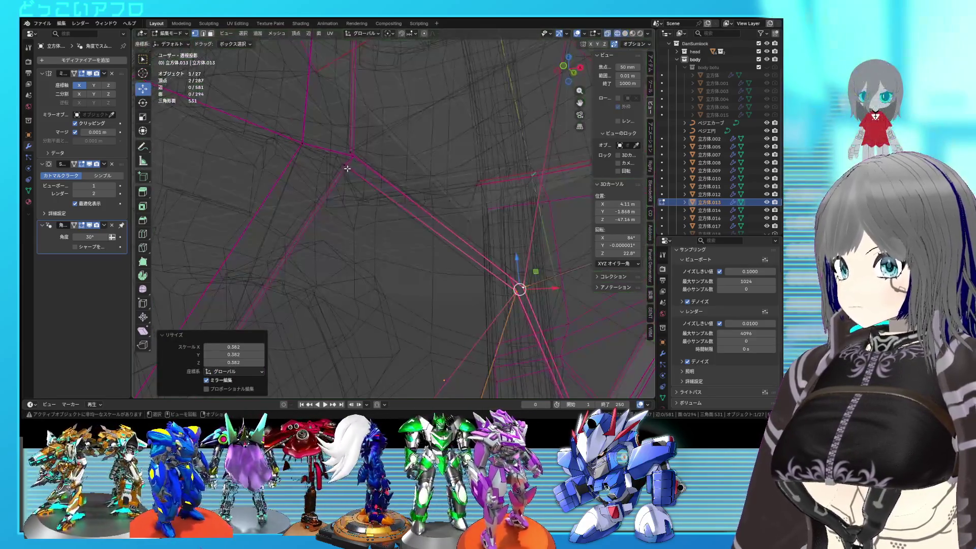
shift+click(349, 154)
key(shift+z)
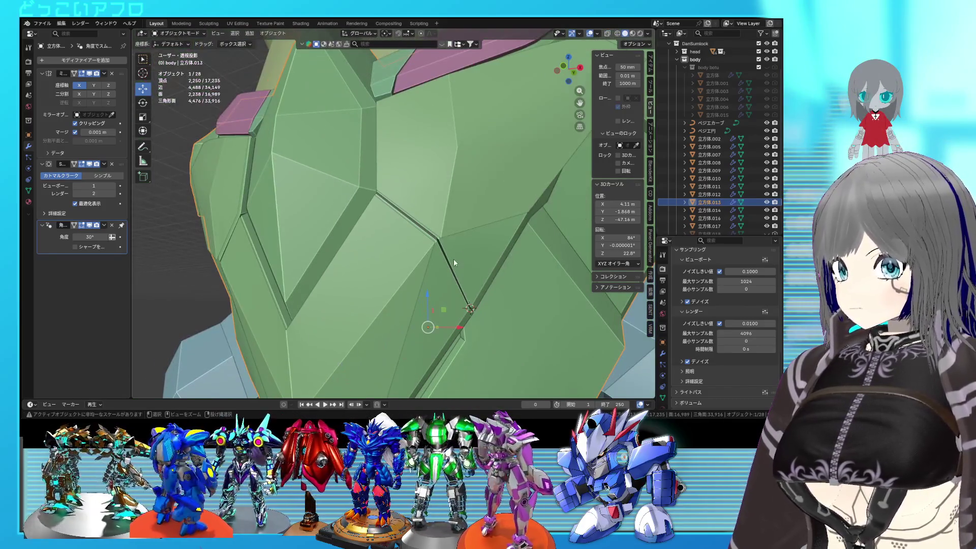
key(ctrl+s)
Step: Select the upper chest plate together with the adjoining lower-left piece
scroll(453, 258, down, 5)
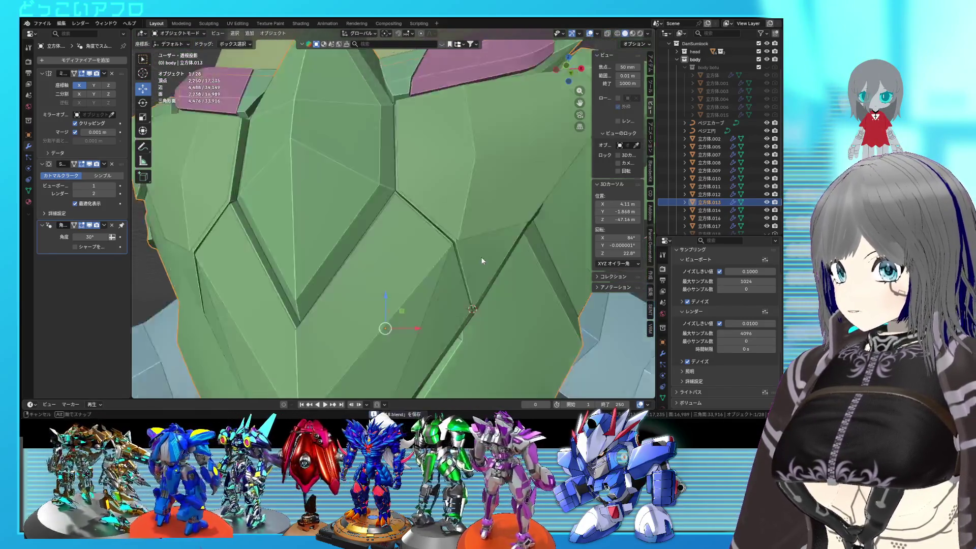
scroll(464, 275, up, 2)
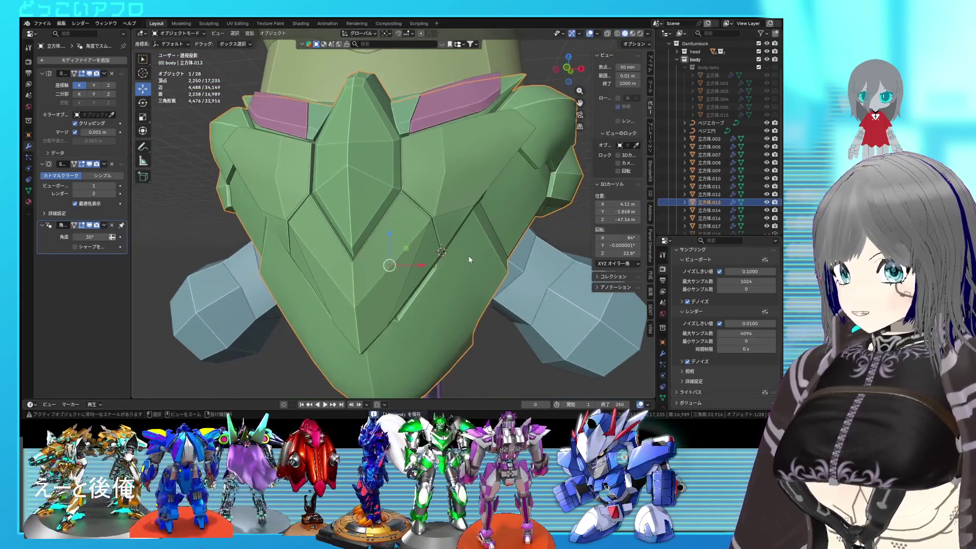
scroll(468, 255, up, 2)
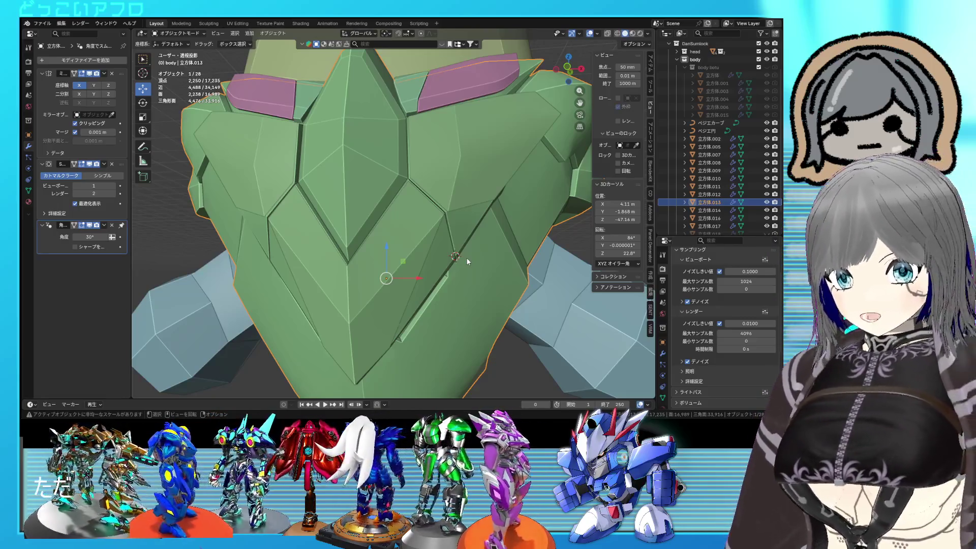
ctrl+middle_drag(466, 257, 433, 273)
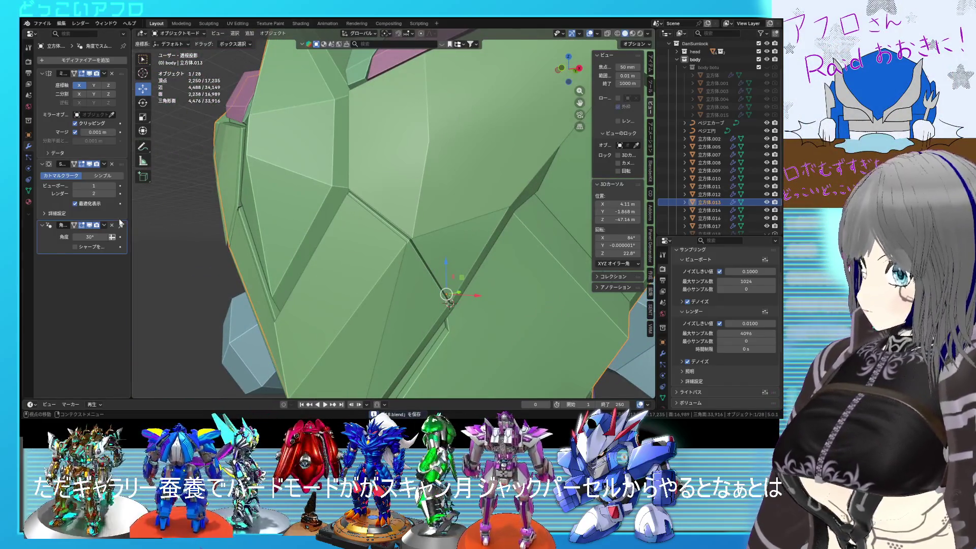
scroll(258, 249, down, 5)
mouse_move(353, 275)
middle_down()
mouse_move(364, 270)
mouse_move(359, 243)
mouse_move(374, 221)
mouse_move(459, 247)
mouse_move(436, 237)
mouse_move(420, 198)
mouse_move(416, 228)
middle_up()
click(420, 198)
click(359, 255)
Step: Join the two pieces and extrude the whole mesh along its normals to thicken it
right_click(397, 218)
click(397, 218)
key(ctrl+s)
key(Tab)
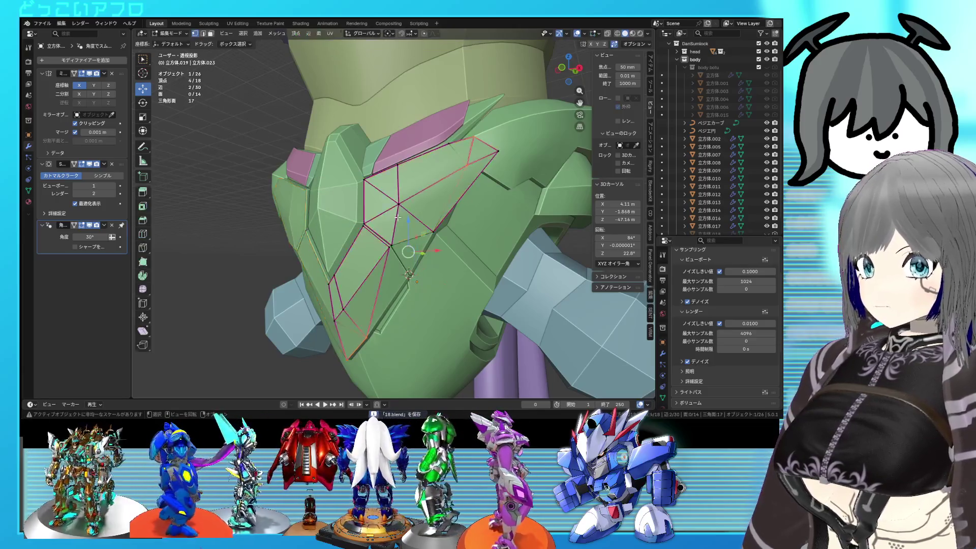
key(a)
middle_drag(397, 217, 437, 254)
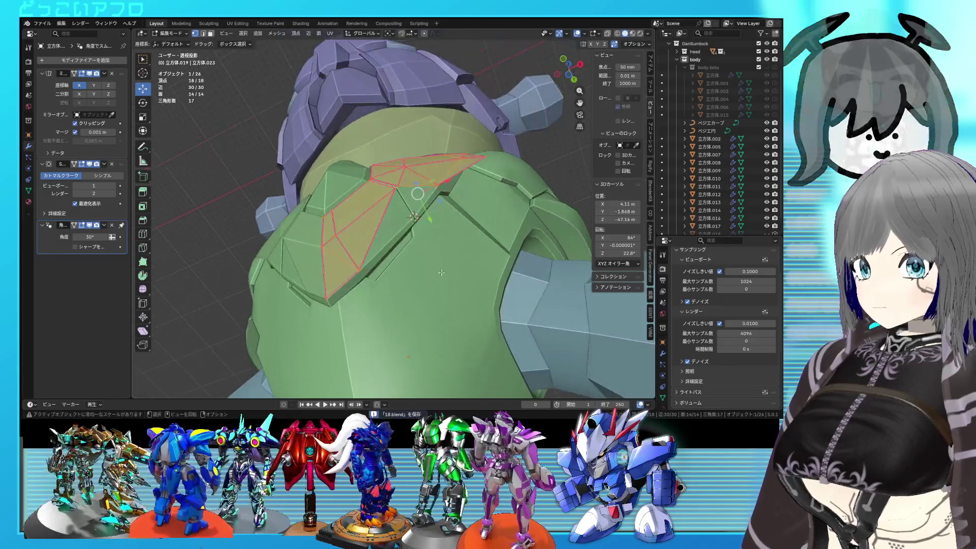
key(e)
click(441, 267)
scroll(408, 230, up, 3)
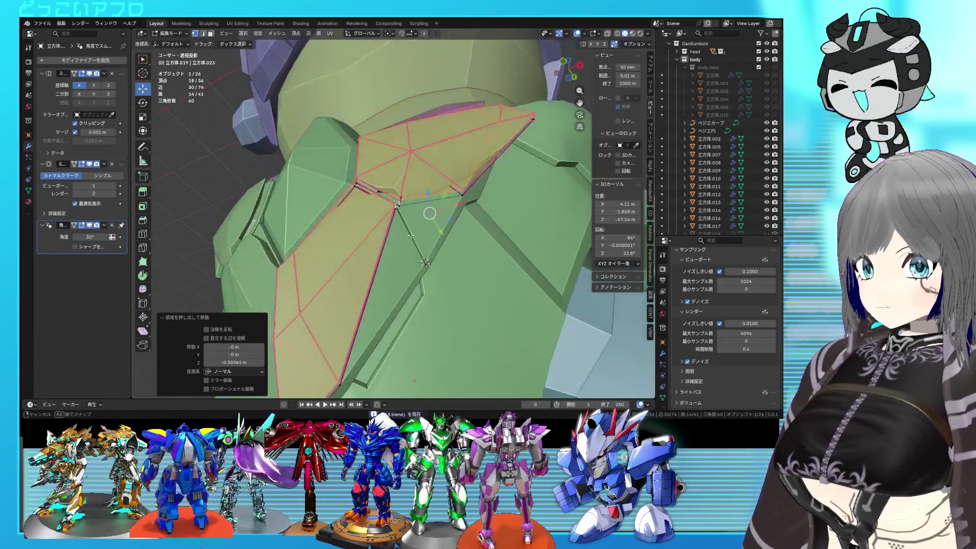
key(ctrl+s)
Step: Select several outline edges of the plate and give them a full crease of 1
key(shift+z)
click(397, 218)
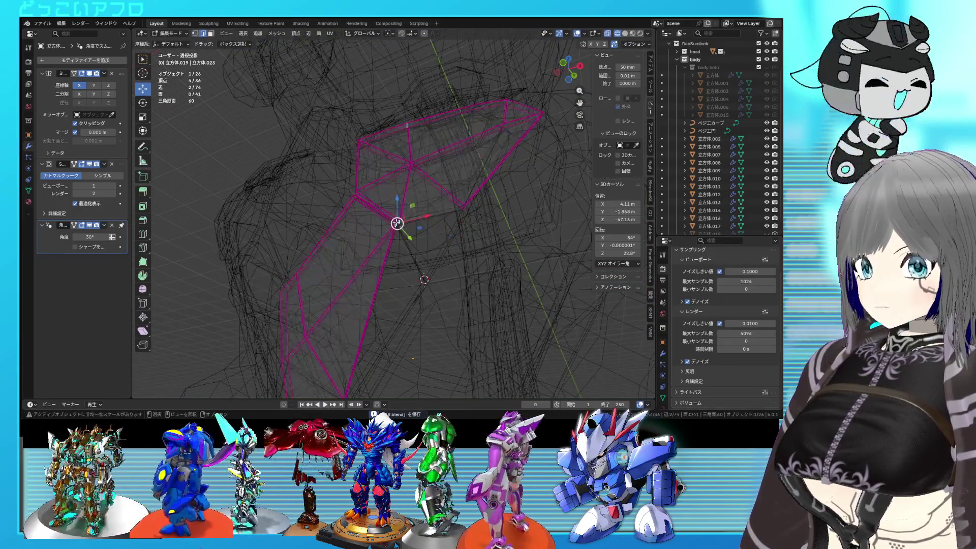
shift+click(361, 217)
shift+click(360, 209)
shift+click(366, 215)
key(shift+e)
key(1)
key(Return)
key(shift+z)
key(shift+z)
Step: Give the outline edges at the plate's lower tip a full crease too
middle_drag(352, 231, 356, 239)
click(349, 241)
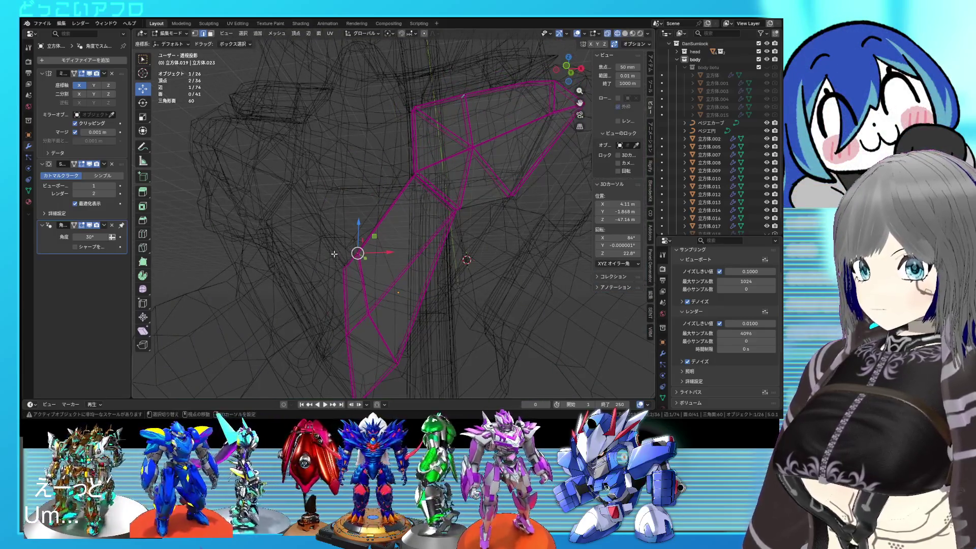
middle_drag(347, 273, 354, 343)
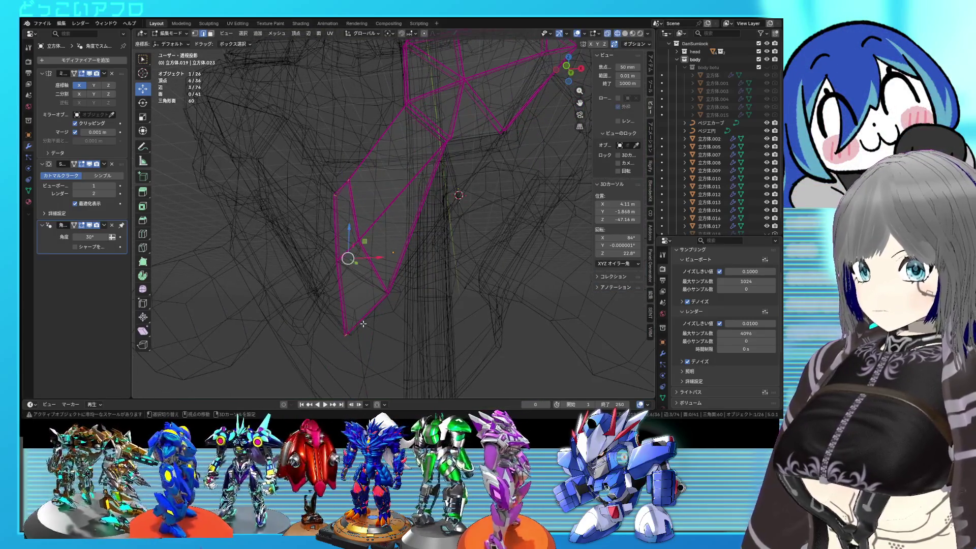
key(shift+e)
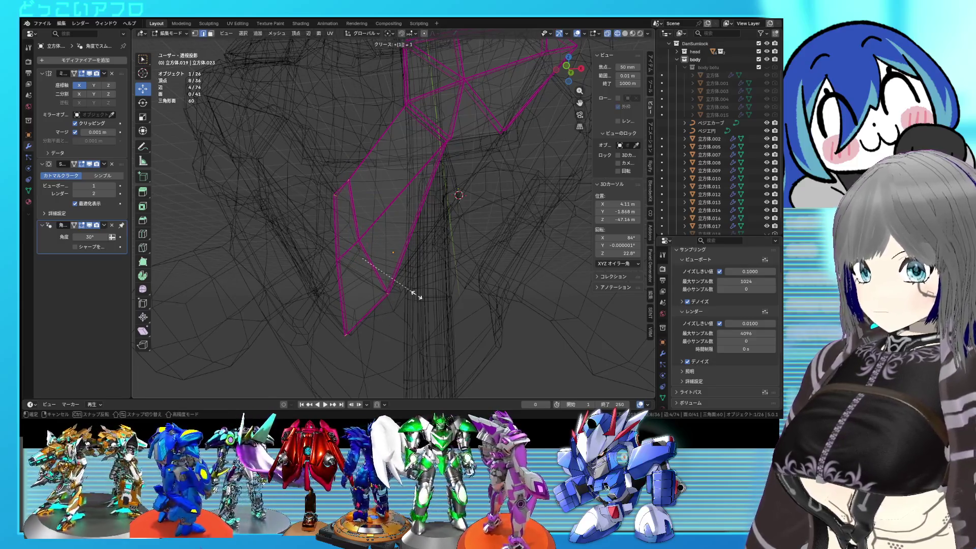
click(413, 293)
key(shift+z)
key(shift+z)
key(shift+z)
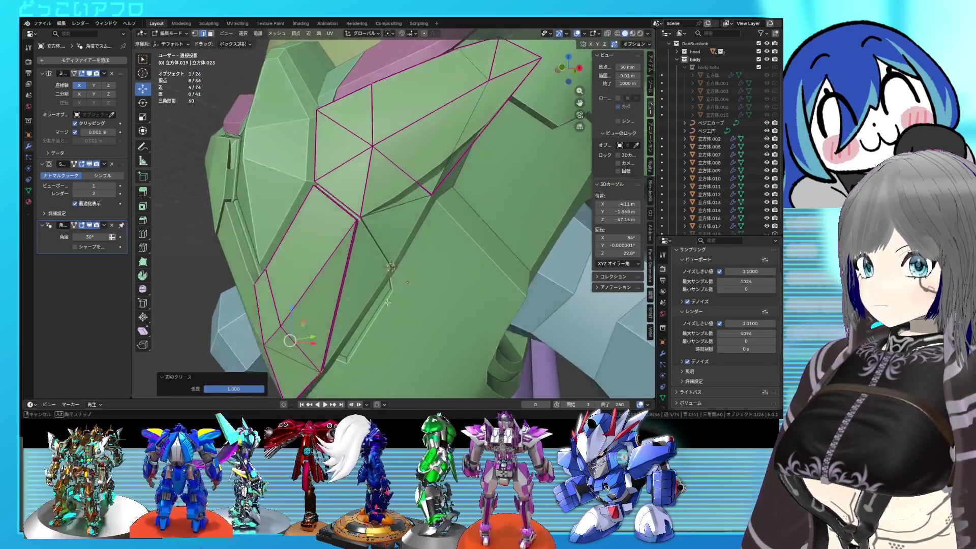
mouse_move(387, 303)
middle_down()
mouse_move(425, 229)
mouse_move(417, 253)
middle_up()
key(shift+z)
shift+drag(387, 261, 360, 233)
key(shift+z)
key(shift+z)
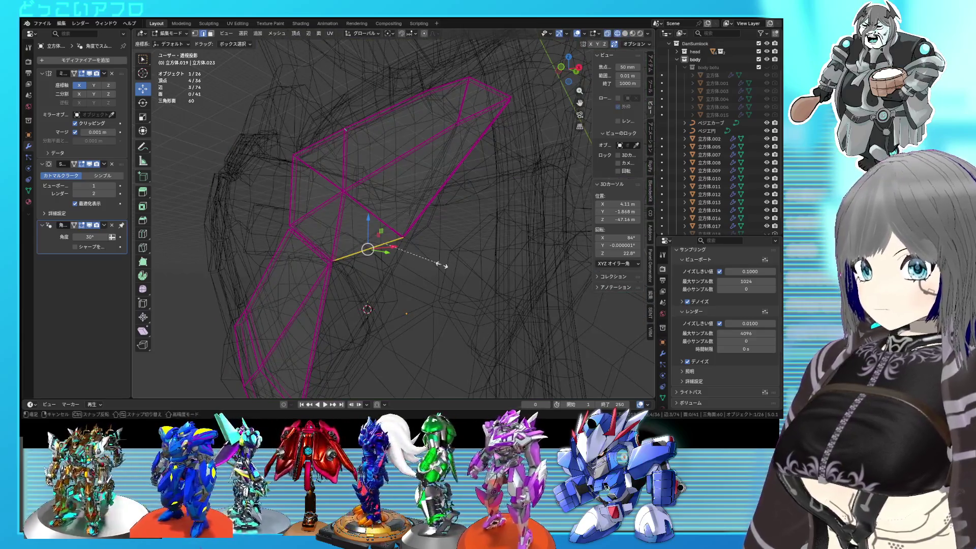
click(441, 265)
key(shift+z)
Step: Select the edges at the plate's tip and fully crease them
scroll(436, 261, up, 3)
scroll(430, 254, up, 2)
scroll(422, 244, up, 2)
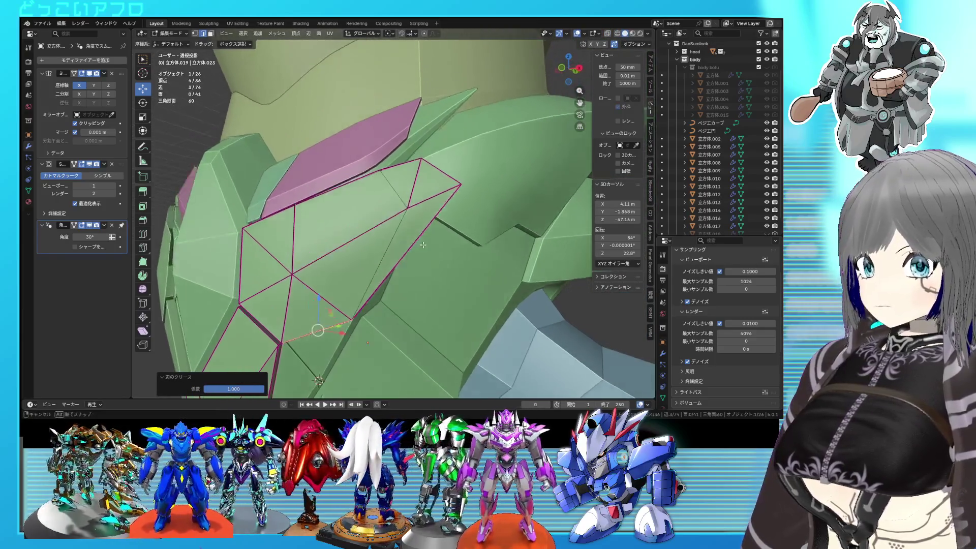
middle_drag(423, 245, 440, 236)
key(shift+z)
drag(438, 209, 415, 194)
middle_drag(415, 195, 404, 224)
shift+drag(404, 224, 390, 213)
mouse_move(289, 237)
shift+middle_down()
mouse_move(316, 228)
mouse_move(342, 273)
shift+middle_up()
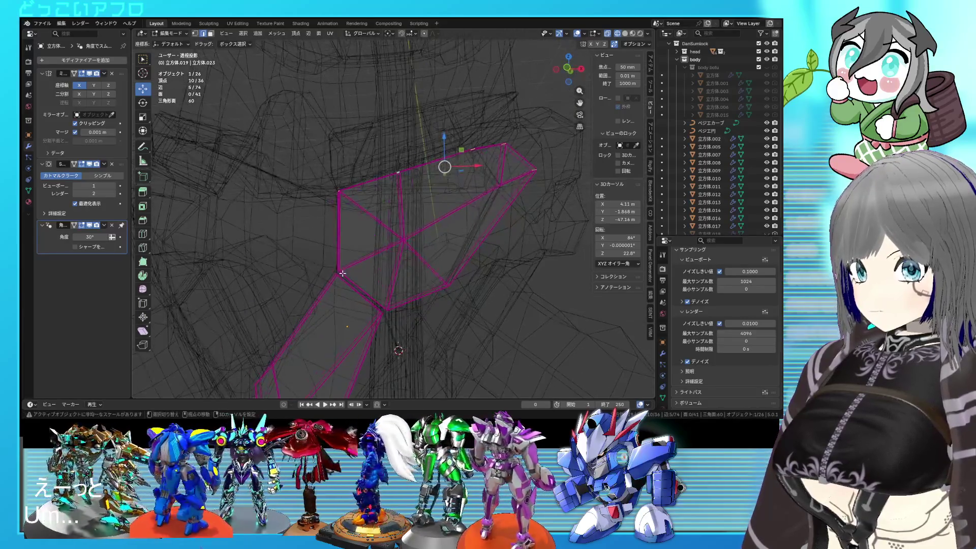
key(shift+e)
key(Return)
key(shift+z)
mouse_move(335, 267)
middle_down()
mouse_move(434, 258)
mouse_move(392, 272)
mouse_move(419, 249)
mouse_move(372, 203)
mouse_move(414, 198)
middle_up()
Step: Return to Object Mode, save, clear the selection and view the chest front and side
key(Tab)
scroll(425, 215, down, 3)
scroll(439, 223, down, 2)
key(ctrl+s)
key(alt+a)
mouse_move(439, 238)
middle_down()
mouse_move(475, 250)
mouse_move(471, 264)
mouse_move(452, 268)
middle_up()
scroll(489, 240, up, 3)
middle_drag(339, 155, 371, 196)
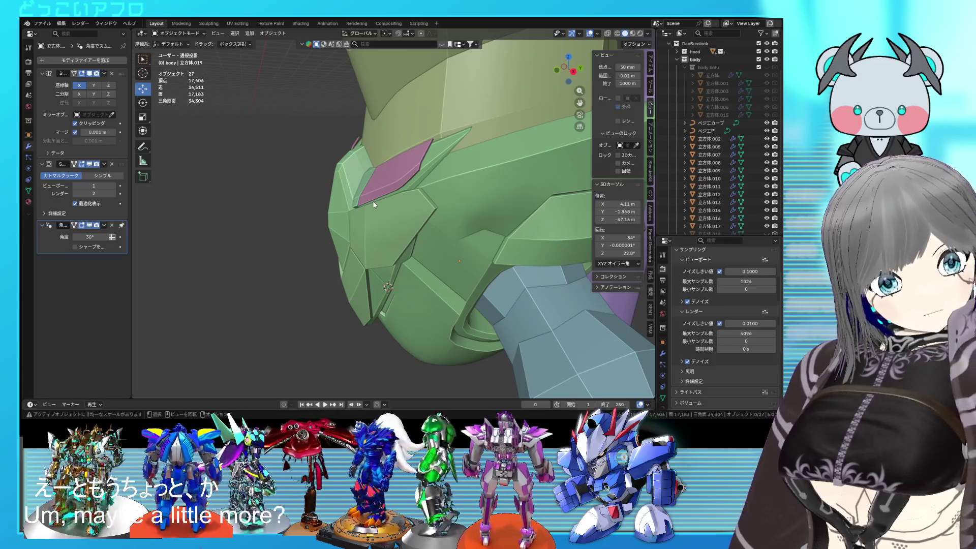
Step: Open the right collar plate in Edit Mode with see-through wireframe display
middle_drag(371, 212, 362, 182)
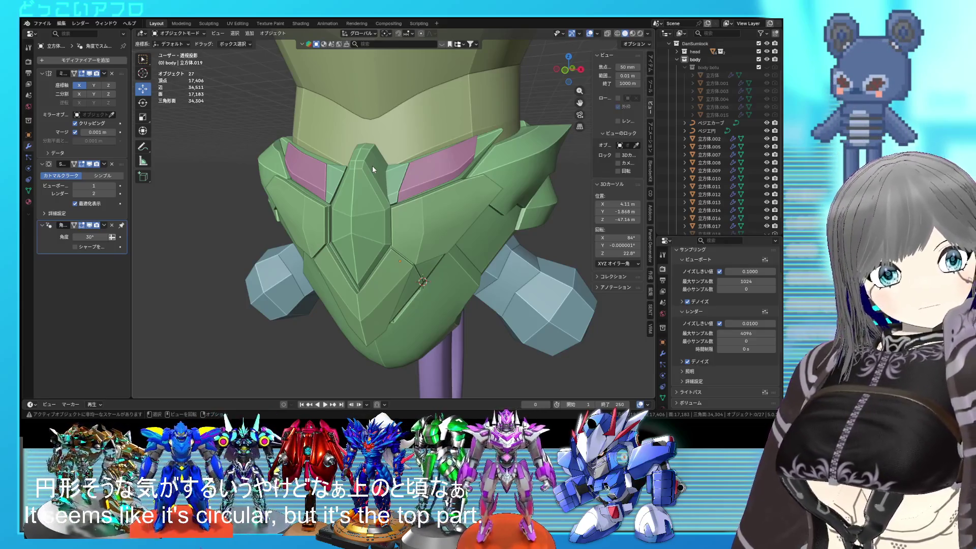
scroll(376, 190, up, 3)
mouse_move(376, 190)
middle_down()
mouse_move(377, 213)
mouse_move(397, 111)
mouse_move(402, 180)
mouse_move(436, 201)
mouse_move(375, 245)
middle_up()
scroll(403, 183, up, 2)
click(375, 244)
key(Tab)
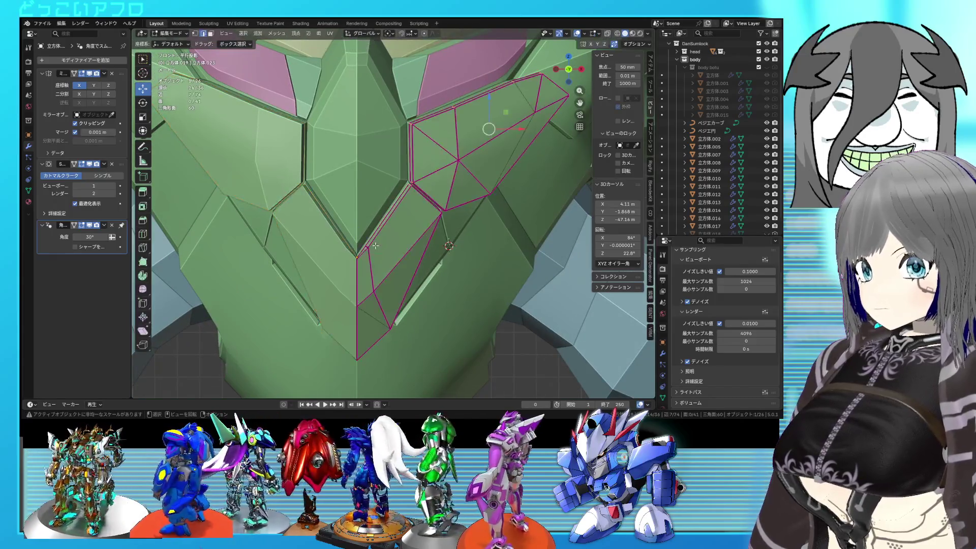
key(shift+z)
Step: Slide an edge and a vertex along the collar plate to refine its outline
scroll(366, 267, up, 2)
key(shift+z)
scroll(345, 296, up, 2)
key(shift+z)
mouse_move(345, 296)
middle_down()
mouse_move(413, 239)
mouse_move(432, 273)
mouse_move(419, 262)
mouse_move(429, 247)
mouse_move(420, 231)
middle_up()
key(shift+z)
key(g)
key(g)
click(429, 247)
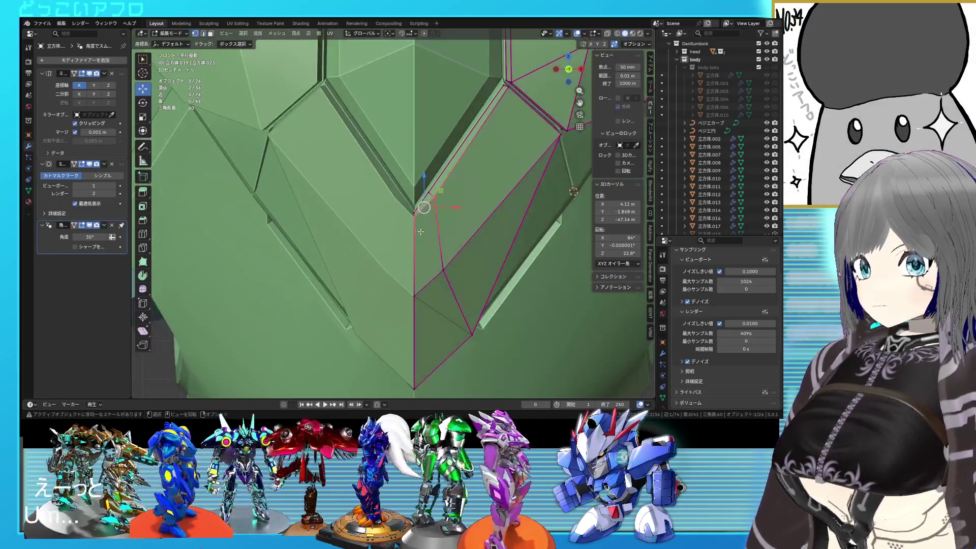
key(g)
key(g)
click(415, 226)
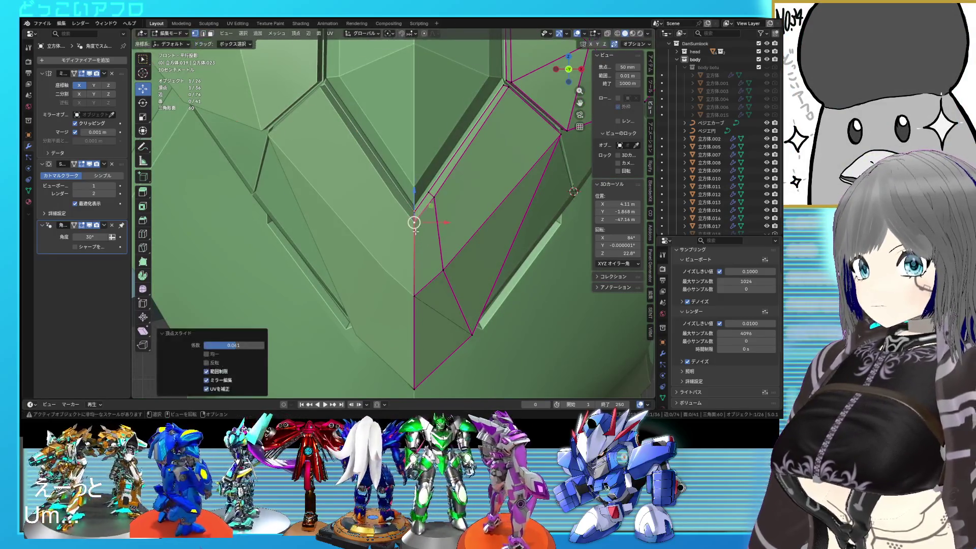
Step: Back in Object Mode, save the file, deselect the head and select the Bezier curve
key(Tab)
scroll(464, 226, down, 3)
scroll(465, 265, down, 2)
scroll(465, 277, down, 2)
key(ctrl+s)
click(465, 273)
mouse_move(465, 273)
middle_down()
mouse_move(424, 288)
mouse_move(426, 266)
mouse_move(409, 254)
mouse_move(425, 232)
mouse_move(414, 146)
mouse_move(378, 213)
mouse_move(435, 258)
middle_up()
click(441, 285)
scroll(456, 261, up, 3)
scroll(428, 232, down, 2)
scroll(427, 233, up, 2)
scroll(414, 147, up, 3)
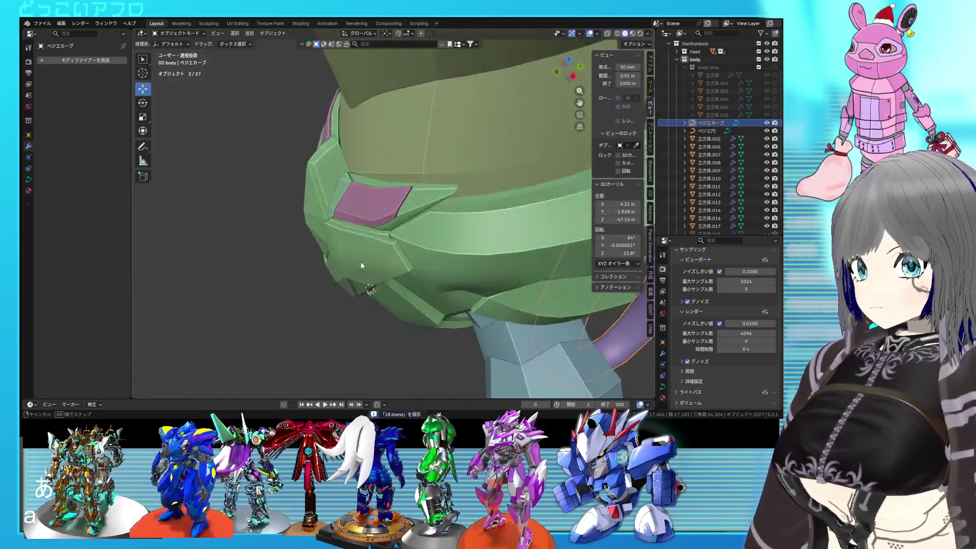
scroll(441, 254, down, 3)
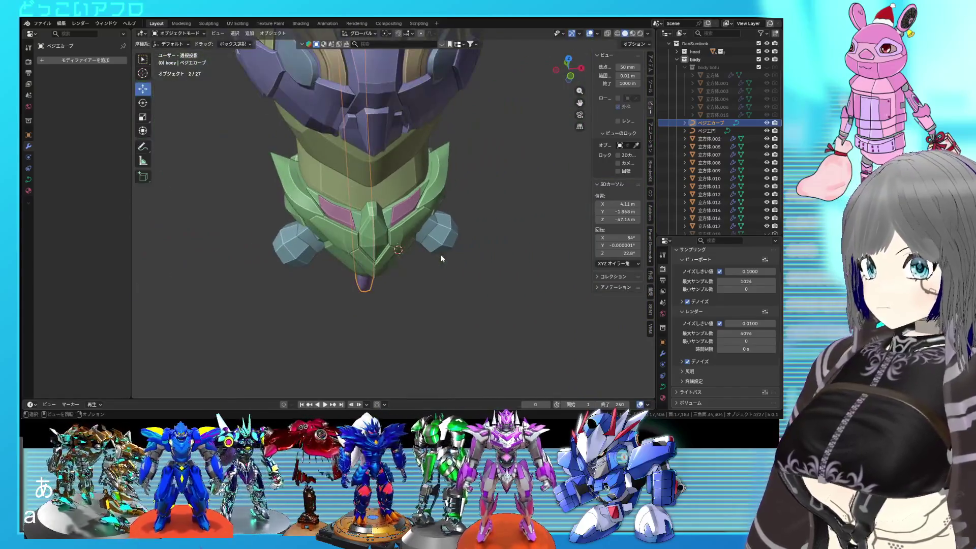
click(460, 271)
middle_drag(460, 271, 376, 203)
key(ctrl+s)
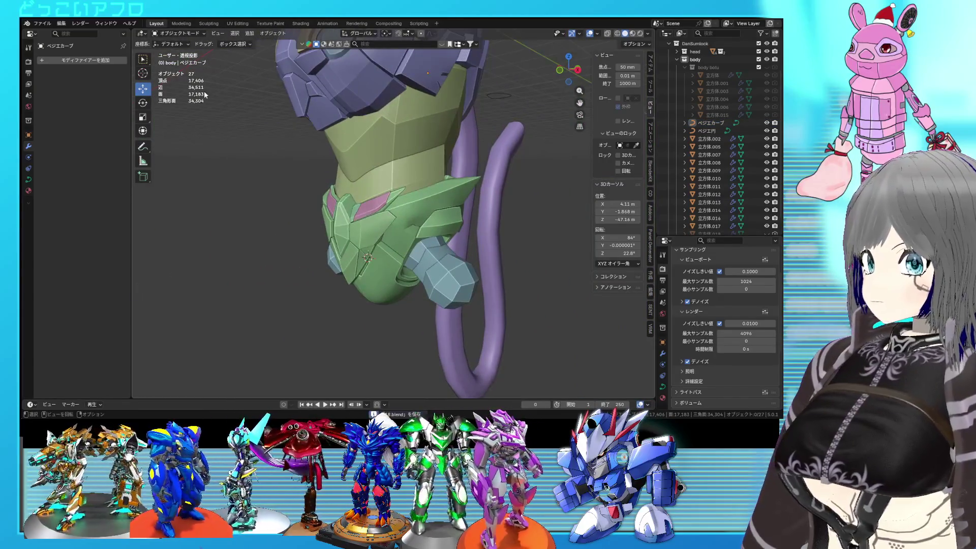
middle_drag(222, 116, 203, 111)
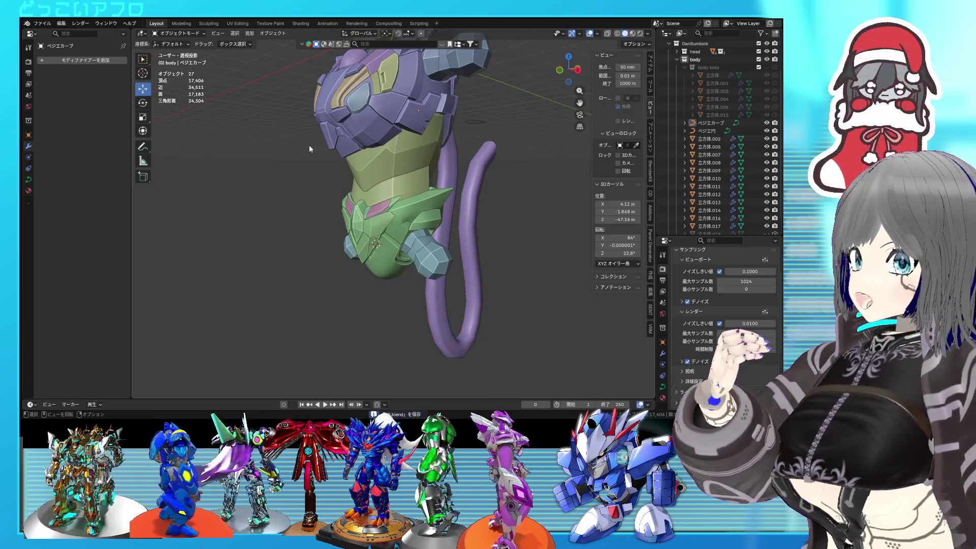
middle_drag(309, 144, 395, 181)
mouse_move(413, 142)
middle_down()
mouse_move(409, 237)
mouse_move(412, 187)
mouse_move(383, 191)
middle_up()
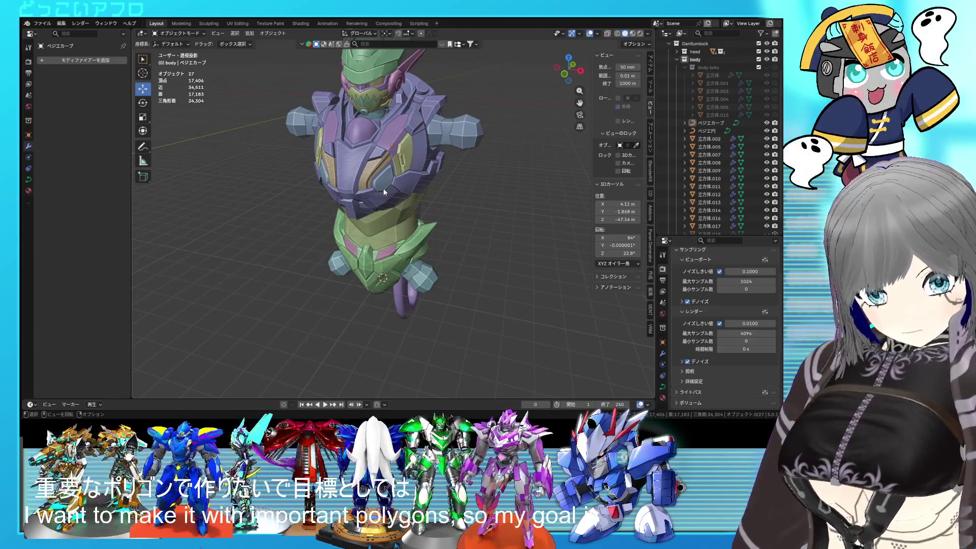
scroll(391, 186, up, 5)
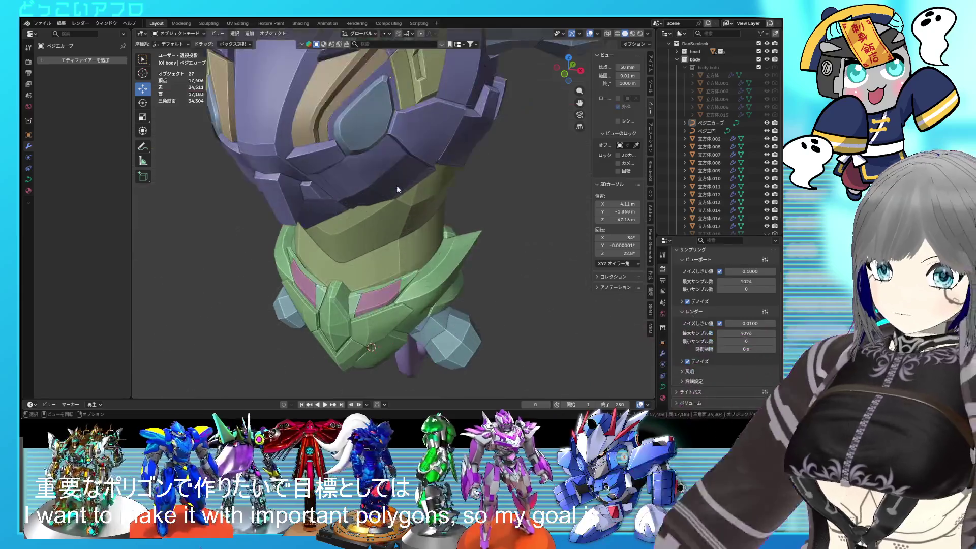
middle_drag(396, 185, 367, 181)
scroll(367, 181, down, 6)
key(ctrl+s)
mouse_move(363, 236)
middle_down()
mouse_move(395, 227)
mouse_move(382, 230)
middle_up()
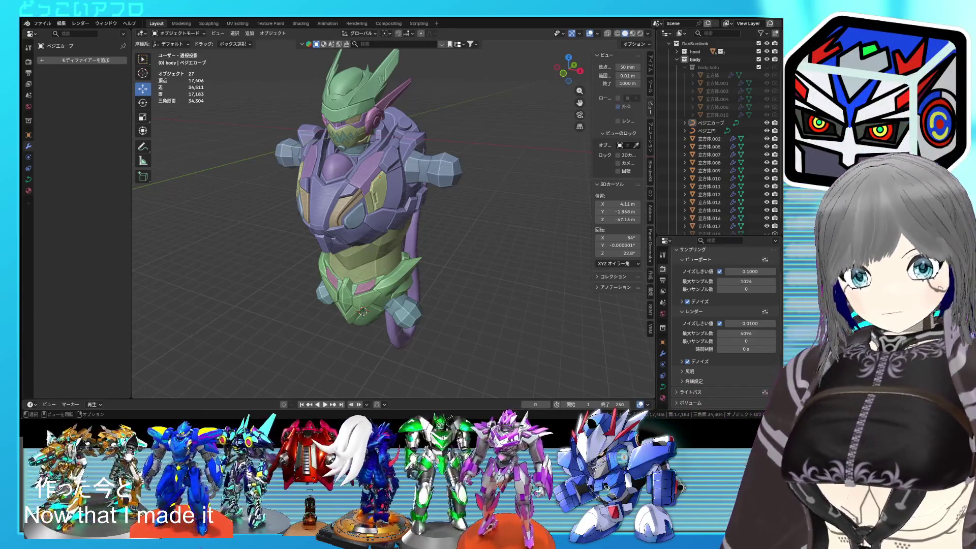
Step: Select the collar plate in Edit Mode and pick two edges along its top
scroll(388, 212, up, 3)
mouse_move(389, 211)
middle_down()
mouse_move(359, 203)
mouse_move(410, 202)
middle_up()
scroll(409, 202, up, 3)
click(425, 291)
key(Tab)
mouse_move(425, 290)
middle_down()
mouse_move(489, 278)
mouse_move(498, 244)
middle_up()
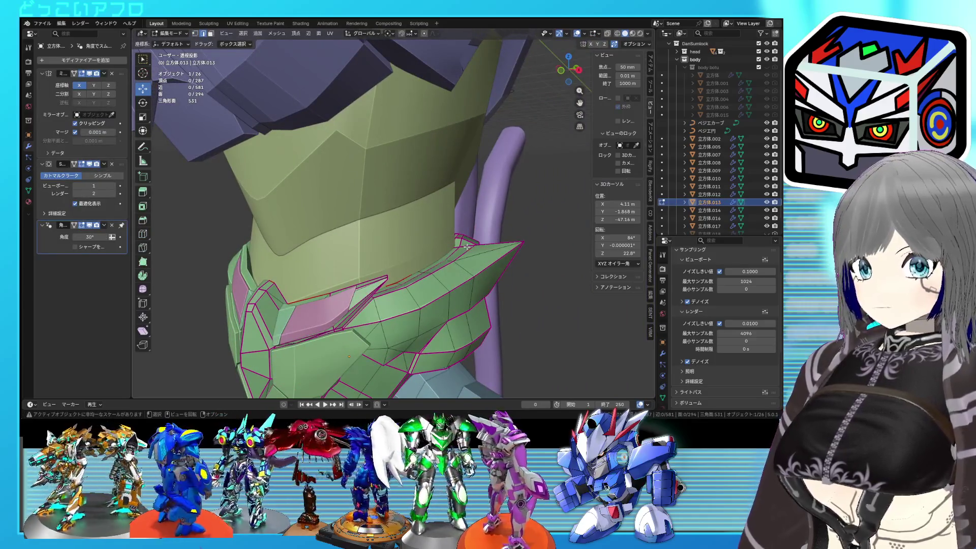
click(459, 242)
middle_drag(458, 242, 331, 292)
scroll(406, 263, up, 3)
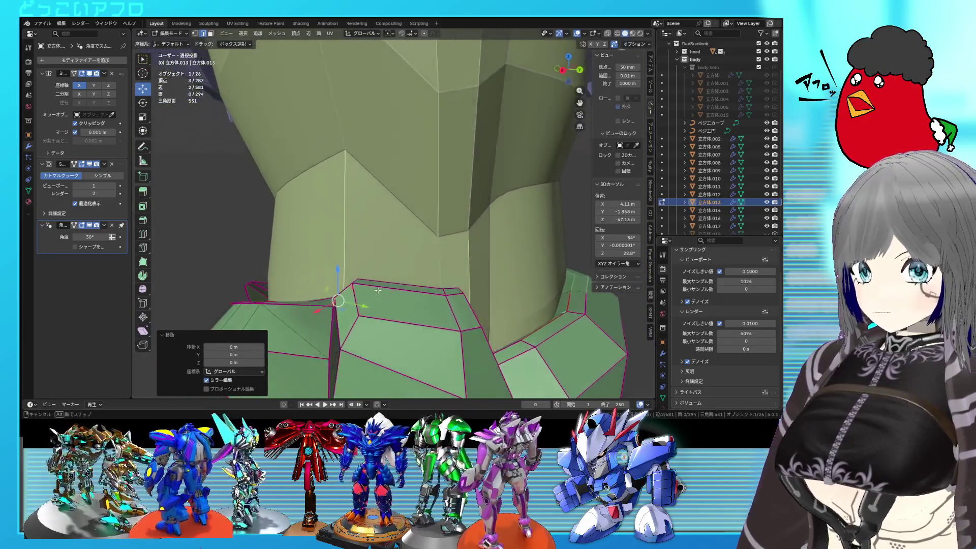
shift+click(331, 292)
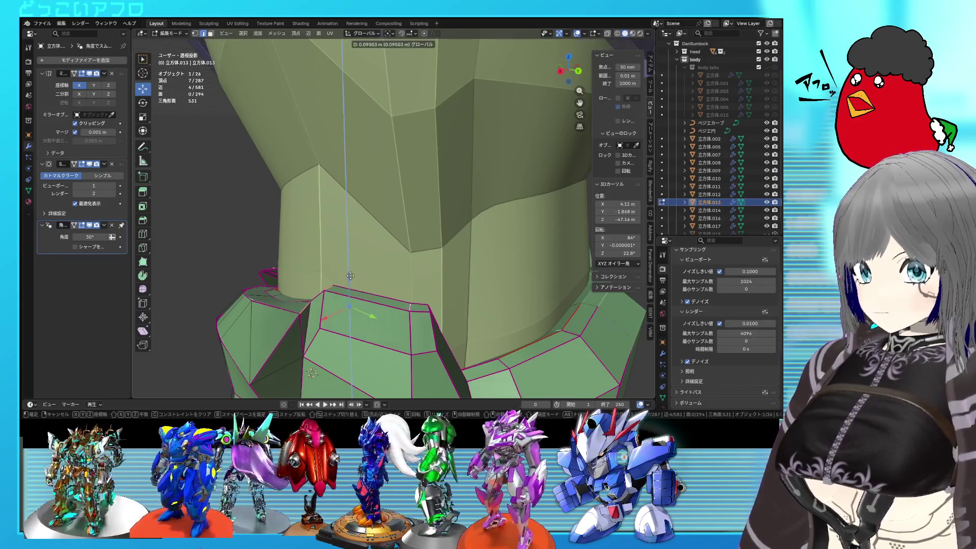
Step: Check the collar in see-through display, leave Edit Mode and save the file
middle_drag(351, 274, 386, 309)
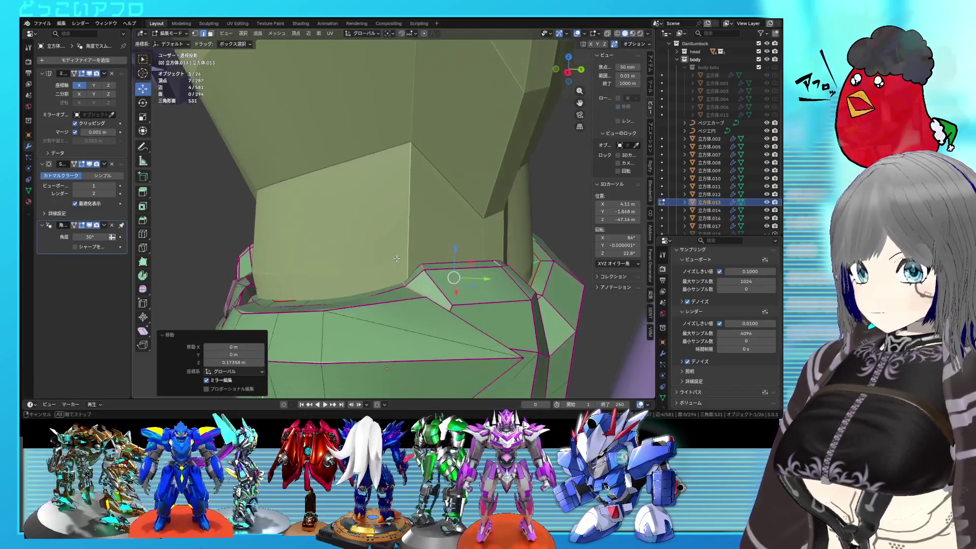
key(shift+z)
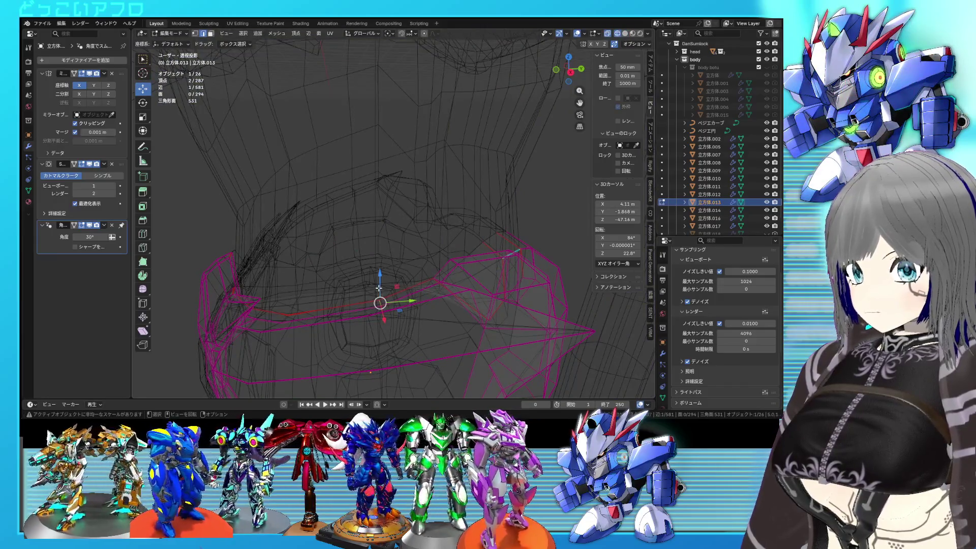
key(Tab)
key(shift+z)
mouse_move(379, 284)
middle_down()
mouse_move(483, 297)
mouse_move(485, 277)
mouse_move(320, 286)
mouse_move(462, 257)
mouse_move(486, 263)
mouse_move(465, 260)
mouse_move(484, 243)
mouse_move(473, 197)
mouse_move(422, 218)
mouse_move(430, 208)
mouse_move(449, 224)
mouse_move(471, 211)
middle_up()
key(ctrl+s)
Step: Select the chest plate piece and view the chest armor from the front
scroll(490, 264, down, 2)
scroll(466, 260, up, 2)
scroll(483, 243, up, 2)
scroll(483, 236, up, 3)
key(shift+z)
key(shift+z)
key(shift+z)
key(shift+z)
click(388, 174)
key(shift+z)
mouse_move(387, 170)
middle_down()
mouse_move(384, 195)
mouse_move(425, 197)
mouse_move(405, 205)
mouse_move(437, 190)
mouse_move(384, 202)
mouse_move(424, 199)
middle_up()
key(shift+z)
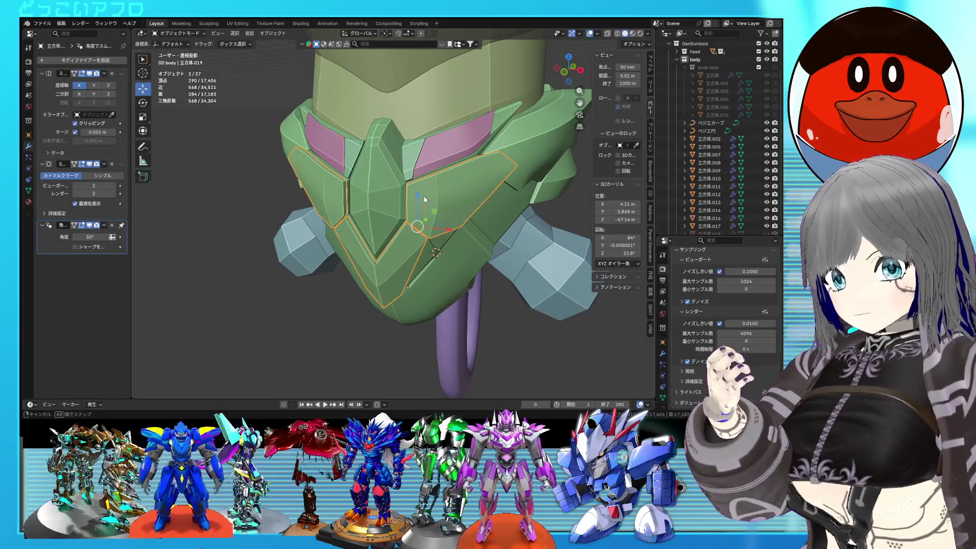
Step: Enter Edit Mode on the collar plate with see-through display, framing its upper panel edges
middle_drag(424, 200, 424, 200)
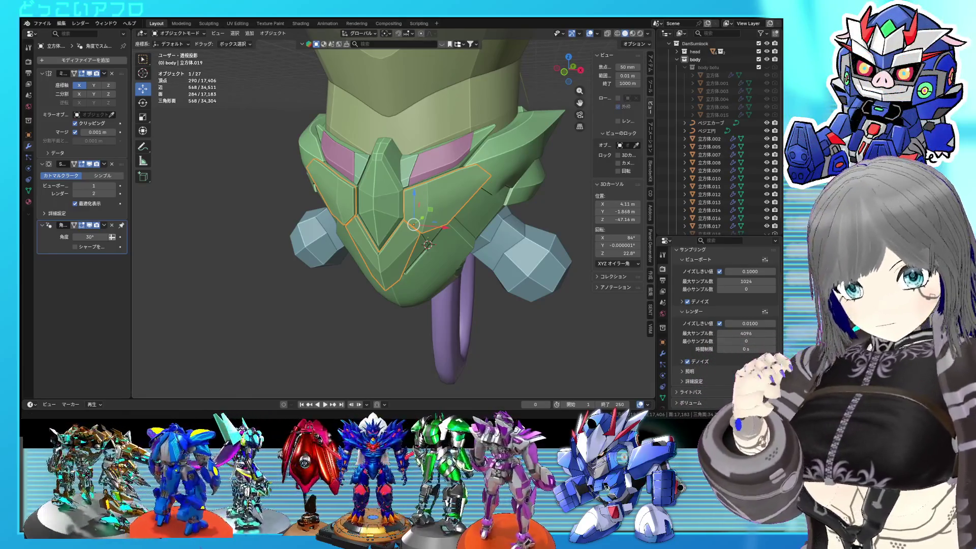
mouse_move(462, 251)
middle_down()
mouse_move(445, 212)
mouse_move(455, 258)
middle_up()
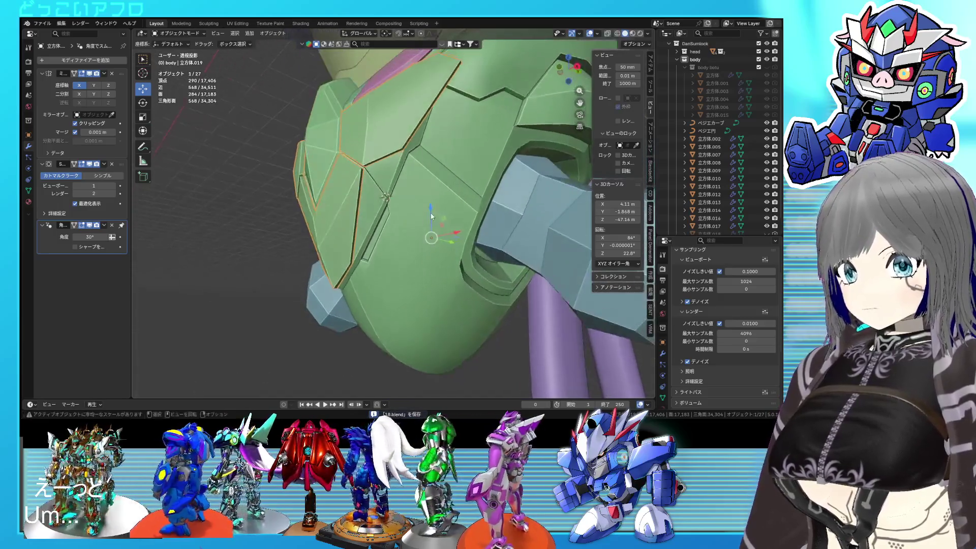
mouse_move(455, 259)
middle_down()
mouse_move(468, 264)
mouse_move(333, 191)
middle_up()
key(shift+z)
key(shift+z)
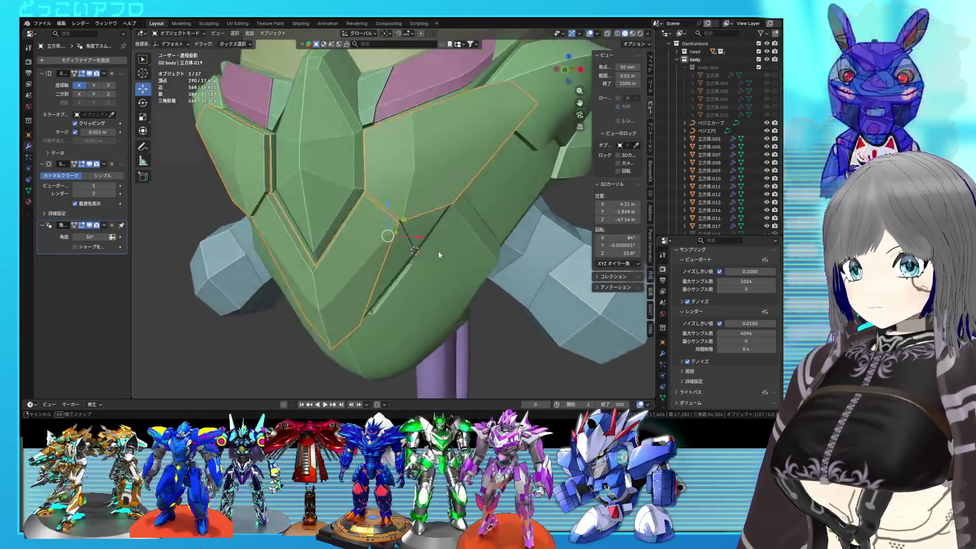
click(333, 191)
key(Tab)
scroll(337, 192, up, 3)
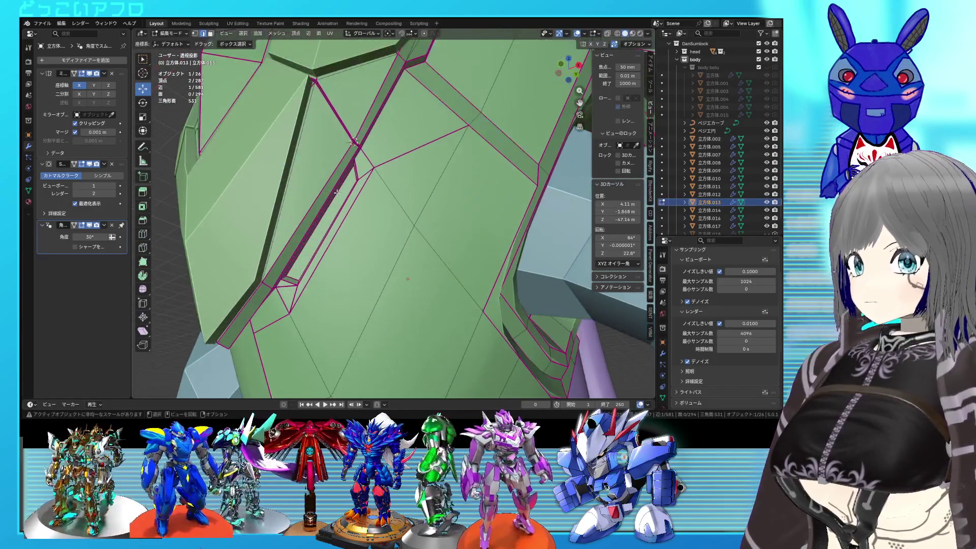
shift+middle_drag(304, 188, 334, 219)
Step: Mark the selected panel gap edges as sharp and inspect the chest armor
right_click(336, 221)
click(336, 216)
right_click(335, 215)
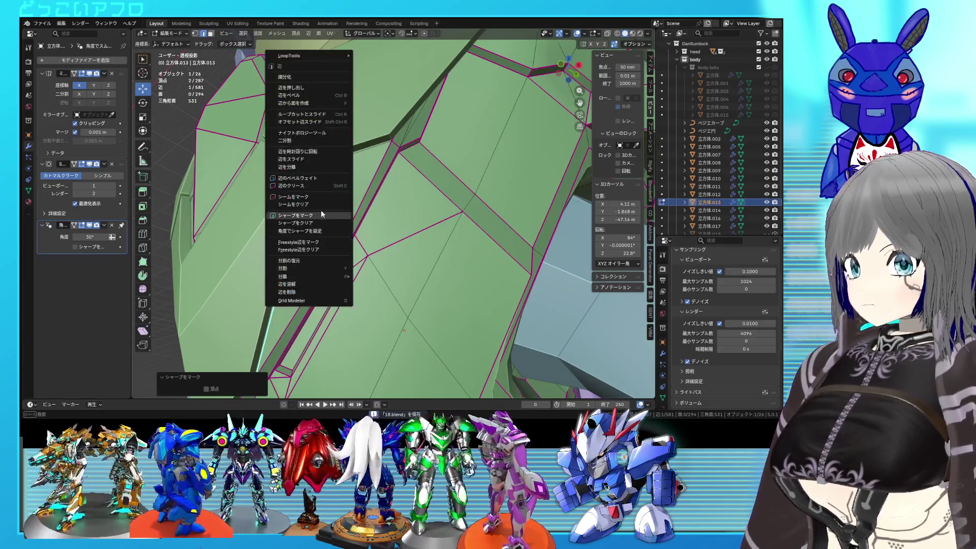
click(330, 199)
scroll(356, 228, down, 3)
mouse_move(355, 229)
middle_down()
mouse_move(400, 262)
mouse_move(421, 243)
mouse_move(395, 253)
middle_up()
scroll(400, 262, up, 2)
scroll(421, 242, down, 4)
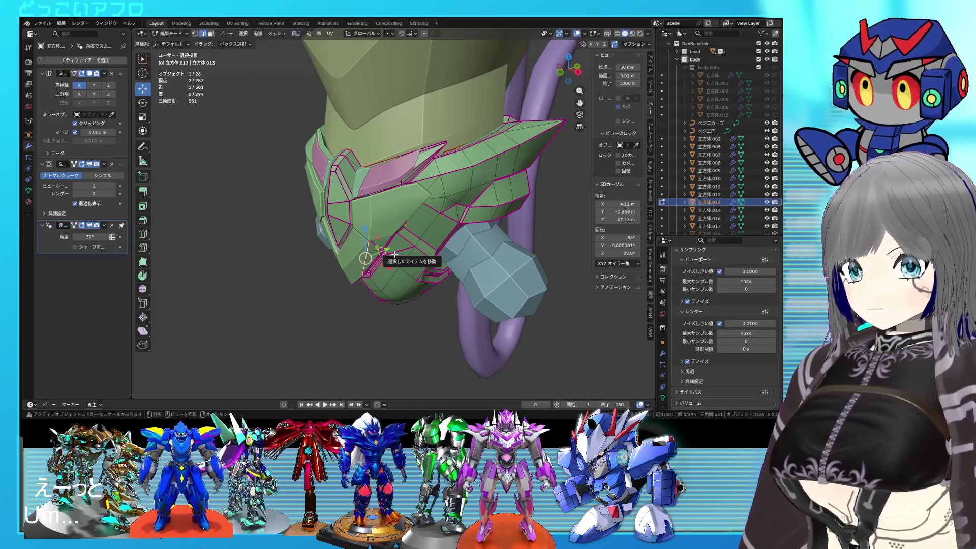
Step: Enter Edit Mode on the chest inset panel piece and inspect its faces in X-ray
middle_drag(394, 253, 437, 234)
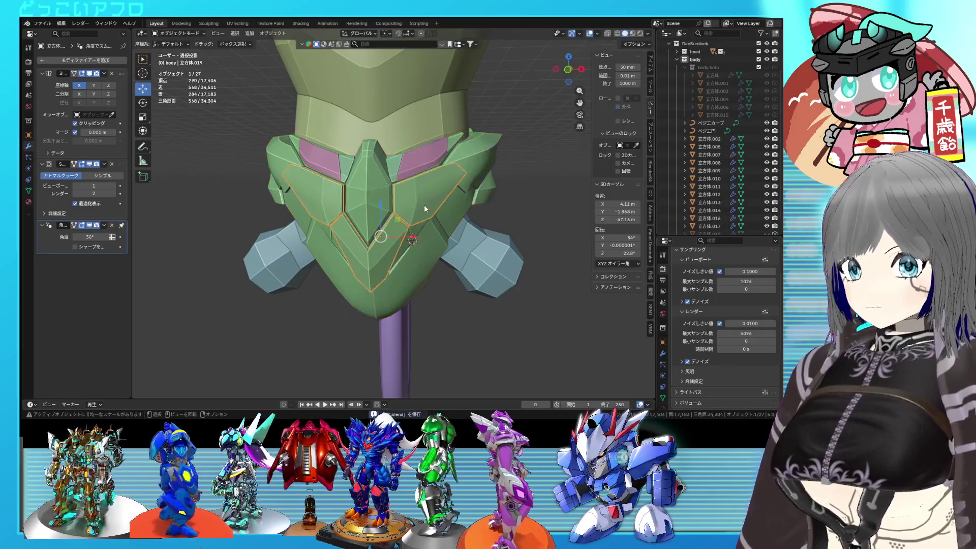
key(Tab)
mouse_move(425, 209)
middle_down()
mouse_move(450, 202)
mouse_move(385, 189)
middle_up()
key(alt+z)
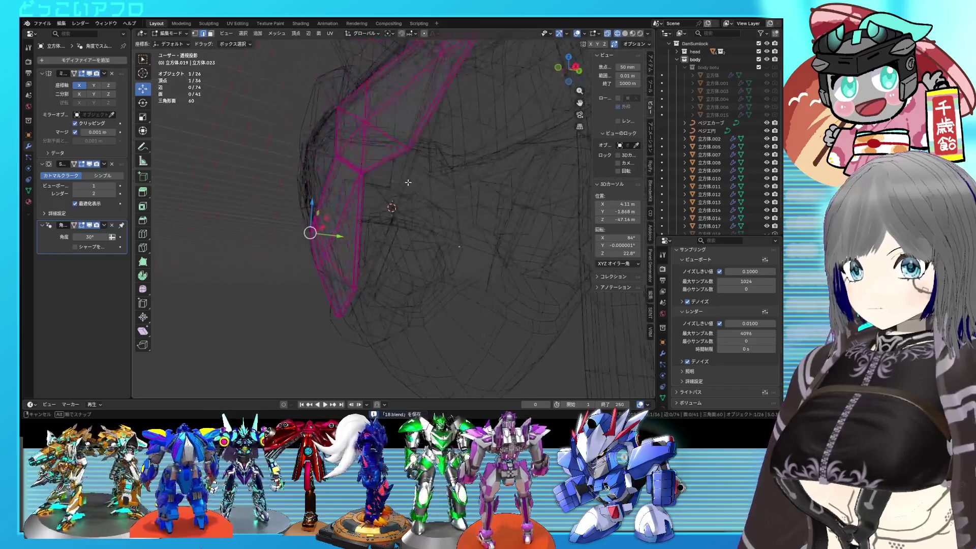
mouse_move(401, 187)
middle_down()
mouse_move(443, 188)
mouse_move(425, 182)
middle_up()
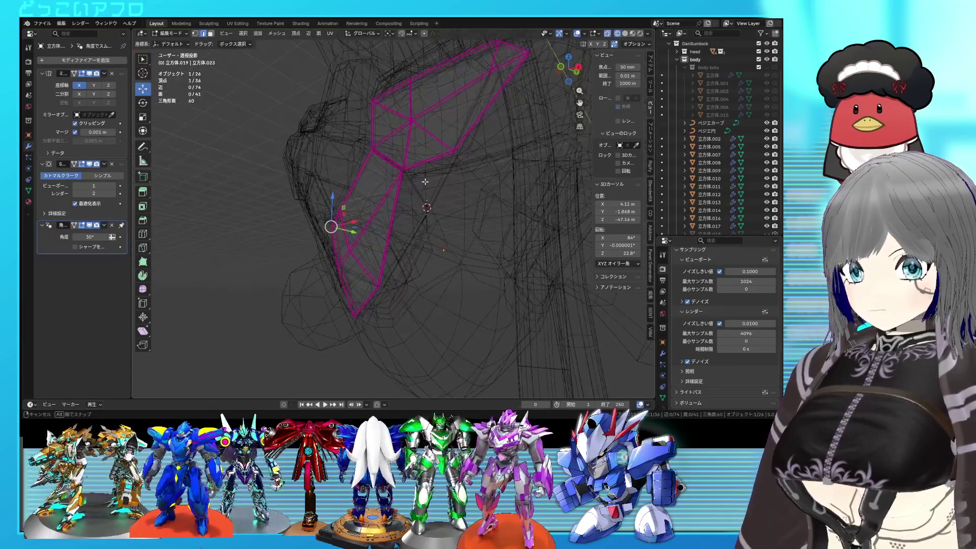
middle_drag(426, 181, 399, 222)
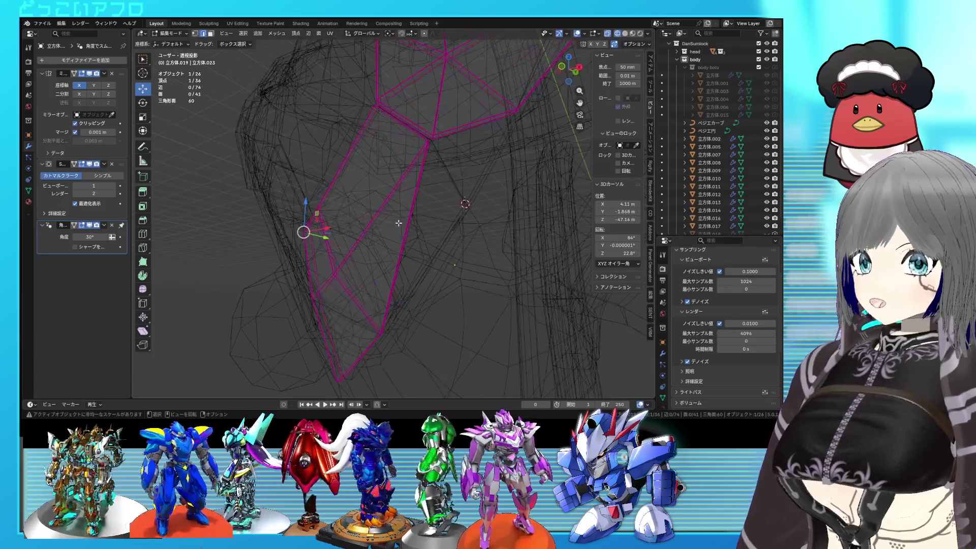
mouse_move(379, 258)
middle_down()
mouse_move(424, 237)
mouse_move(359, 244)
middle_up()
key(shift+z)
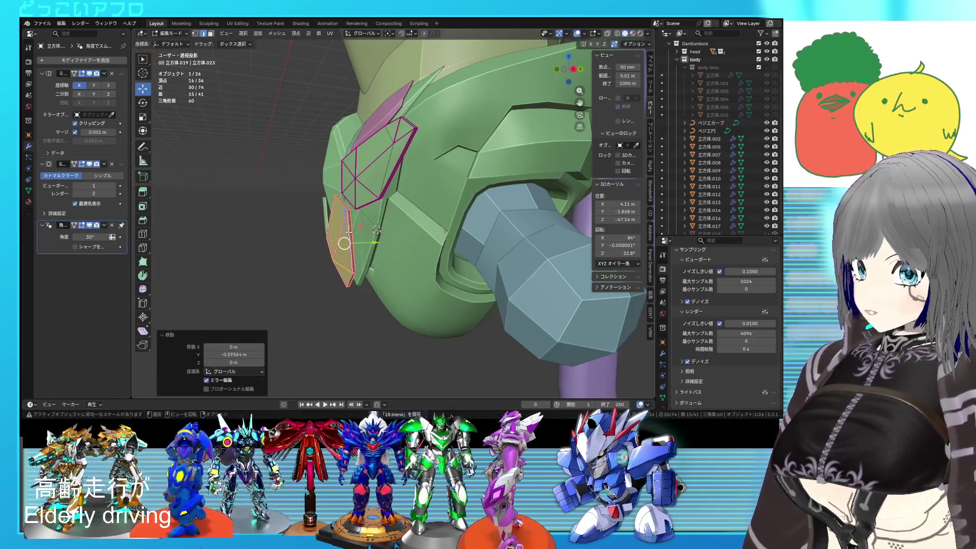
Step: Move the selected face down about −3.11 m along Z and check it in front view
key(g)
key(z)
key(Return)
mouse_move(346, 211)
middle_down()
mouse_move(416, 253)
mouse_move(376, 256)
middle_up()
key(KP_1)
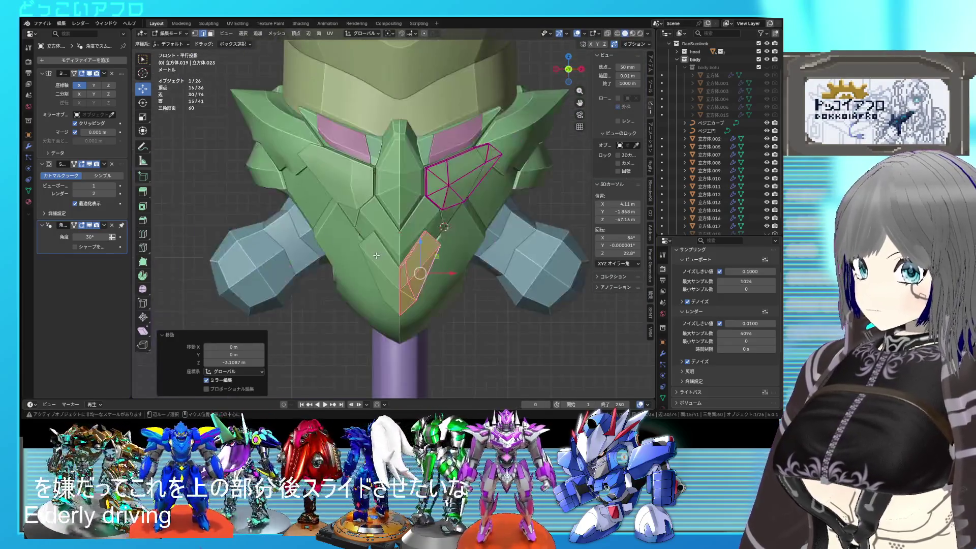
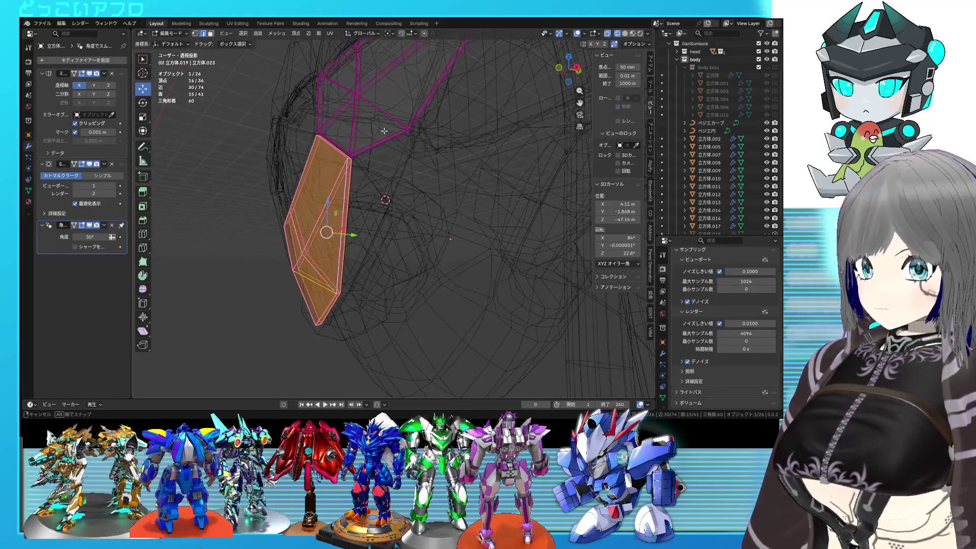
Step: Nudge the small angled plate snugly beside the central front piece of the waist armor
mouse_move(407, 128)
middle_down()
mouse_move(499, 194)
mouse_move(451, 173)
mouse_move(459, 155)
middle_up()
key(shift+z)
key(shift+z)
key(shift+z)
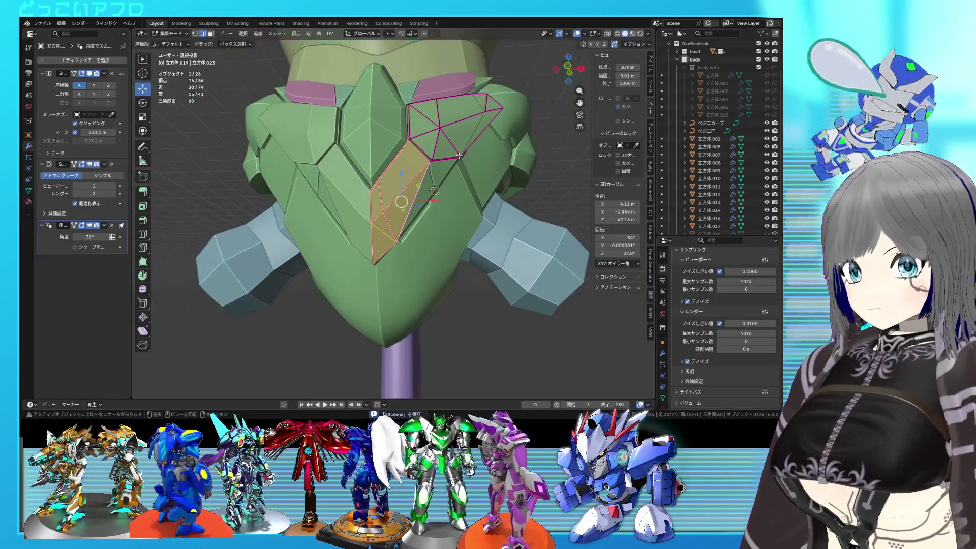
middle_drag(459, 157, 387, 169)
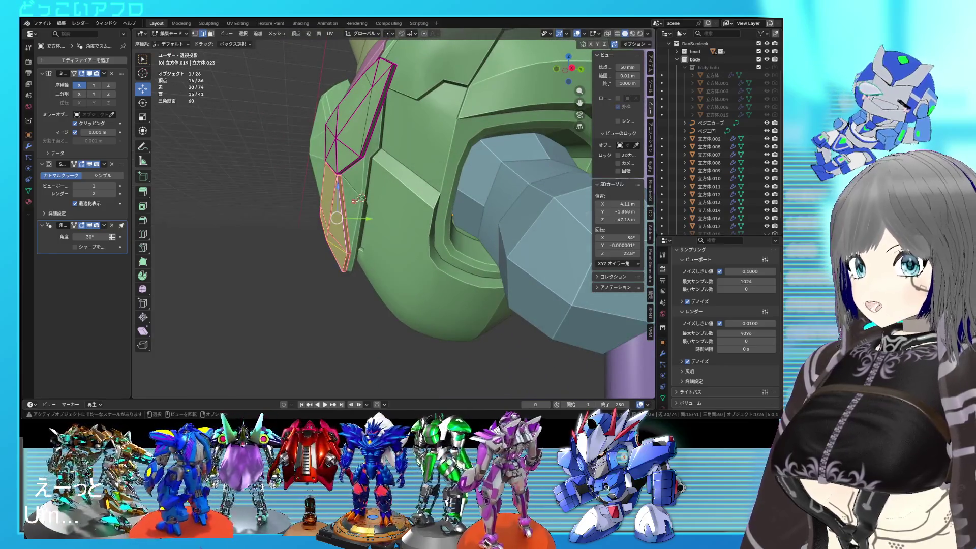
click(364, 232)
mouse_move(364, 233)
middle_down()
mouse_move(474, 240)
mouse_move(378, 234)
middle_up()
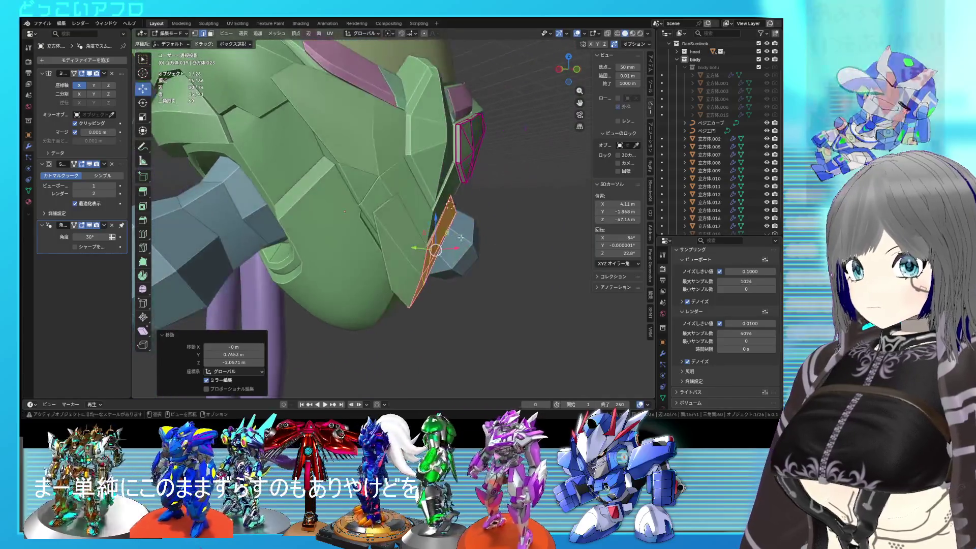
scroll(381, 234, up, 2)
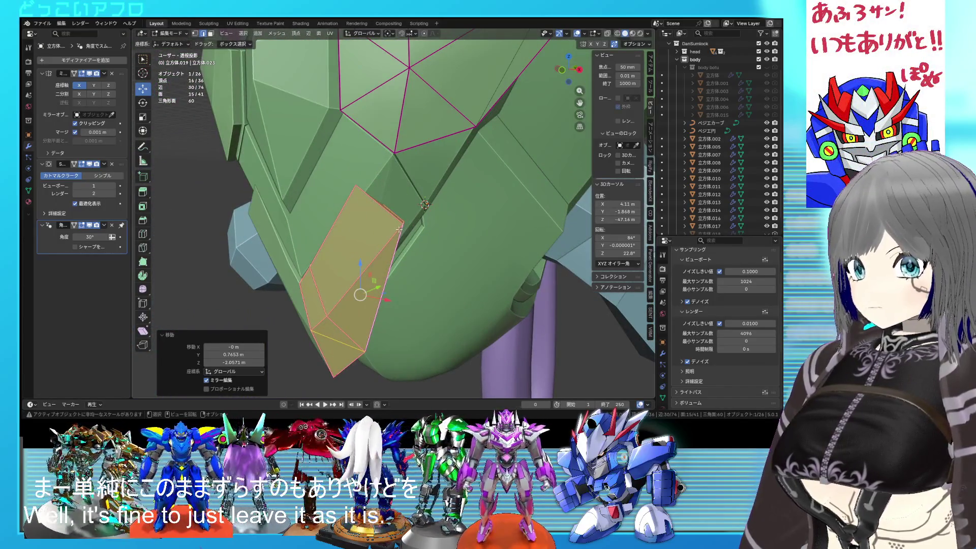
middle_drag(399, 229, 376, 262)
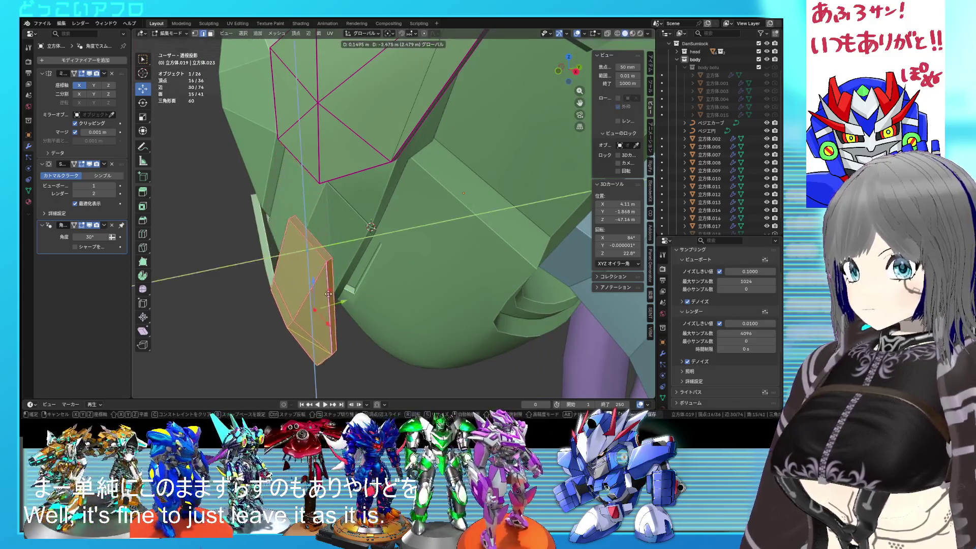
click(343, 302)
mouse_move(343, 302)
middle_down()
mouse_move(497, 276)
mouse_move(430, 279)
middle_up()
Step: Check the plate's fit from the front and right orthographic views in wireframe
key(KP_1)
key(shift+z)
key(KP_3)
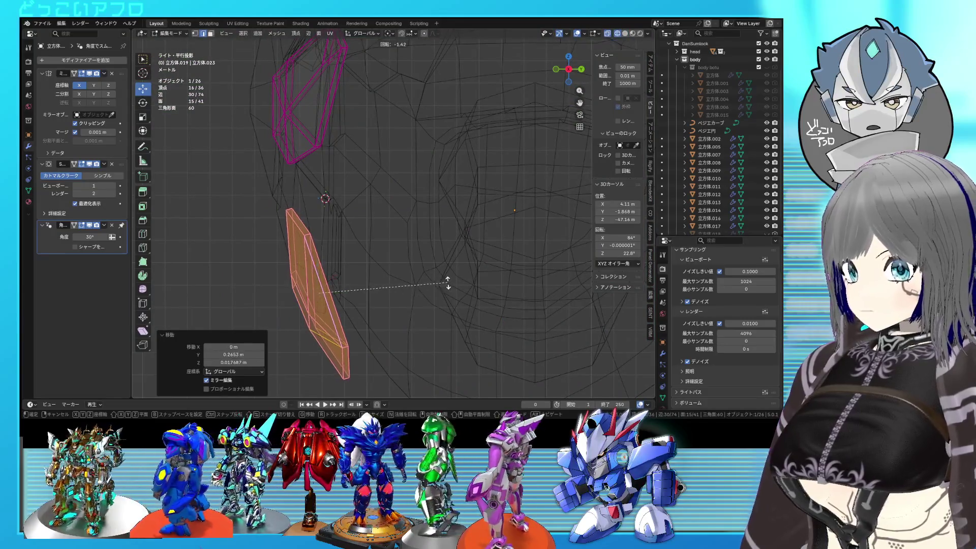
key(shift+z)
middle_drag(453, 278, 495, 283)
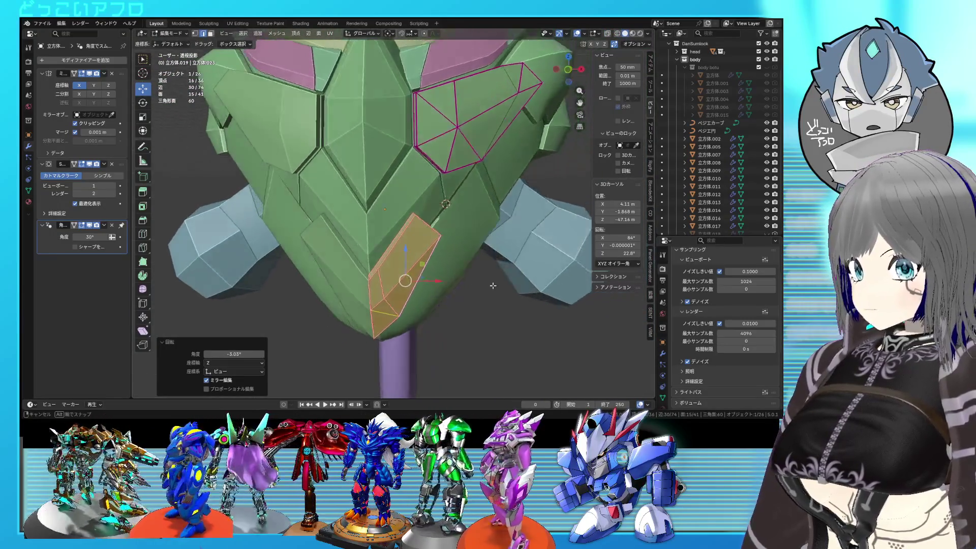
Step: Return to Object Mode, zoom in on the green armor piece, re-enter Edit Mode and save
key(Tab)
scroll(432, 283, up, 3)
mouse_move(361, 283)
middle_down()
mouse_move(380, 287)
mouse_move(370, 206)
middle_up()
scroll(386, 243, up, 2)
mouse_move(386, 243)
middle_down()
mouse_move(341, 242)
mouse_move(447, 271)
mouse_move(377, 276)
mouse_move(331, 260)
mouse_move(392, 238)
mouse_move(360, 261)
middle_up()
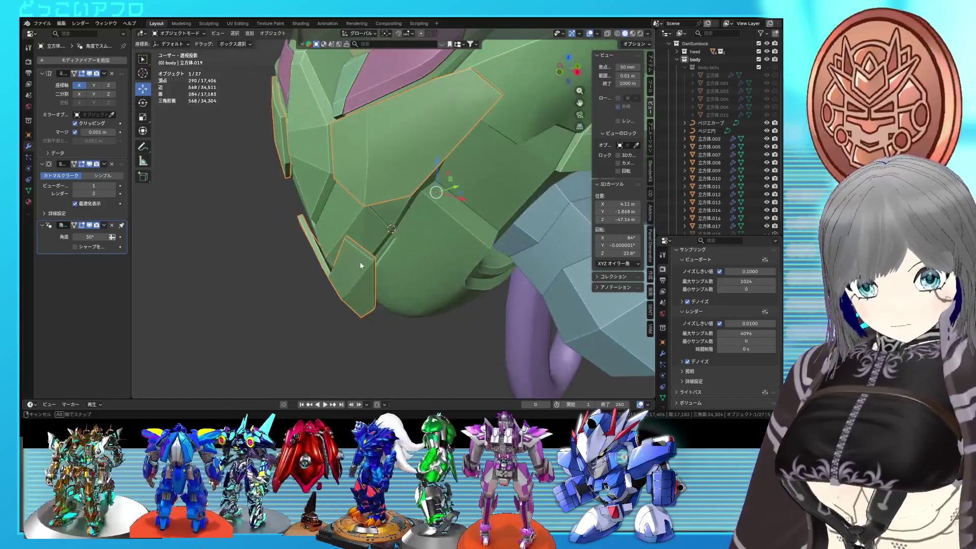
key(Tab)
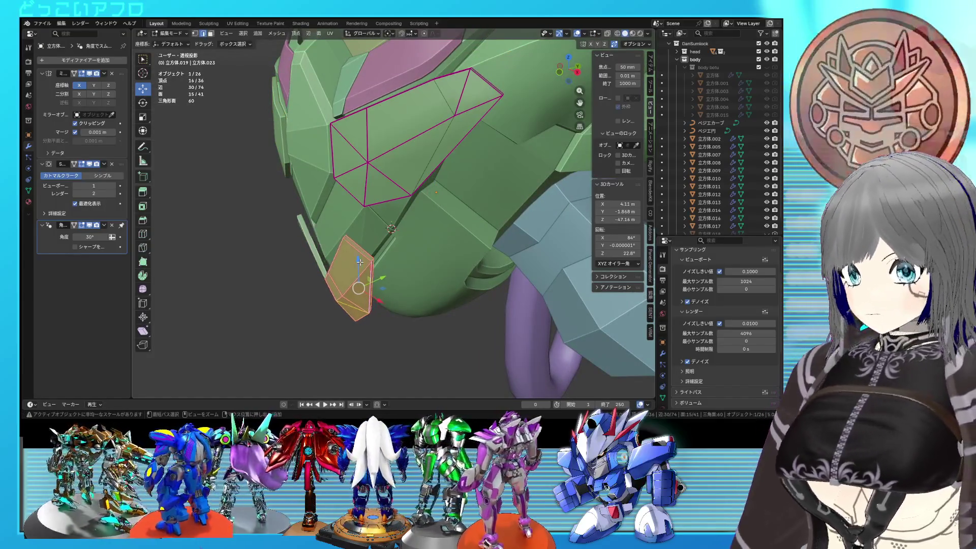
key(ctrl+s)
Step: Inspect the waist armor from the front in wireframe, exit Edit Mode and save again
scroll(360, 262, down, 2)
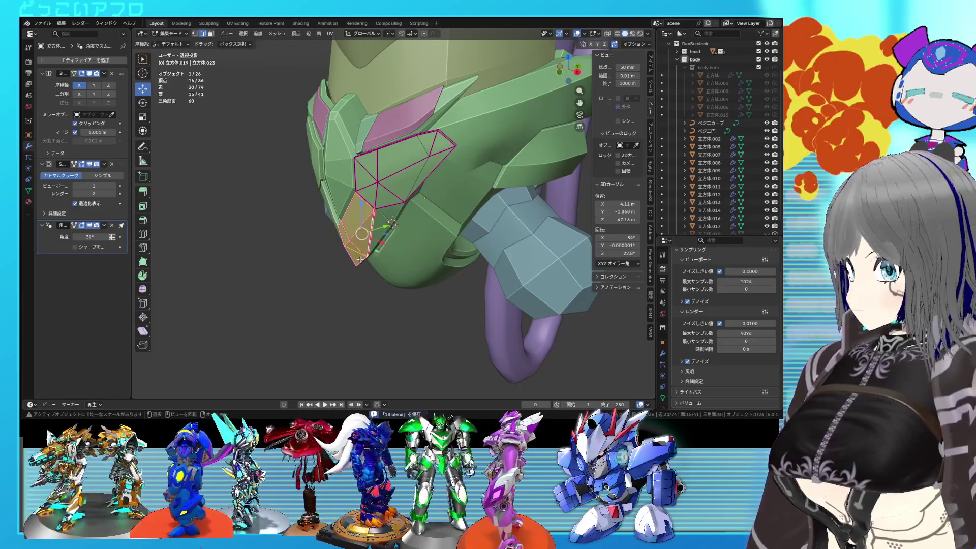
mouse_move(360, 260)
middle_down()
mouse_move(531, 205)
mouse_move(485, 222)
middle_up()
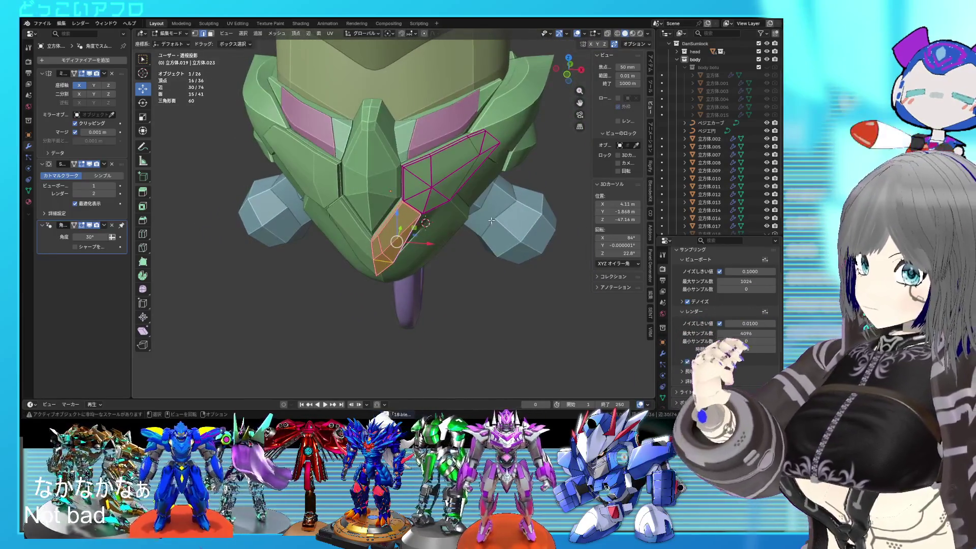
scroll(485, 222, up, 2)
scroll(457, 219, up, 3)
scroll(437, 214, up, 2)
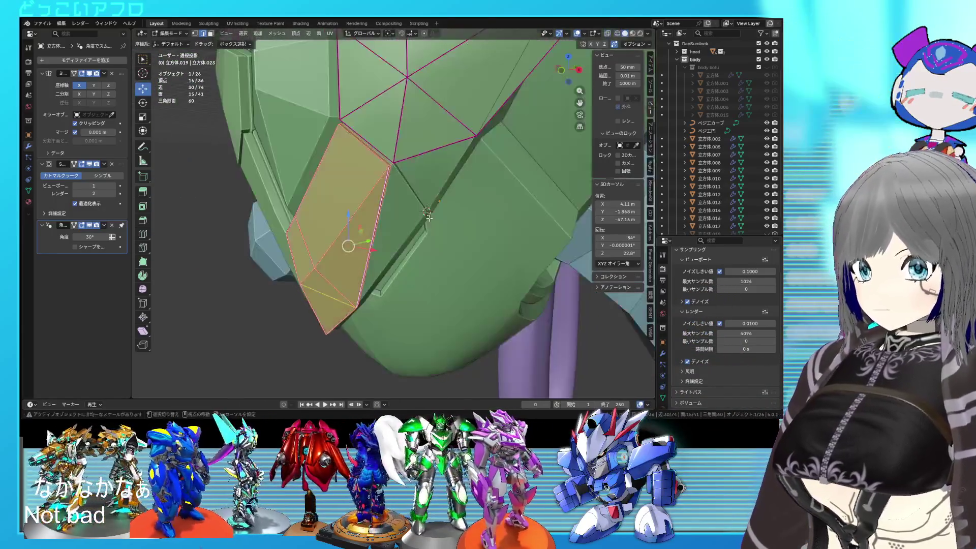
key(shift+z)
key(shift+z)
key(Tab)
scroll(427, 213, down, 3)
middle_drag(428, 212, 423, 207)
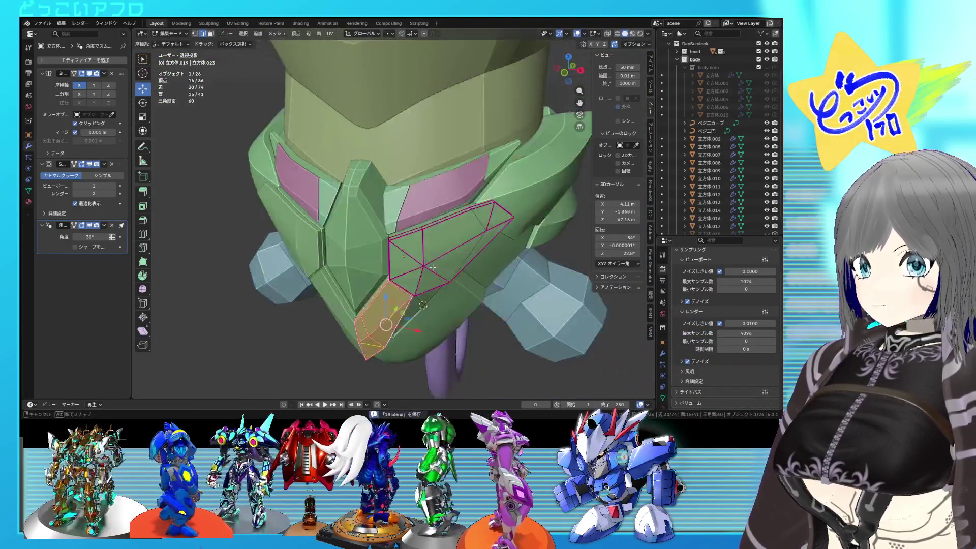
key(ctrl+s)
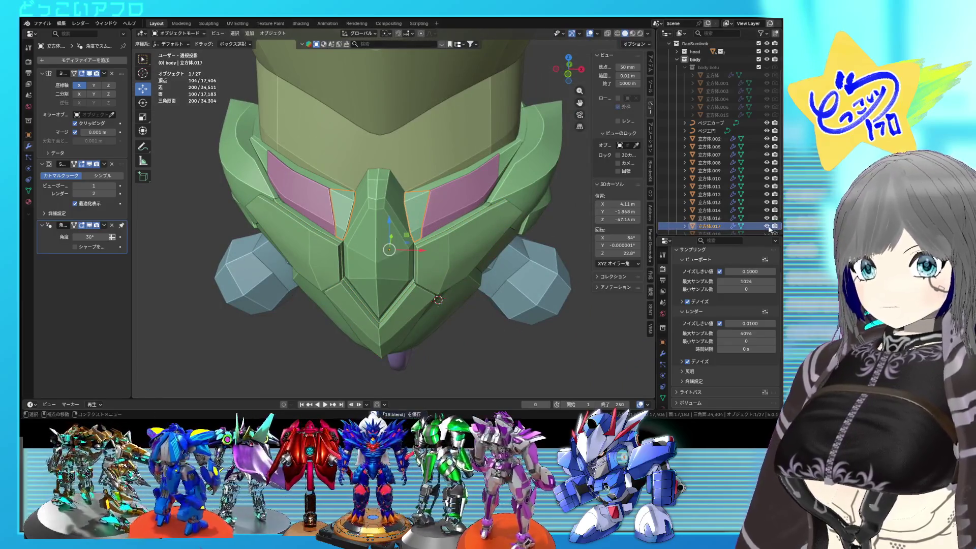
Step: Enter Edit Mode on the armor piece, undo the recent mesh edits and save
scroll(480, 221, up, 2)
mouse_move(466, 221)
middle_down()
mouse_move(414, 220)
mouse_move(427, 218)
middle_up()
key(Tab)
scroll(405, 218, up, 3)
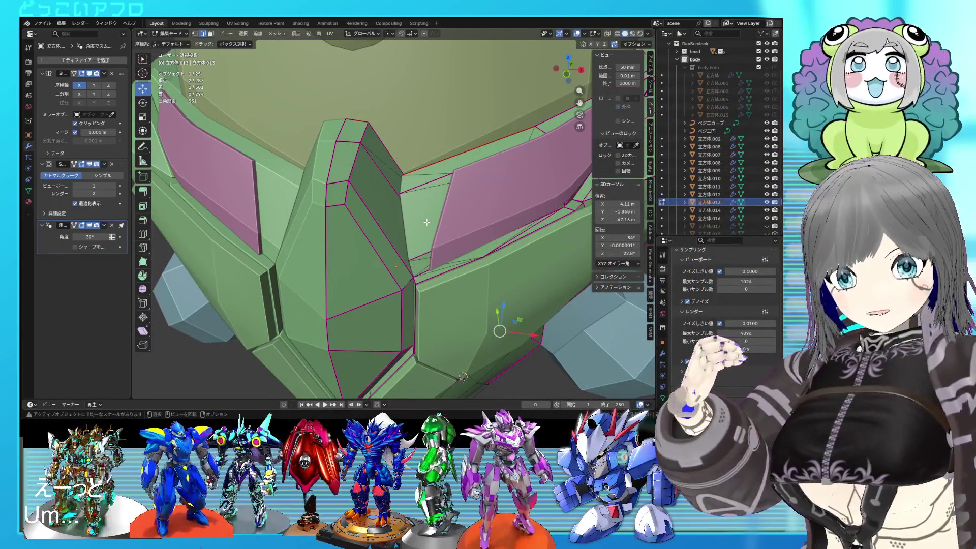
scroll(421, 211, down, 3)
middle_drag(422, 211, 454, 174)
scroll(459, 181, down, 2)
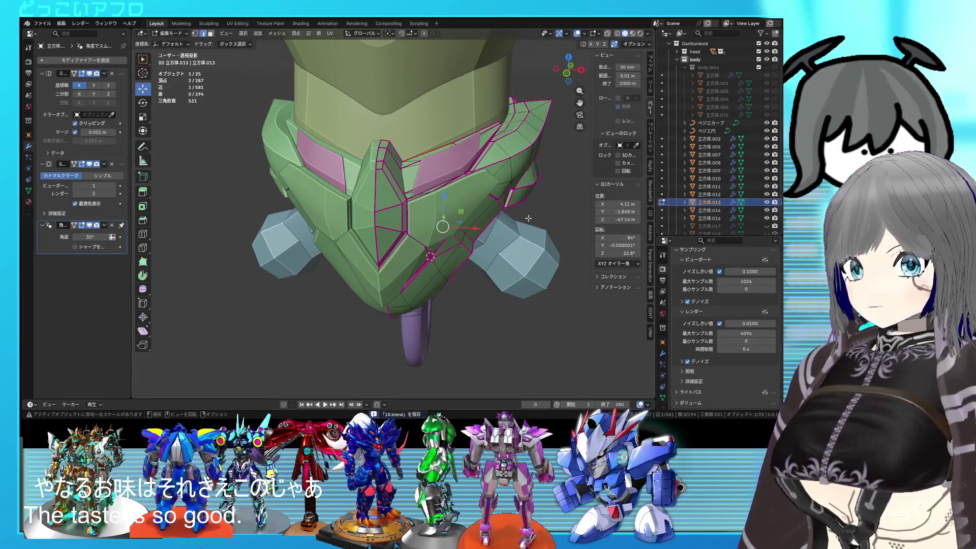
key(ctrl+z)
key(ctrl+z)
key(ctrl+z)
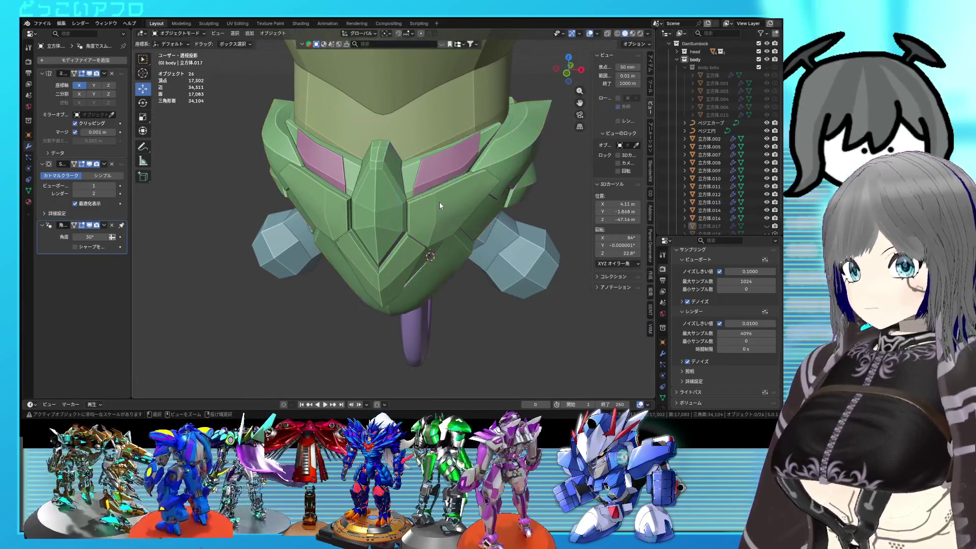
scroll(439, 202, up, 2)
key(ctrl+s)
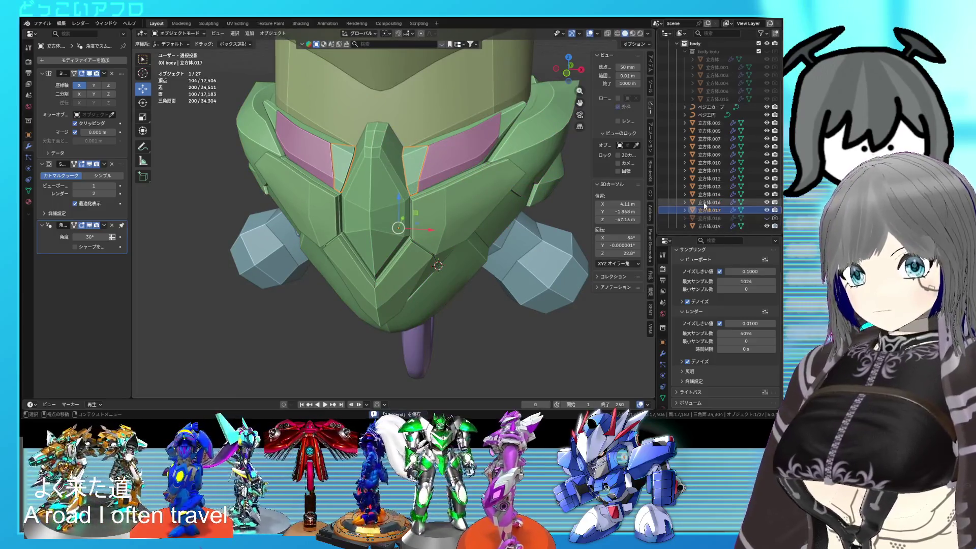
Step: Unhide the pink fin plate 立方体.018 from the Outliner
click(766, 218)
click(766, 218)
click(767, 218)
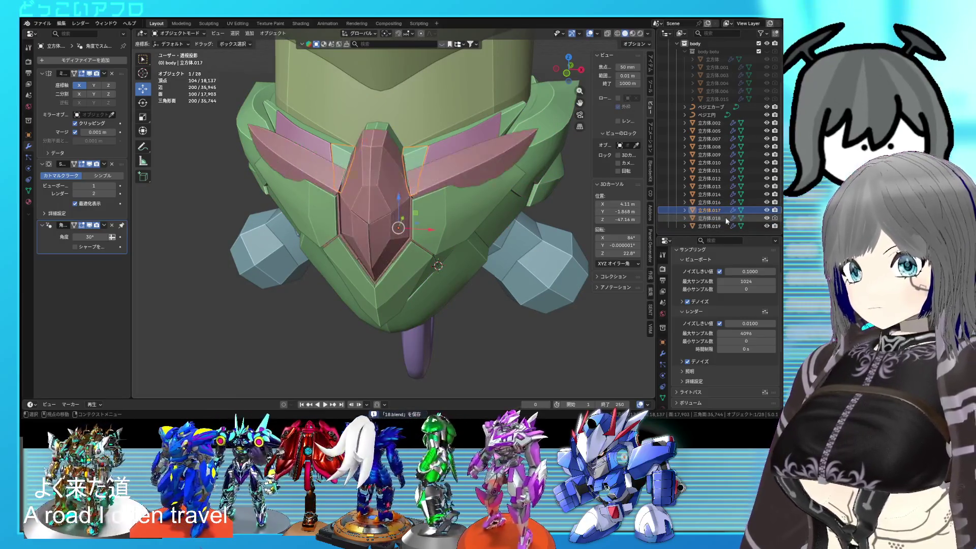
middle_drag(459, 199, 386, 195)
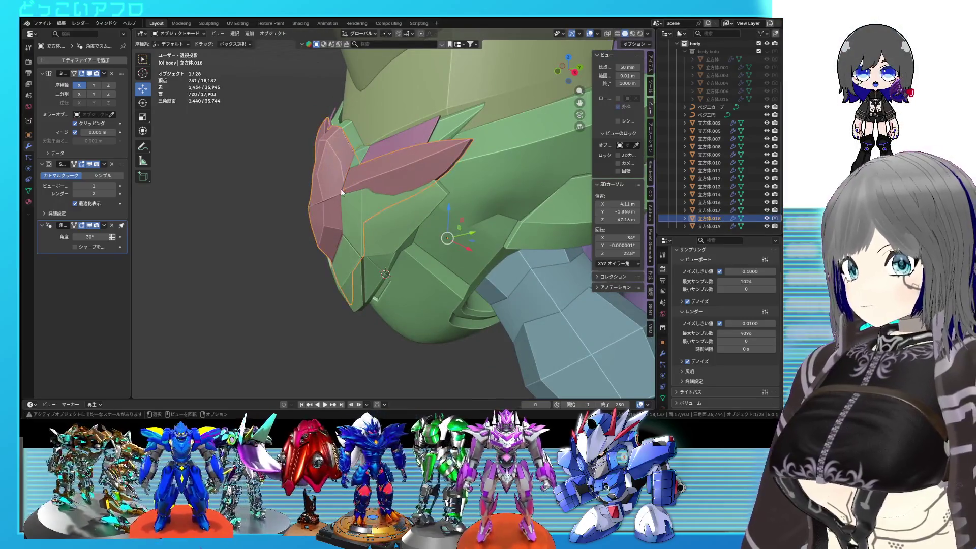
Step: Slide the pink fin 0.483 m along Y against the green waist armor and save
drag(469, 233, 458, 235)
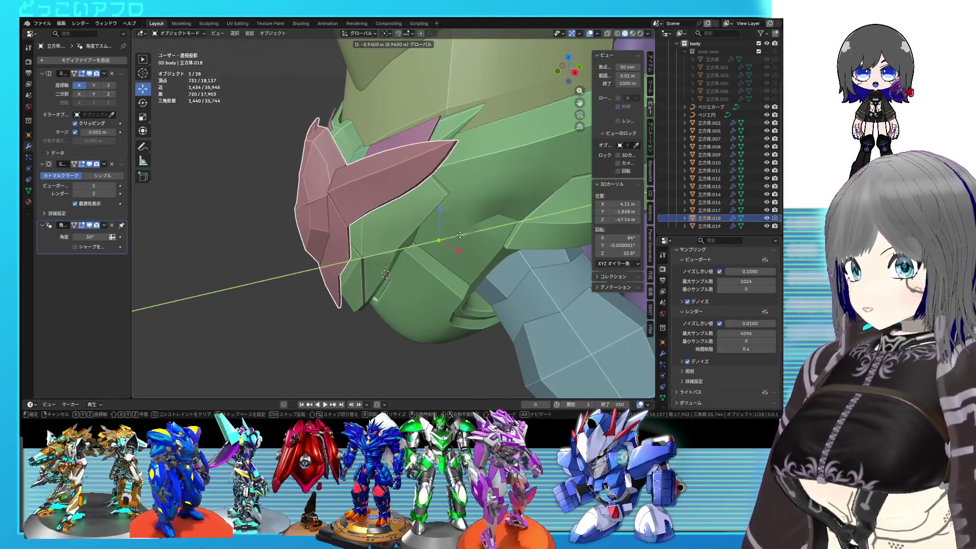
click(467, 233)
mouse_move(467, 234)
middle_down()
mouse_move(522, 244)
mouse_move(505, 264)
mouse_move(465, 235)
middle_up()
click(523, 244)
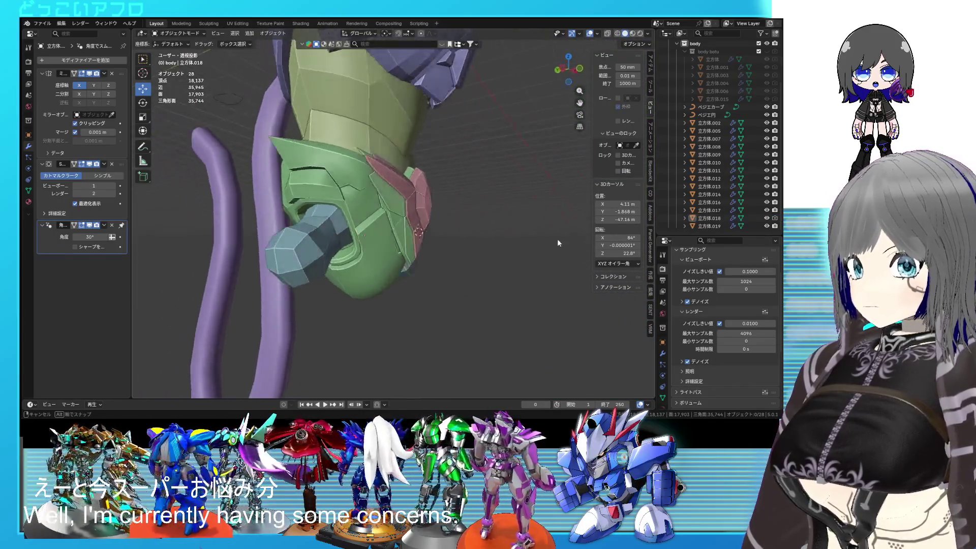
scroll(465, 231, up, 5)
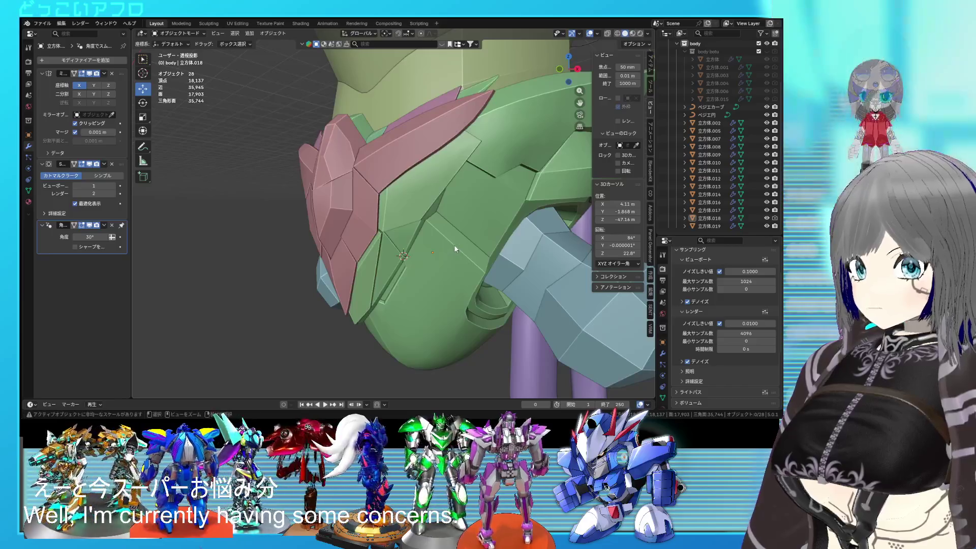
key(ctrl+s)
mouse_move(454, 245)
middle_down()
mouse_move(451, 267)
mouse_move(480, 270)
middle_up()
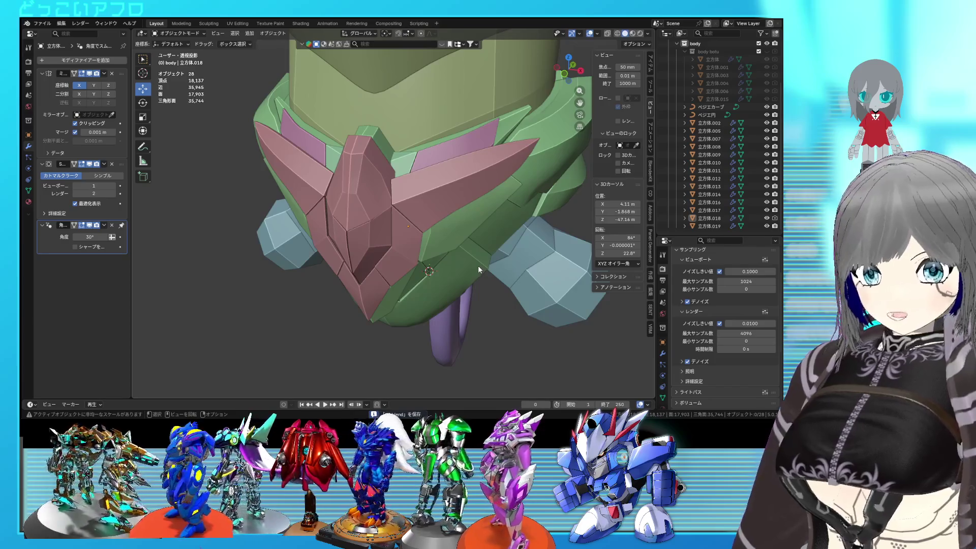
scroll(451, 248, down, 7)
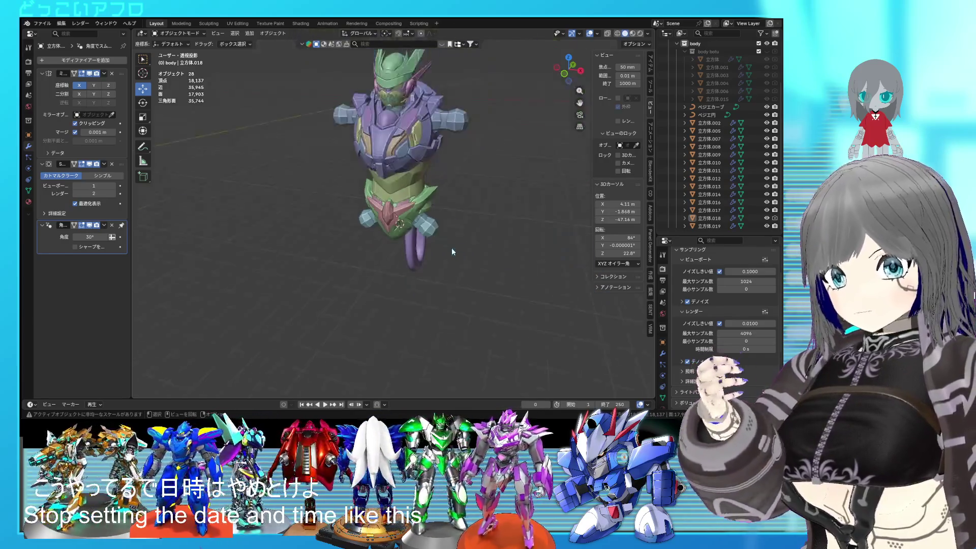
scroll(451, 248, down, 1)
scroll(458, 180, up, 4)
middle_drag(459, 179, 422, 217)
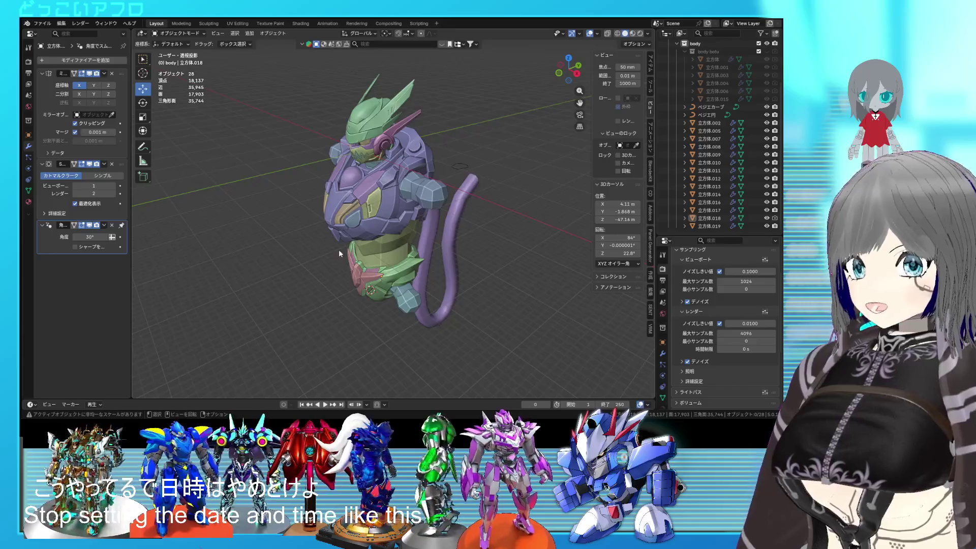
mouse_move(389, 297)
middle_down()
mouse_move(415, 282)
mouse_move(377, 240)
middle_up()
scroll(401, 270, up, 3)
mouse_move(388, 277)
middle_down()
mouse_move(404, 249)
mouse_move(501, 240)
mouse_move(509, 221)
middle_up()
scroll(484, 244, up, 3)
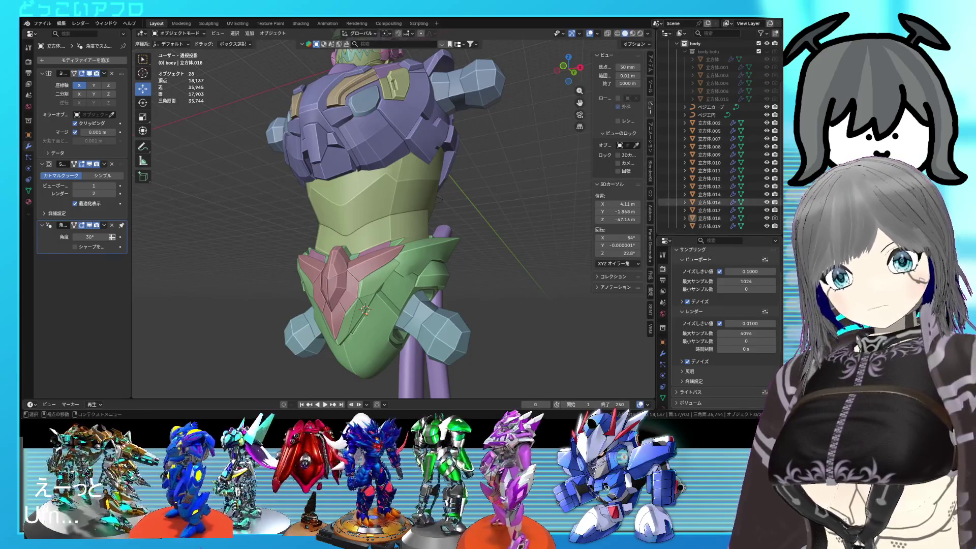
middle_drag(325, 228, 337, 235)
scroll(337, 234, up, 4)
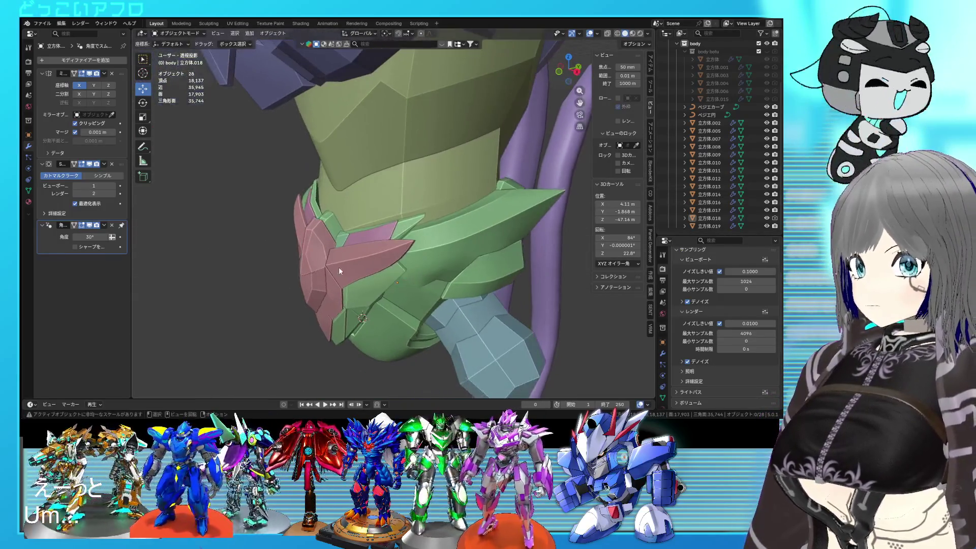
click(339, 271)
key(KP_1)
key(KP_3)
scroll(285, 268, down, 2)
key(g)
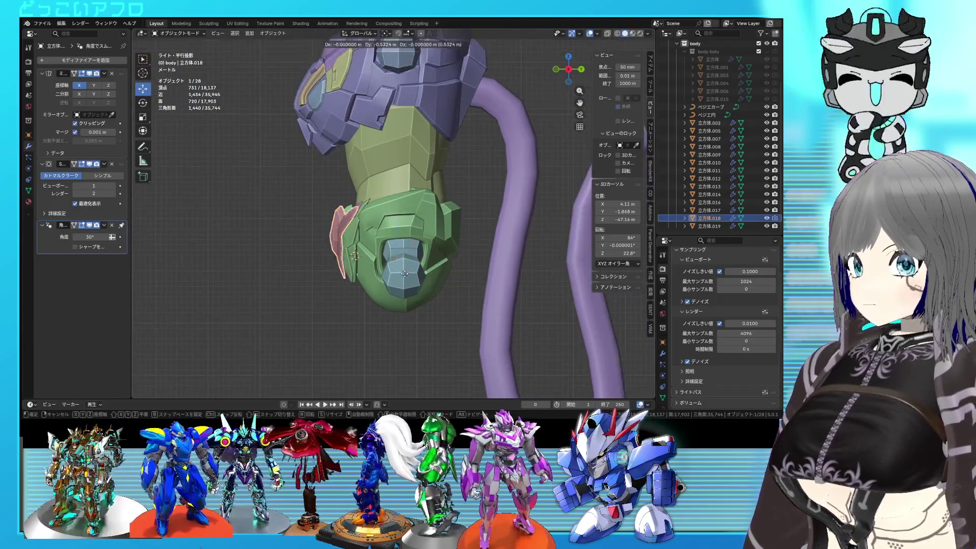
Step: Move the pink fin plate off the waist in the Y/Z plane and save
click(337, 181)
mouse_move(337, 181)
middle_down()
mouse_move(458, 195)
mouse_move(352, 193)
mouse_move(368, 203)
mouse_move(408, 191)
mouse_move(351, 196)
mouse_move(437, 209)
mouse_move(395, 225)
middle_up()
key(ctrl+s)
drag(411, 240, 284, 158)
mouse_move(285, 157)
middle_down()
mouse_move(354, 223)
mouse_move(376, 202)
middle_up()
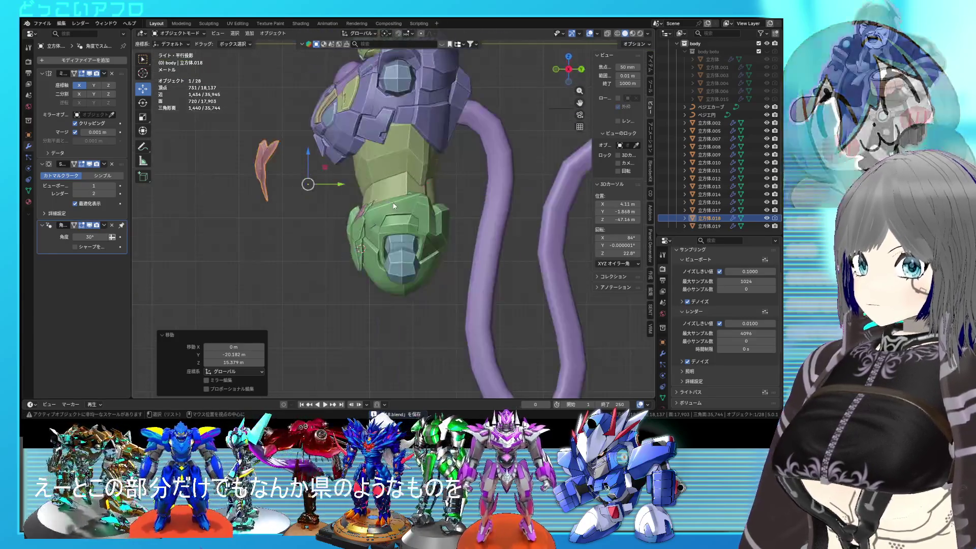
Step: Reposition the fin onto the side of the upper purple shoulder armor
key(g)
mouse_move(444, 162)
middle_down()
mouse_move(562, 218)
mouse_move(529, 218)
middle_up()
click(538, 205)
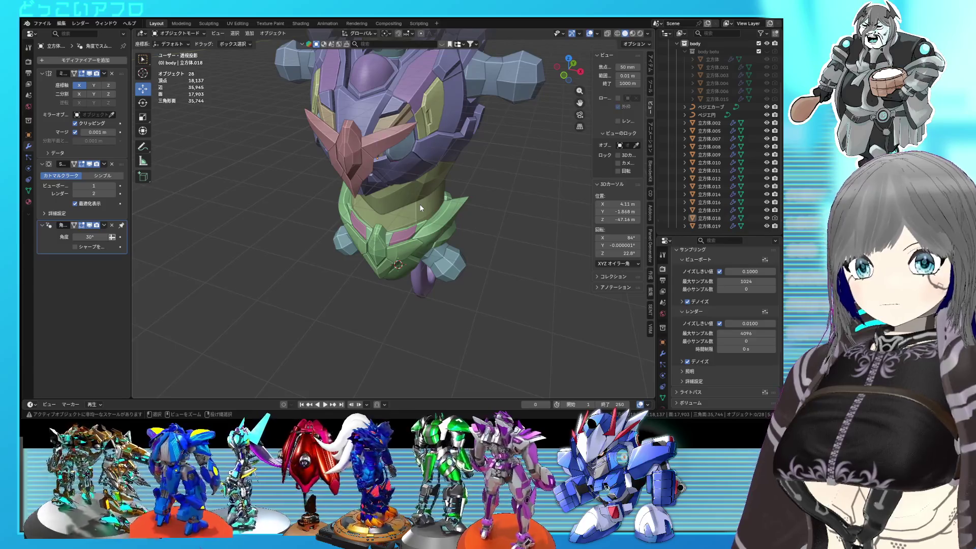
click(420, 203)
alt+middle_drag(420, 203, 336, 201)
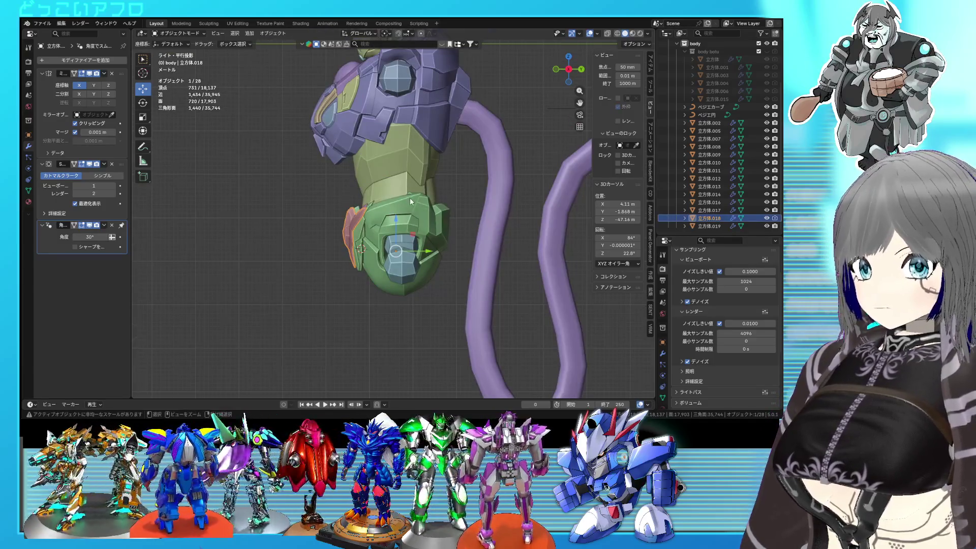
key(ctrl+s)
key(g)
click(387, 111)
Step: Tilt the fin about 30°, then a further 12.6° to match the shoulder armor
click(428, 200)
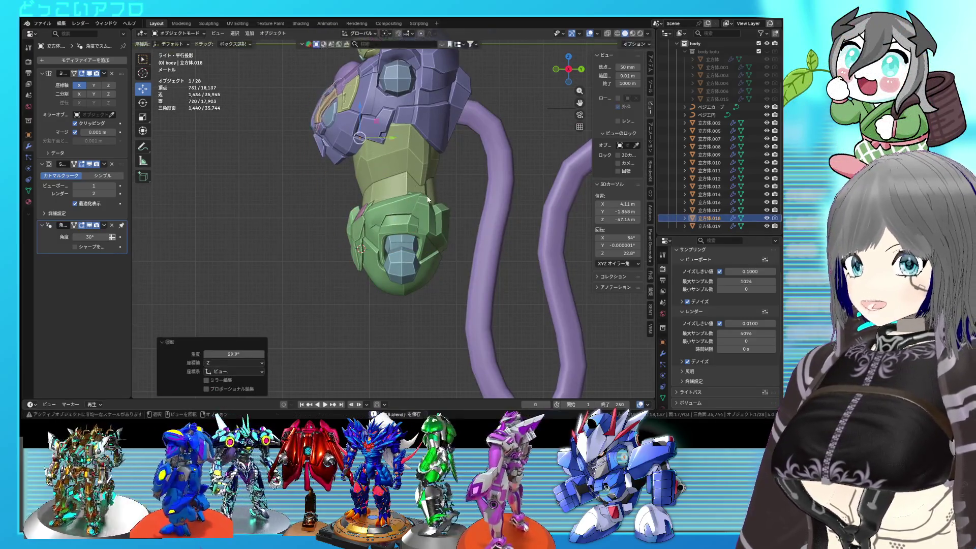
mouse_move(421, 182)
middle_down()
mouse_move(429, 201)
mouse_move(482, 202)
middle_up()
key(KP_3)
key(shift+z)
key(r)
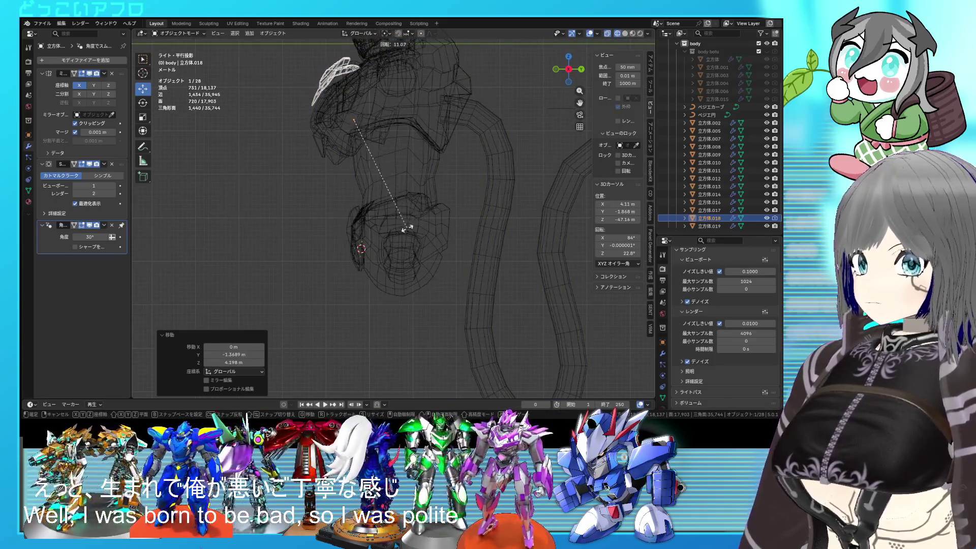
click(405, 232)
mouse_move(405, 231)
middle_down()
mouse_move(499, 261)
mouse_move(417, 195)
mouse_move(340, 215)
middle_up()
key(shift+z)
Step: Raise the fin along Z to about 4.198 m and begin rotating it slightly back
scroll(483, 258, up, 3)
click(498, 261)
scroll(457, 230, up, 3)
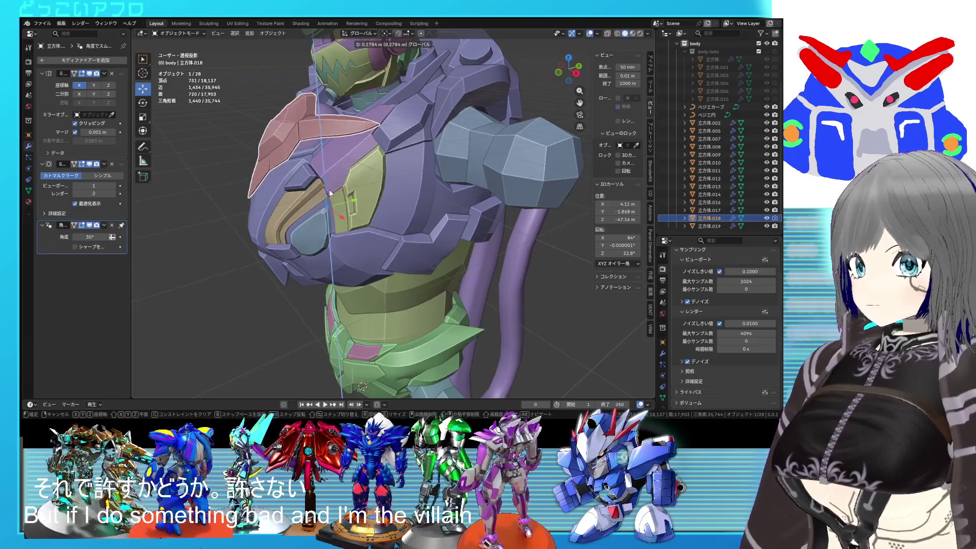
click(330, 193)
middle_drag(331, 193, 334, 197)
key(r)
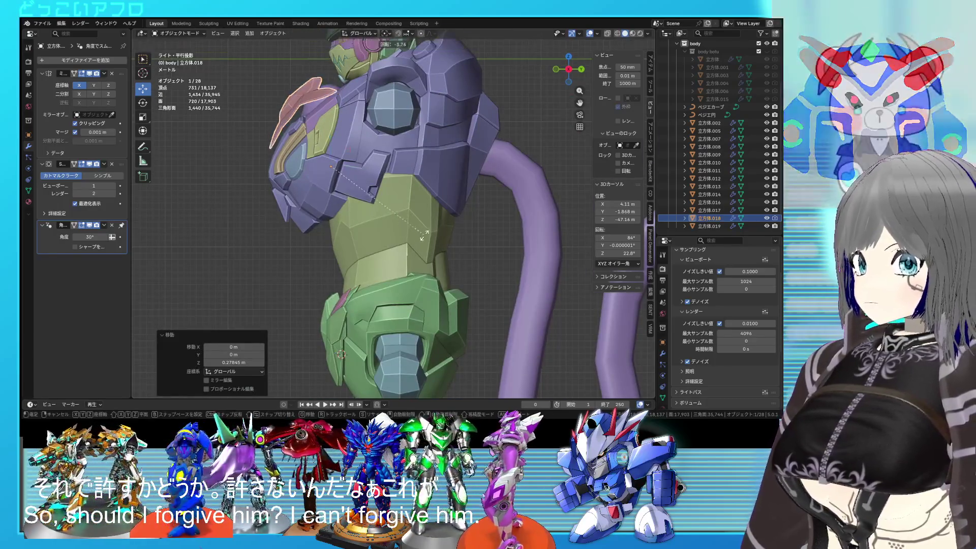
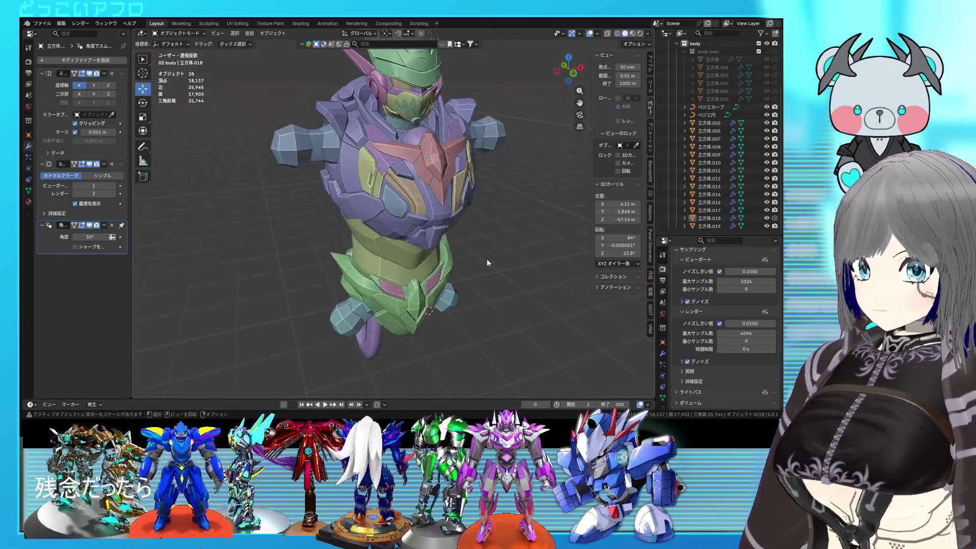
Step: Select the pink armor fin 立方体.018 and drag it up beside the robot's head
scroll(486, 262, up, 2)
mouse_move(486, 263)
middle_down()
mouse_move(409, 285)
mouse_move(441, 286)
mouse_move(430, 260)
middle_up()
scroll(441, 285, up, 3)
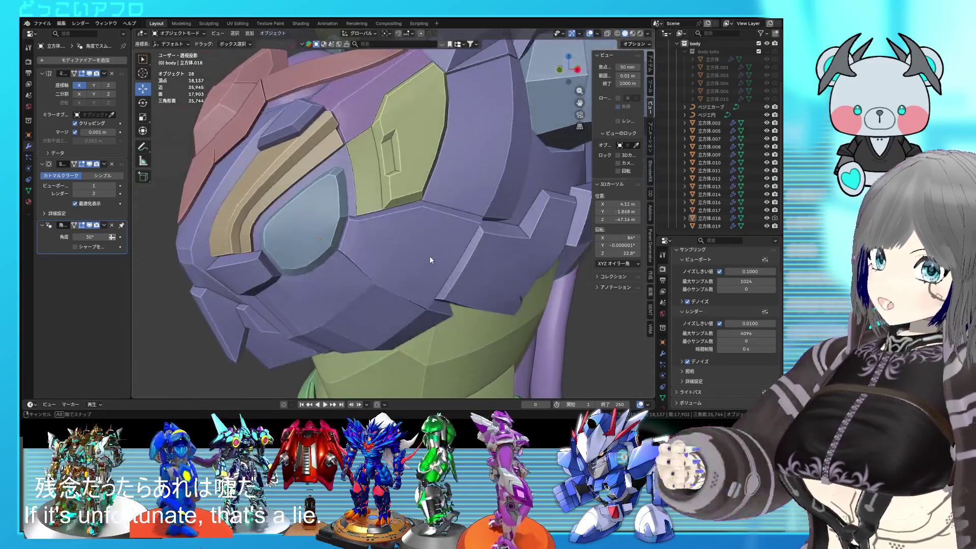
scroll(428, 255, up, 2)
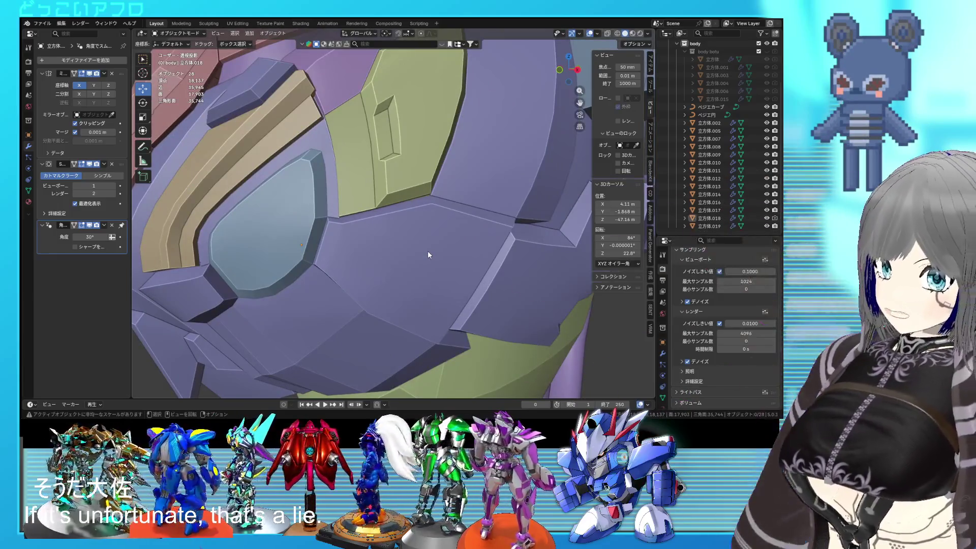
scroll(423, 235, down, 3)
mouse_move(422, 235)
middle_down()
mouse_move(465, 257)
mouse_move(430, 284)
mouse_move(298, 279)
middle_up()
scroll(456, 243, down, 1)
click(430, 285)
drag(325, 265, 354, 173)
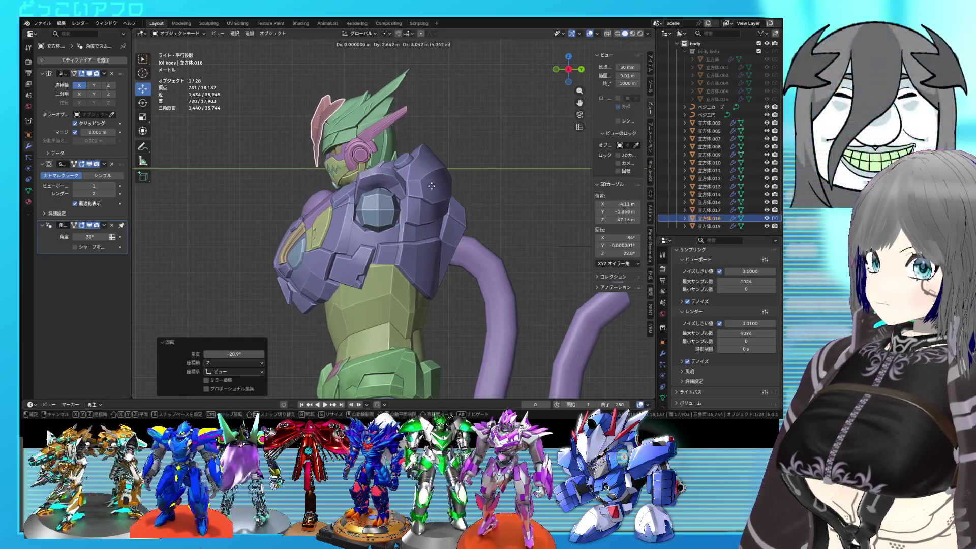
Step: Confirm the fin's raised position and rotate it in the Right side view
click(434, 185)
mouse_move(434, 185)
middle_down()
mouse_move(508, 220)
mouse_move(466, 227)
middle_up()
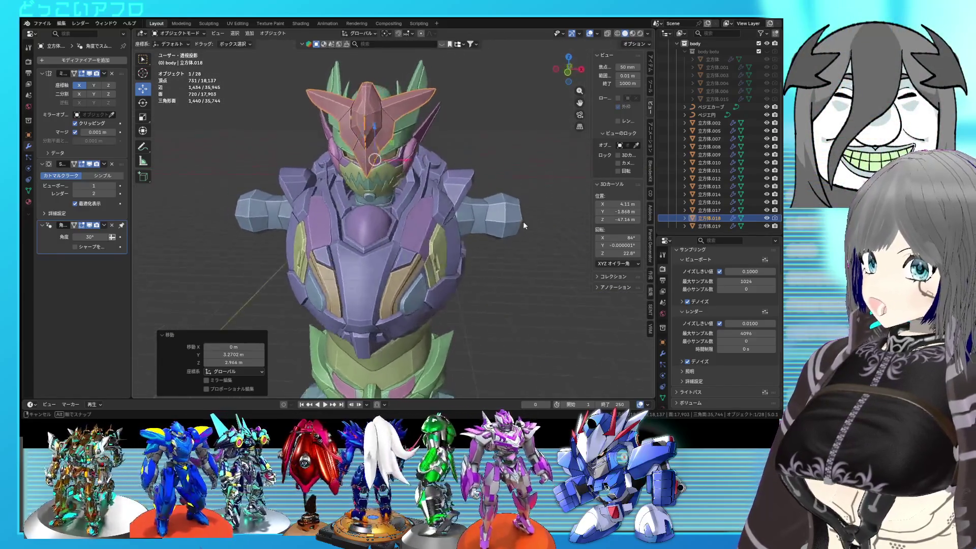
key(KP_3)
key(r)
click(463, 291)
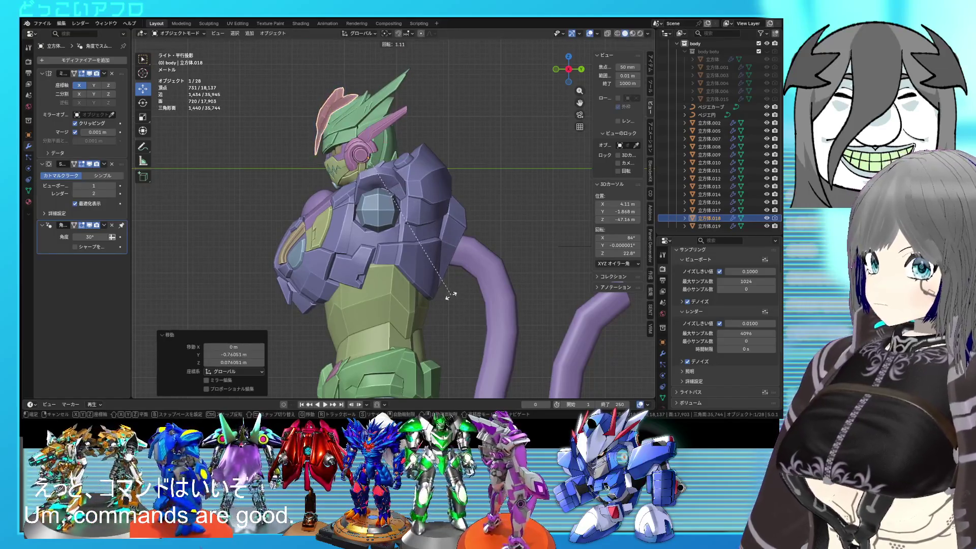
click(436, 306)
mouse_move(432, 203)
middle_down()
mouse_move(542, 178)
mouse_move(519, 200)
mouse_move(497, 196)
middle_up()
Step: Reselect the pink head fin, lower it slightly and shift it to a new spot
click(542, 178)
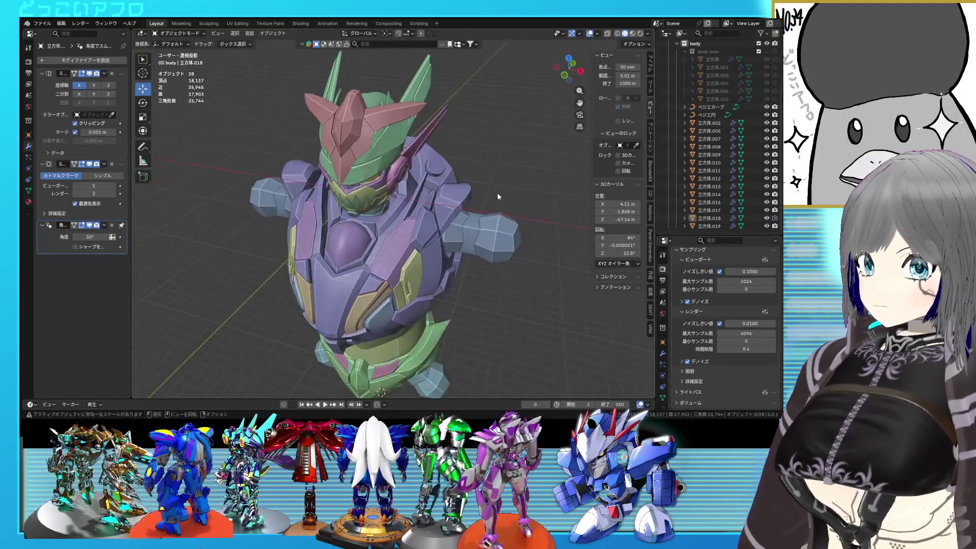
click(360, 127)
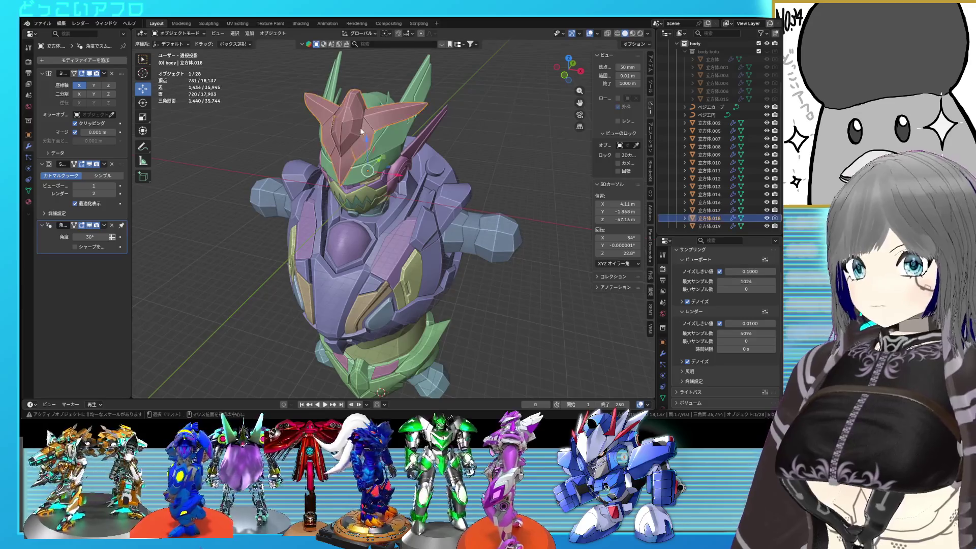
alt+middle_drag(359, 127, 344, 141)
drag(363, 167, 356, 179)
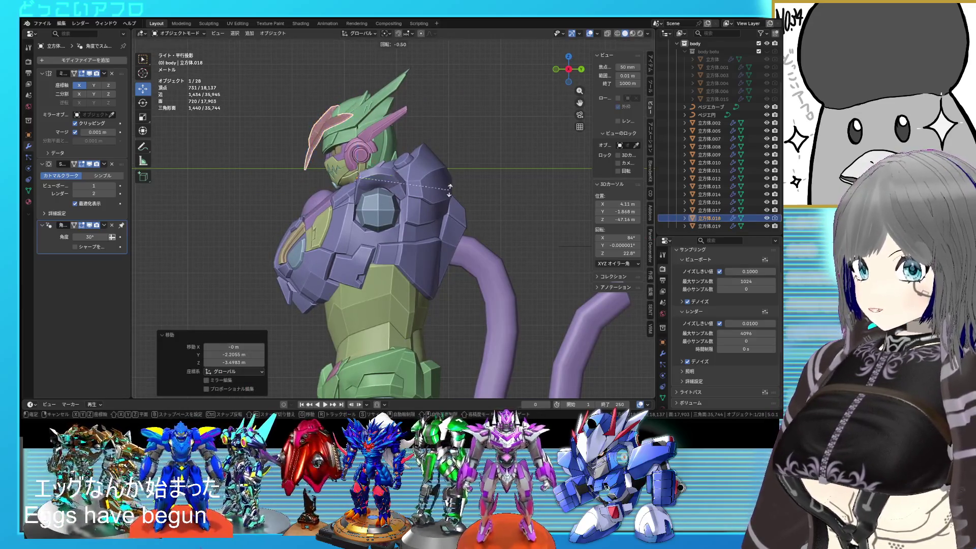
click(453, 152)
key(g)
click(469, 132)
middle_drag(469, 133, 517, 205)
Step: Undo the head fin adjustments and save the file
key(ctrl+z)
key(ctrl+z)
key(ctrl+z)
key(ctrl+z)
key(ctrl+z)
key(ctrl+z)
key(ctrl+z)
key(ctrl+z)
key(ctrl+z)
key(ctrl+z)
key(ctrl+s)
key(KP_7)
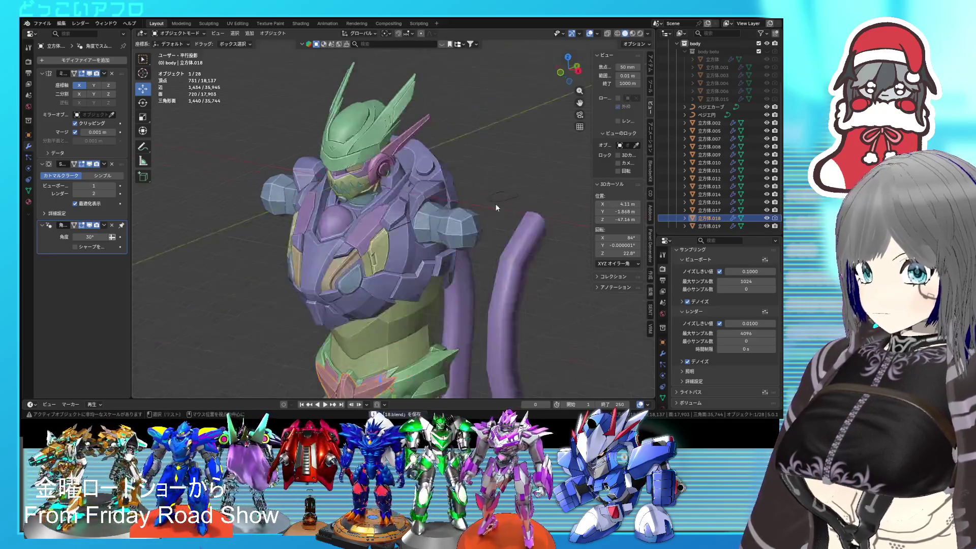
Step: Flip the fin 180° in Top view and tilt it -34.6° in Right view
key(KP_3)
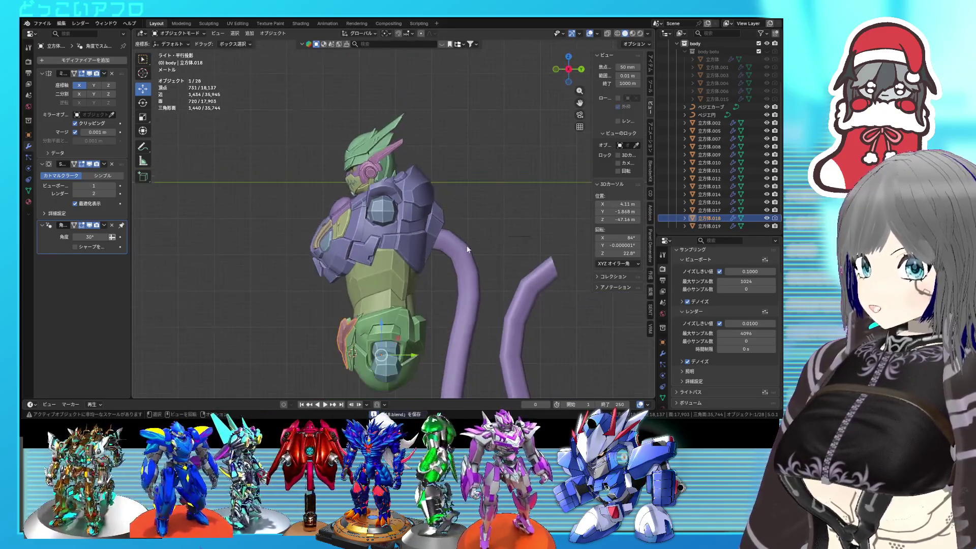
click(481, 178)
key(KP_7)
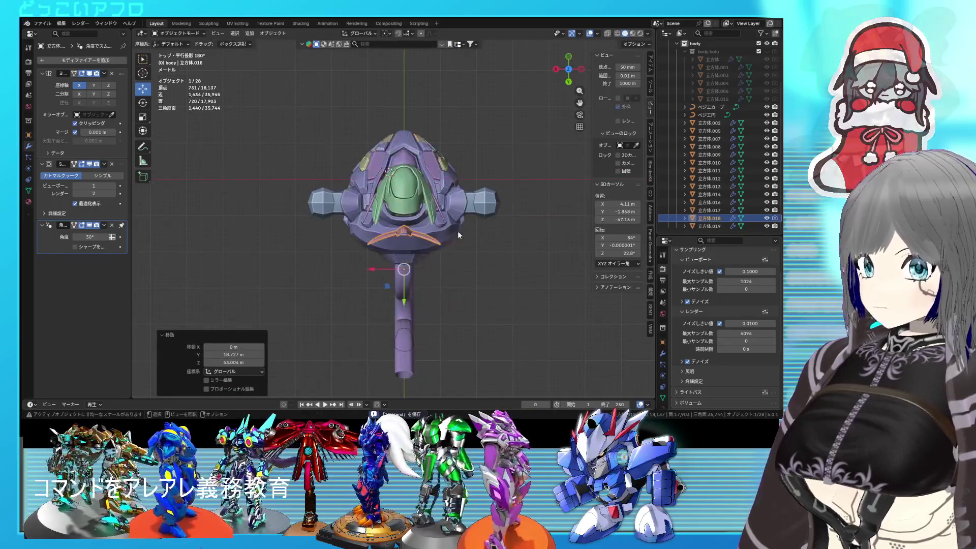
key(r)
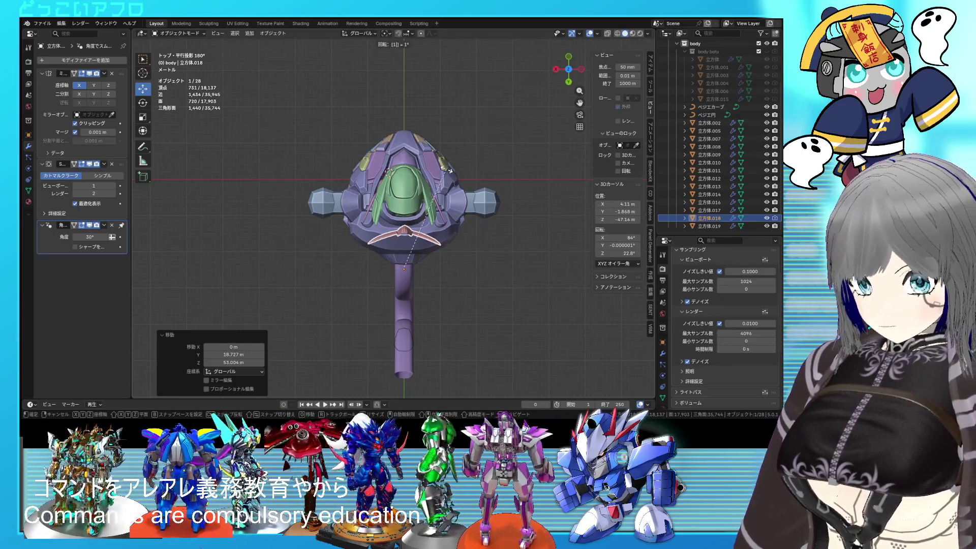
text(180)
key(Return)
key(KP_3)
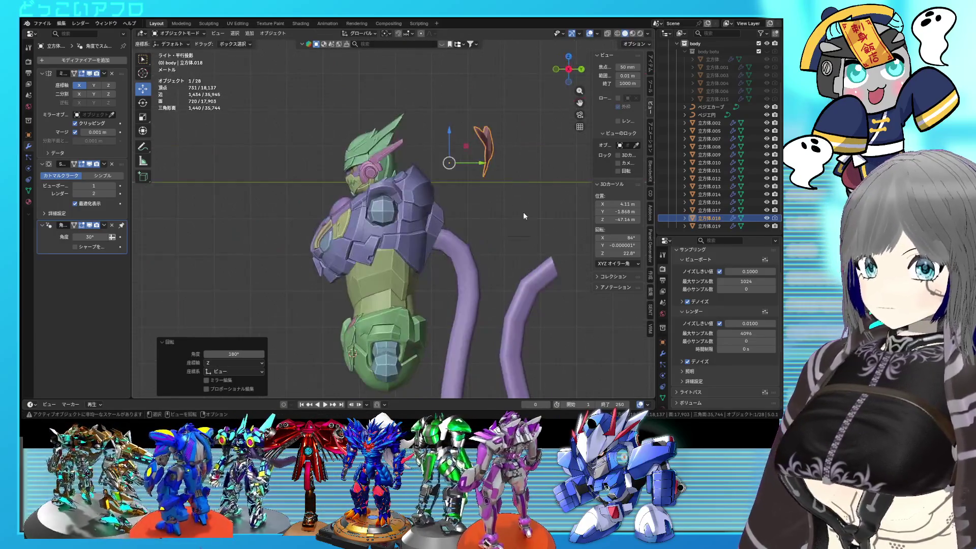
click(488, 197)
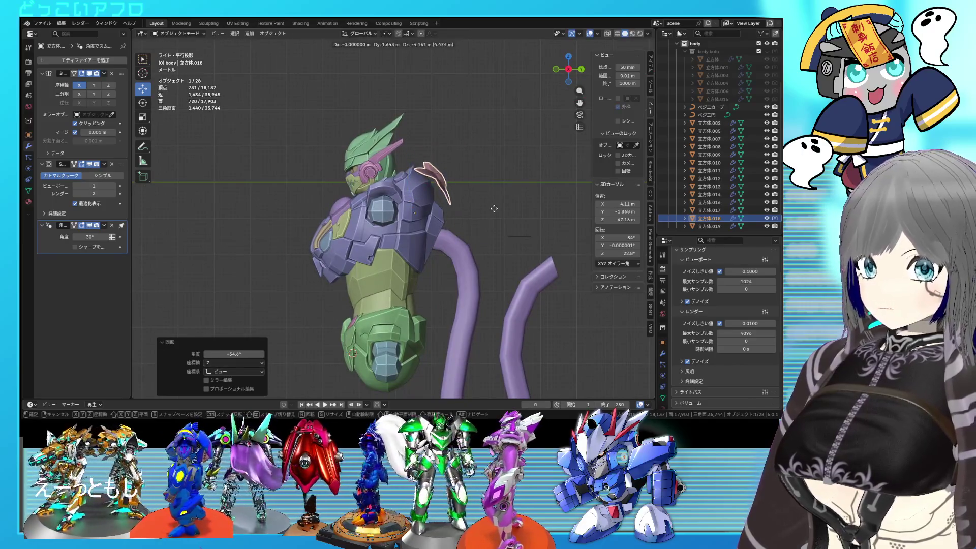
click(488, 206)
mouse_move(489, 206)
middle_down()
mouse_move(382, 214)
mouse_move(465, 207)
middle_up()
Step: Try a 14.2° rotation beside the shoulder armor, then cancel and undo to the earlier placement
click(534, 245)
scroll(456, 172, down, 2)
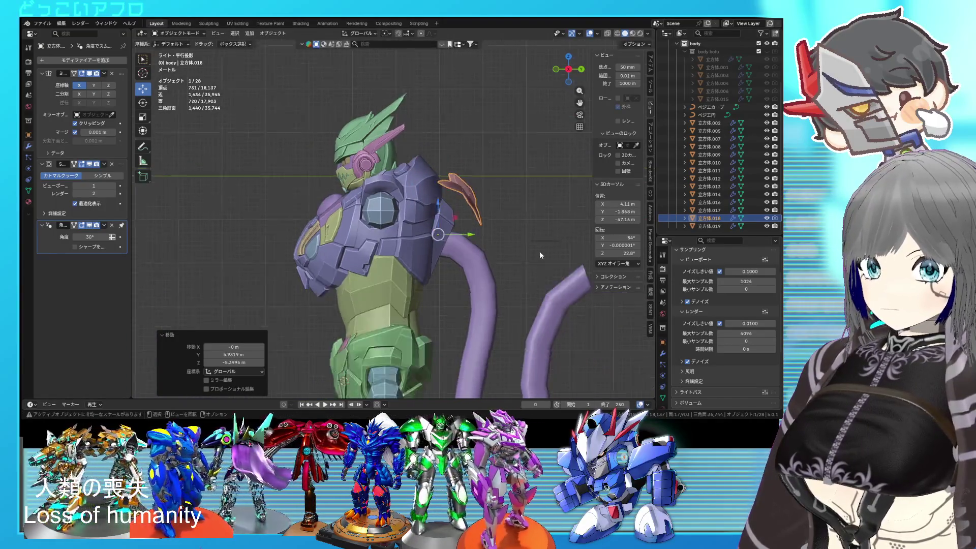
scroll(455, 172, down, 2)
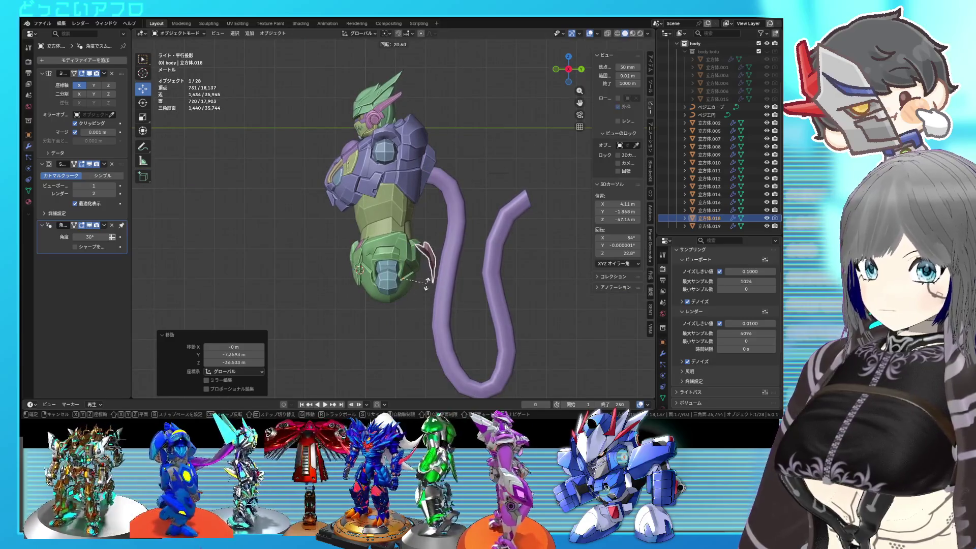
click(418, 279)
scroll(419, 276, up, 3)
mouse_move(419, 276)
middle_down()
mouse_move(337, 232)
mouse_move(397, 225)
mouse_move(377, 239)
middle_up()
scroll(361, 221, down, 3)
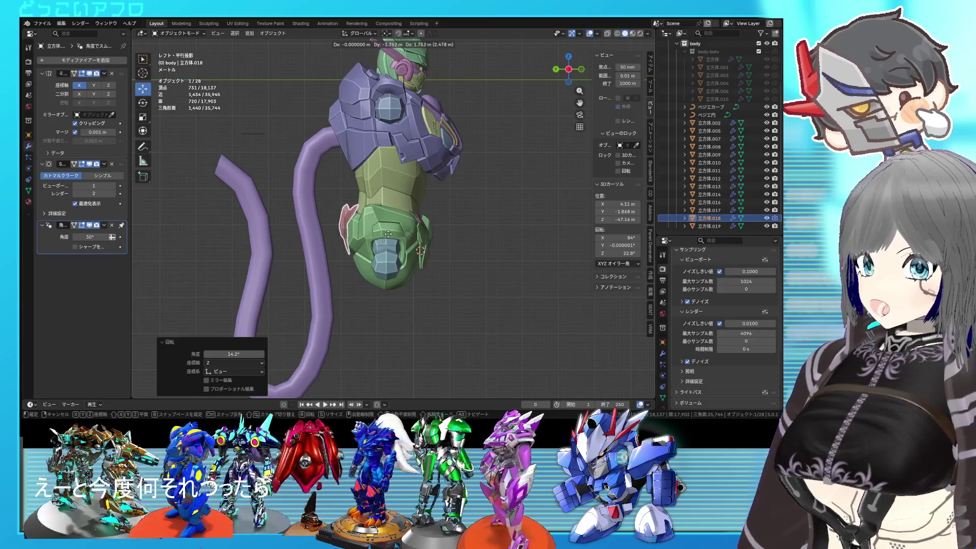
key(Escape)
middle_drag(538, 229, 471, 230)
key(ctrl+z)
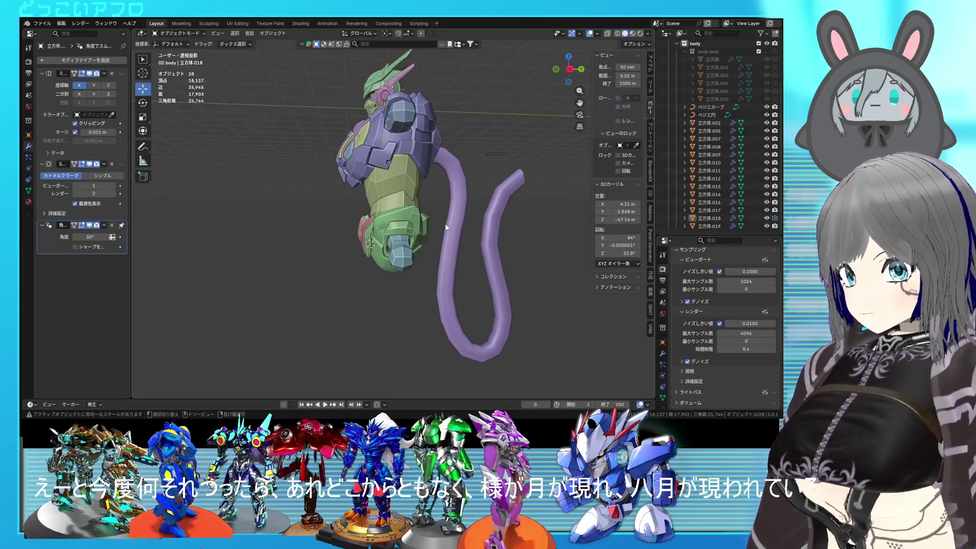
Step: Zoom in on the pink face plate, select it and enter Edit Mode
middle_drag(416, 232, 486, 243)
scroll(441, 223, up, 4)
mouse_move(434, 214)
middle_down()
mouse_move(499, 203)
mouse_move(443, 190)
mouse_move(468, 218)
mouse_move(453, 231)
mouse_move(424, 226)
middle_up()
click(312, 193)
key(Tab)
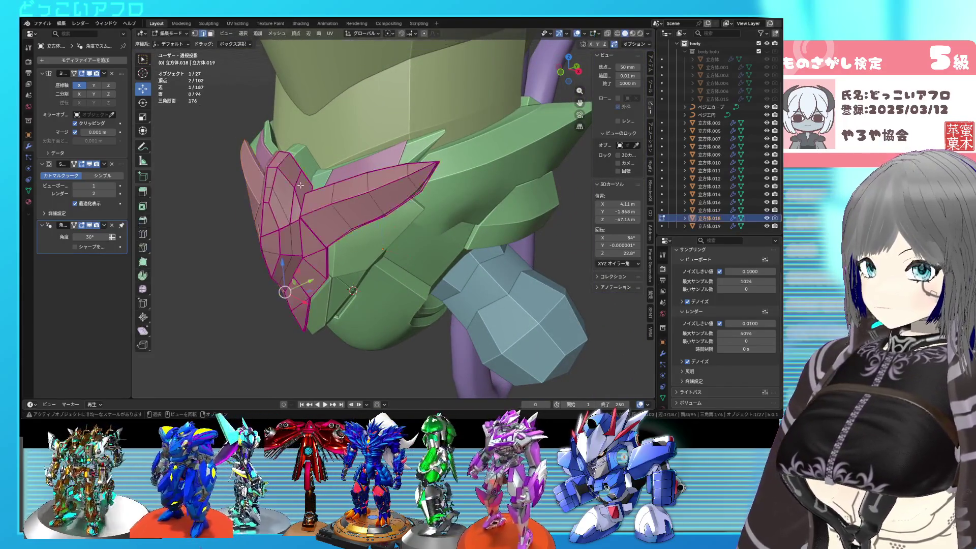
Step: Save, select the whole nose piece with L and move it up vertically
alt+middle_drag(312, 193, 451, 205)
key(ctrl+s)
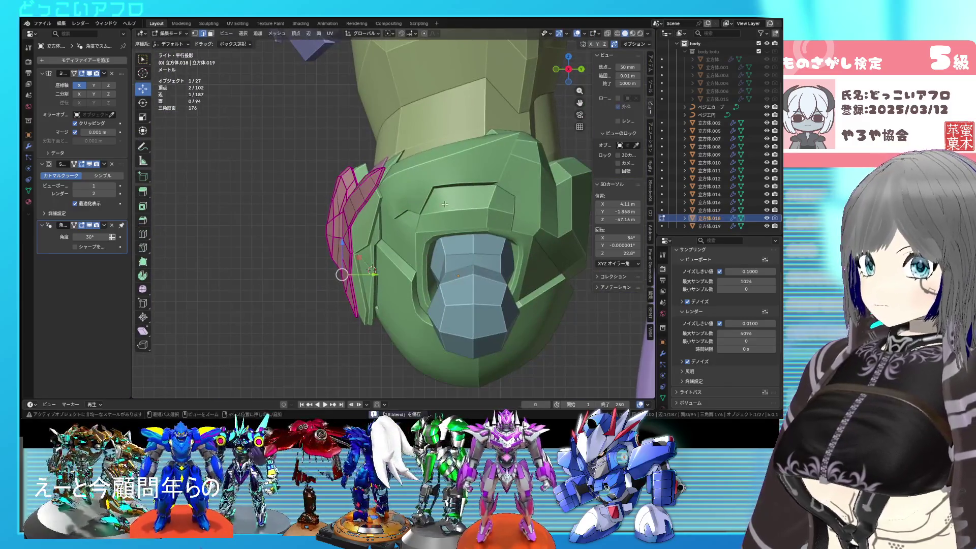
key(shift+z)
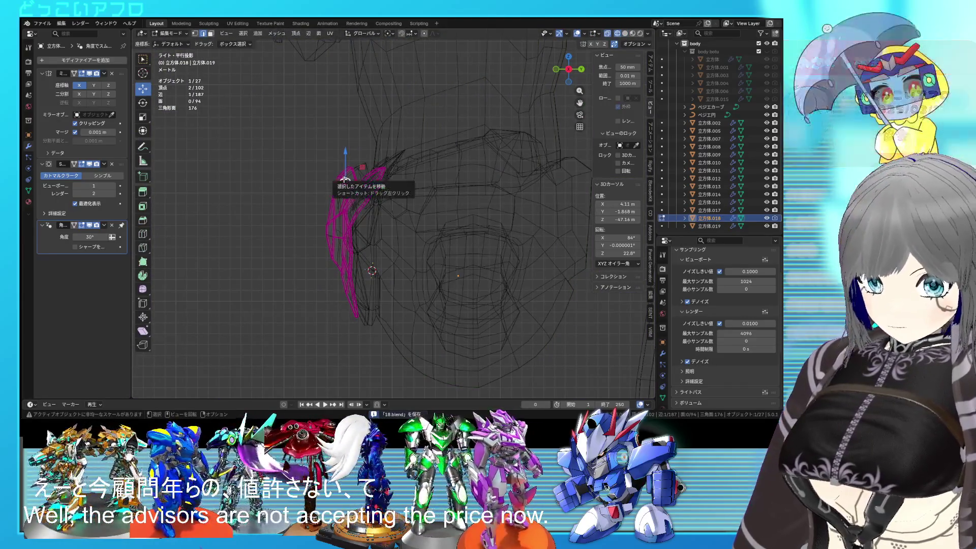
key(l)
key(g)
click(393, 192)
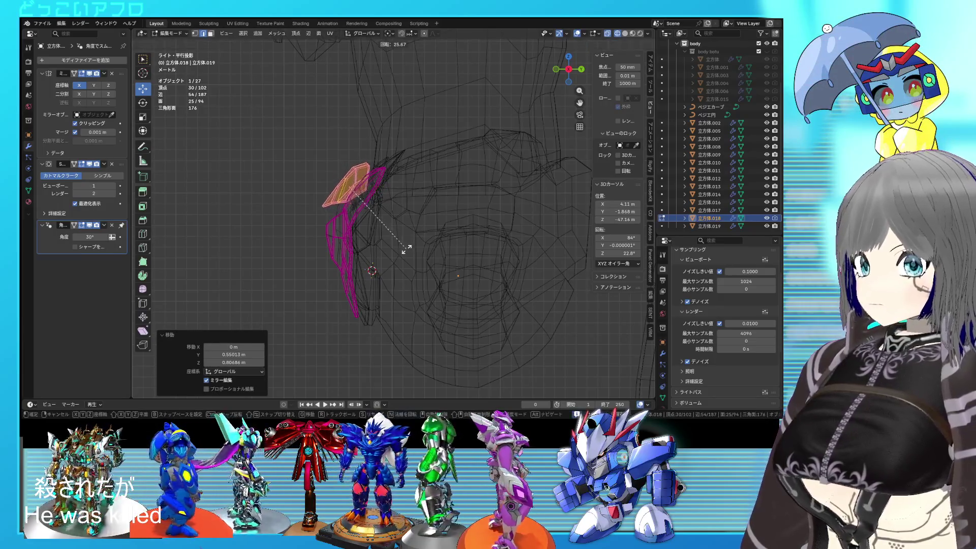
click(406, 245)
key(shift+z)
middle_drag(406, 244, 560, 268)
Step: In Right ortho wireframe view, move the nose piece to its new position
key(KP_1)
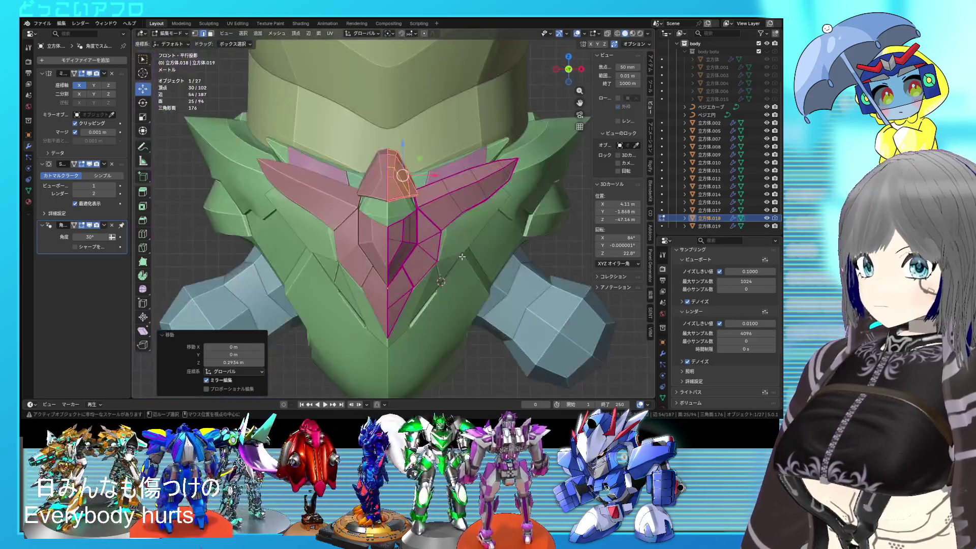
key(KP_3)
key(shift+z)
key(g)
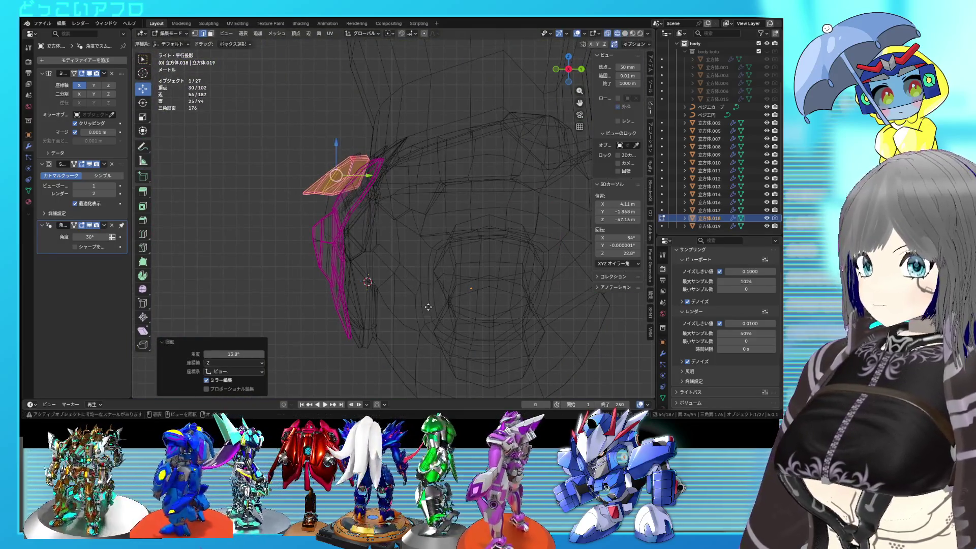
click(429, 300)
middle_drag(429, 300, 473, 310)
key(shift+z)
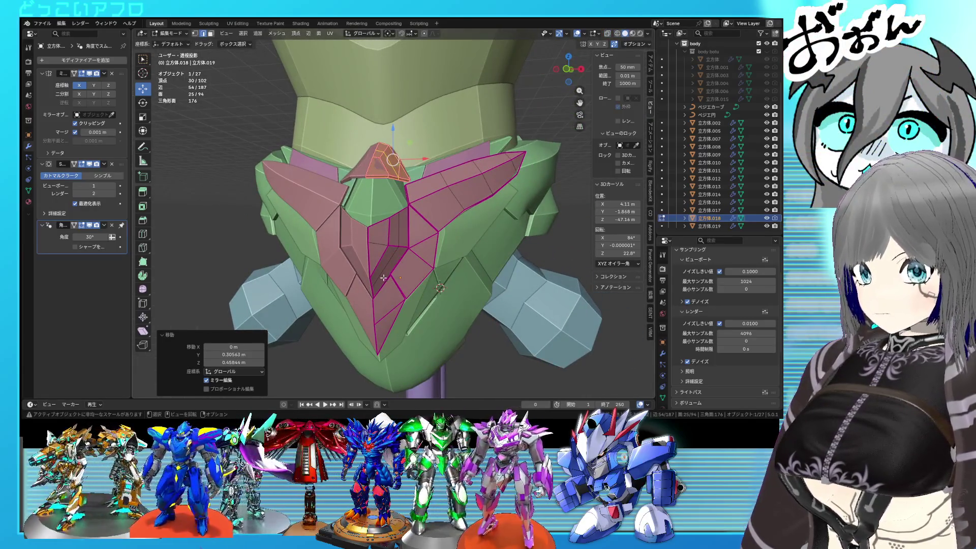
Step: Inspect a face plate edge from side and front, then leave Edit Mode and save
click(385, 268)
mouse_move(420, 310)
middle_down()
mouse_move(405, 307)
mouse_move(430, 294)
middle_up()
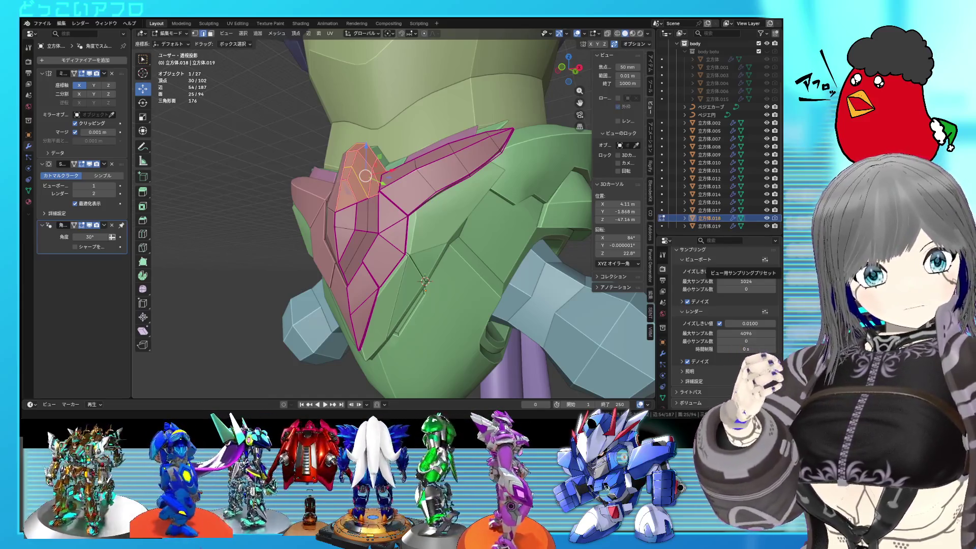
mouse_move(442, 243)
middle_down()
mouse_move(482, 246)
mouse_move(409, 245)
mouse_move(447, 233)
middle_up()
key(Tab)
key(ctrl+s)
scroll(483, 245, down, 2)
scroll(483, 245, up, 3)
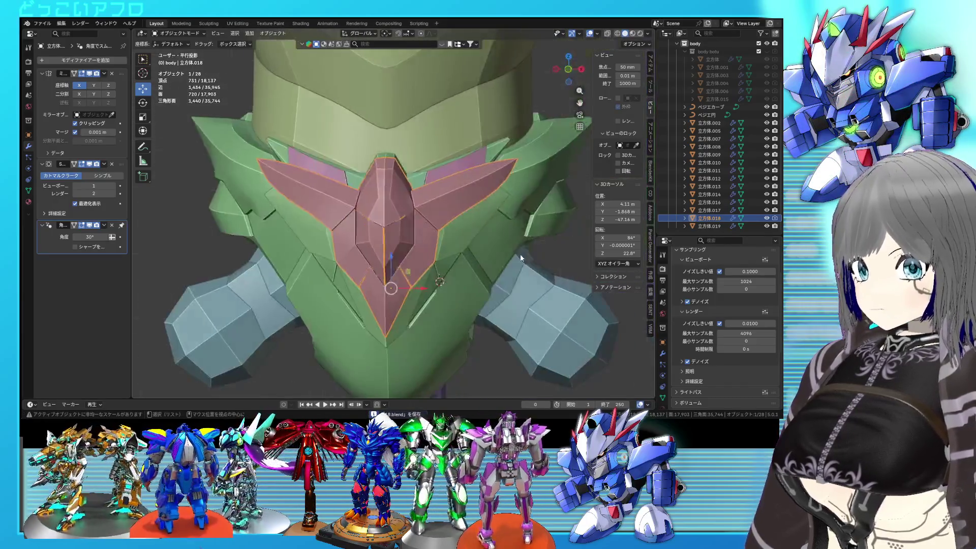
key(KP_3)
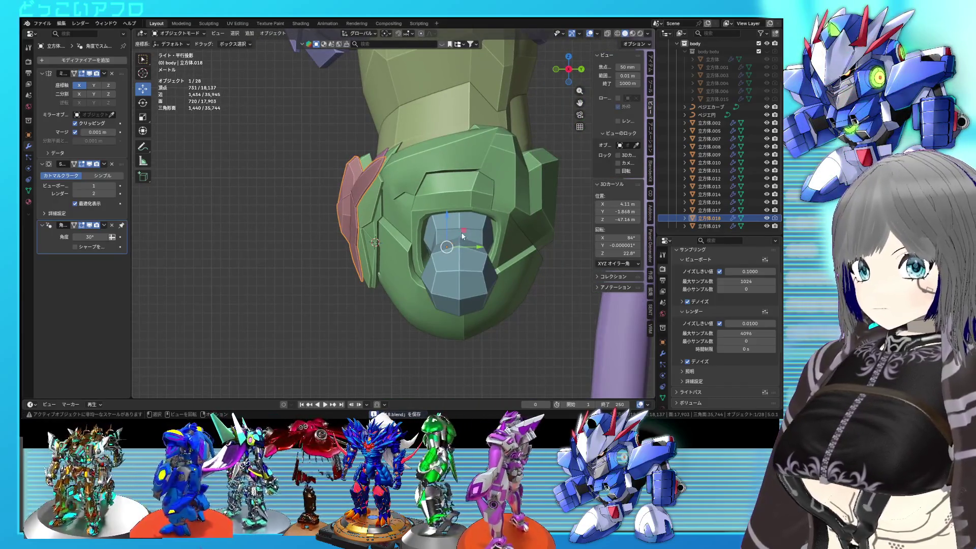
key(g)
click(414, 205)
scroll(414, 206, down, 3)
key(ctrl+z)
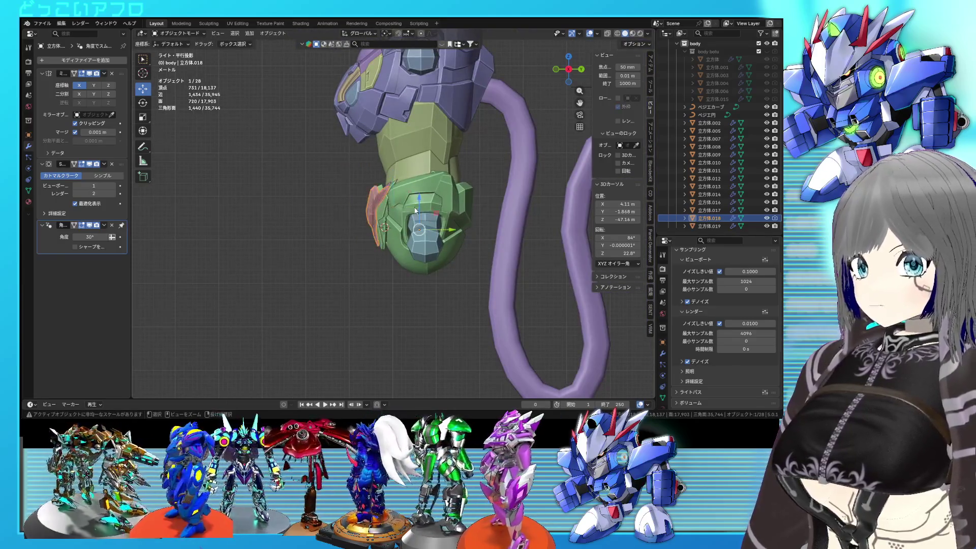
mouse_move(447, 250)
middle_down()
mouse_move(486, 249)
mouse_move(407, 223)
middle_up()
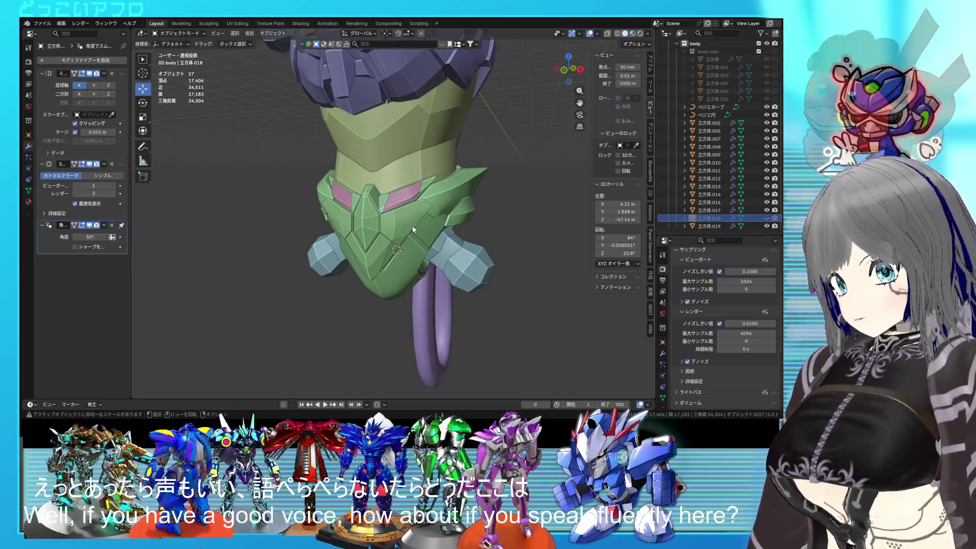
scroll(412, 226, up, 3)
scroll(409, 234, up, 2)
scroll(406, 240, up, 2)
scroll(406, 240, up, 2)
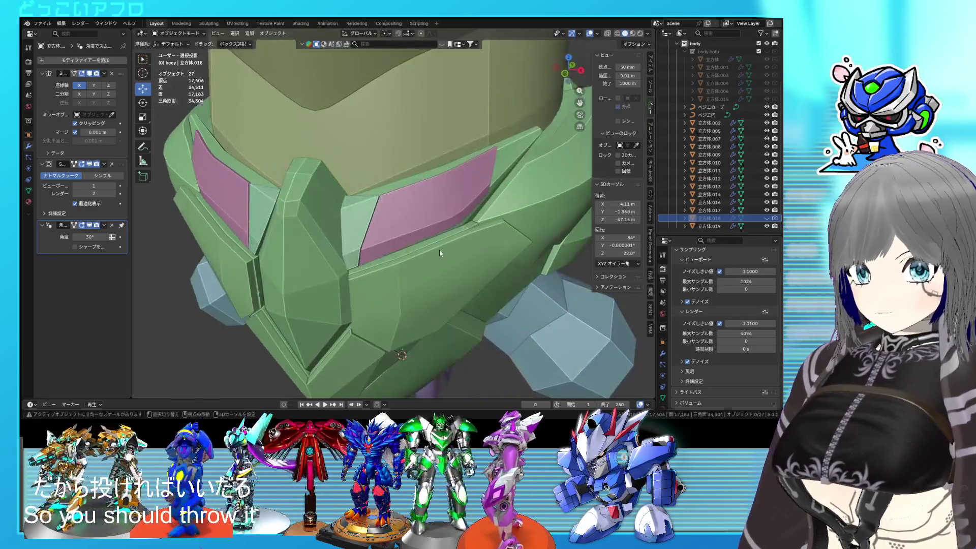
scroll(422, 220, up, 2)
scroll(424, 217, up, 3)
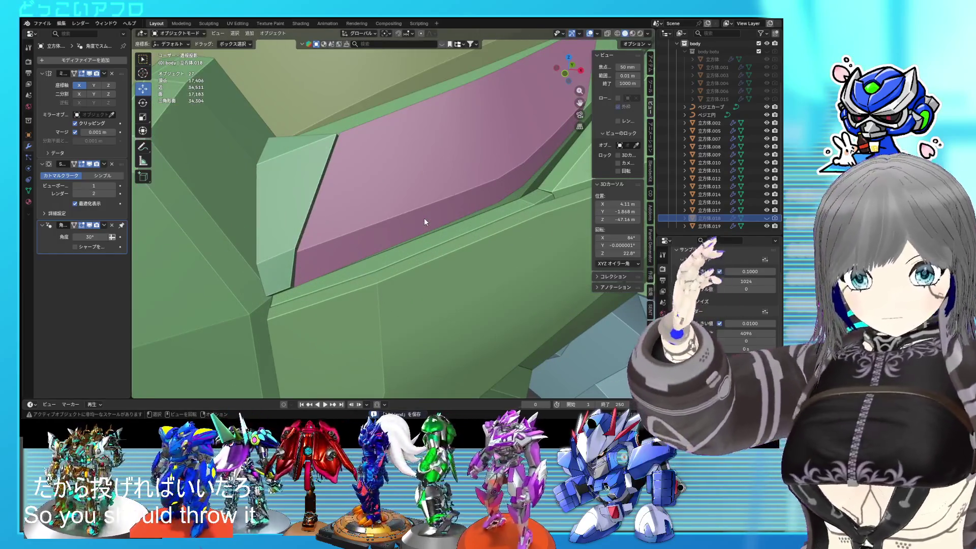
scroll(477, 203, down, 3)
middle_drag(477, 203, 455, 229)
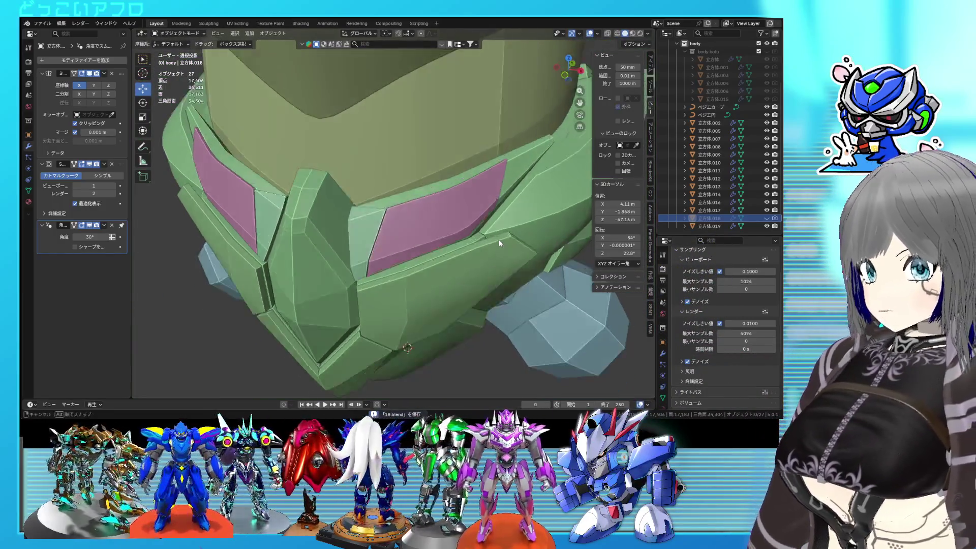
click(519, 224)
mouse_move(519, 224)
middle_down()
mouse_move(445, 271)
mouse_move(398, 226)
mouse_move(398, 209)
mouse_move(335, 254)
middle_up()
click(401, 230)
Step: Enter Edit Mode on the chest plate and slide two edges on its left side
key(Tab)
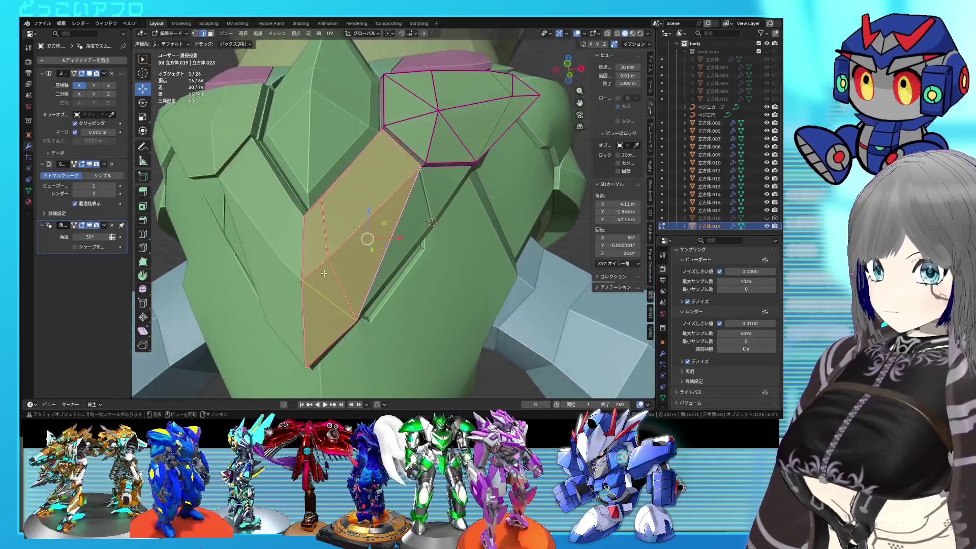
click(329, 262)
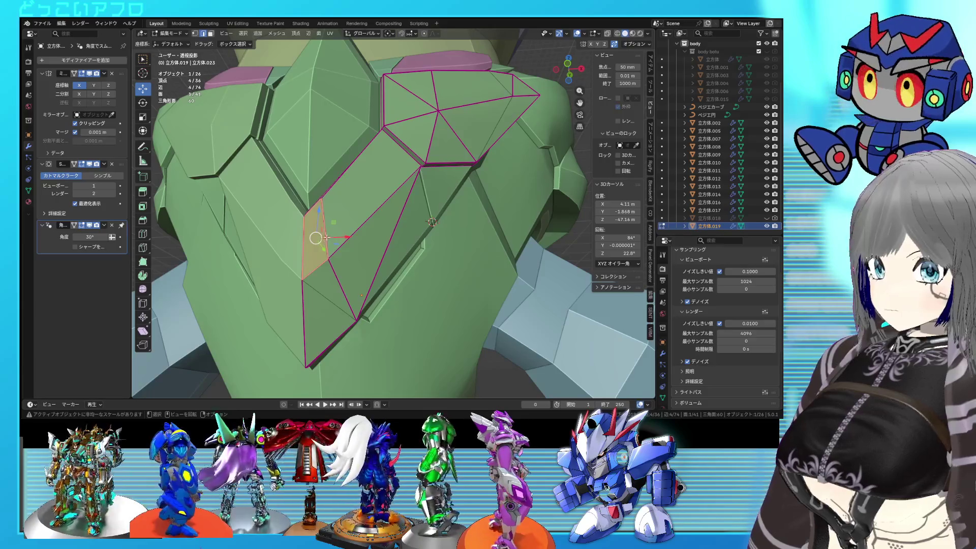
key(shift+z)
shift+click(324, 224)
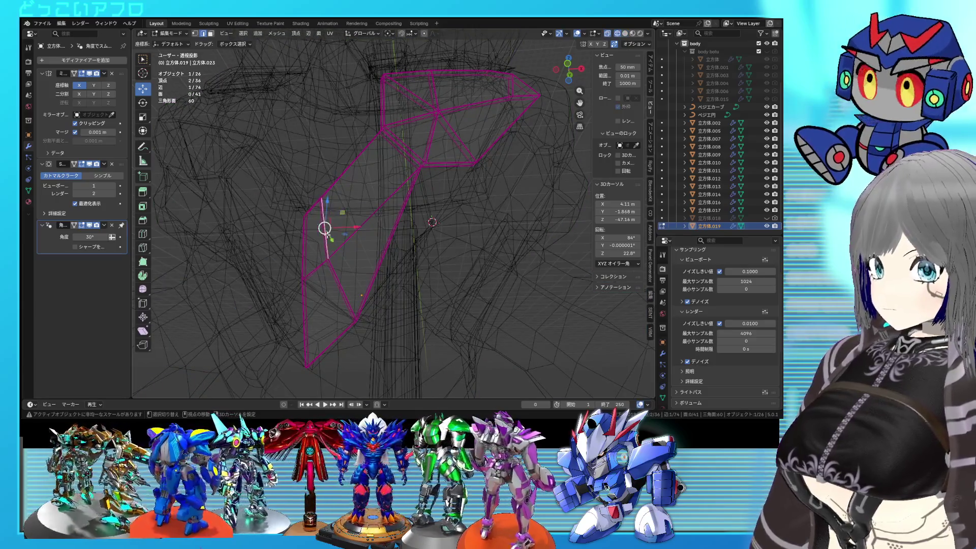
key(shift+z)
key(g)
key(g)
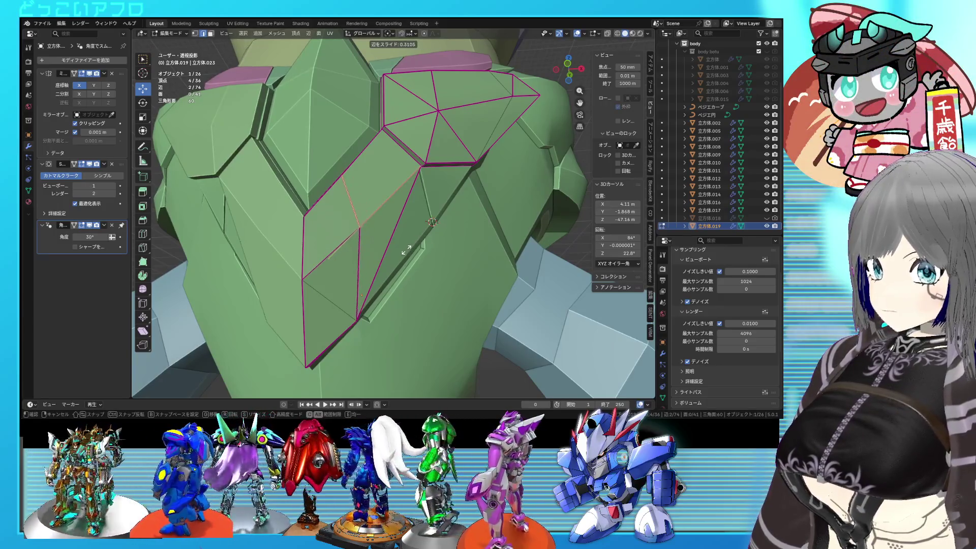
click(401, 258)
key(shift+z)
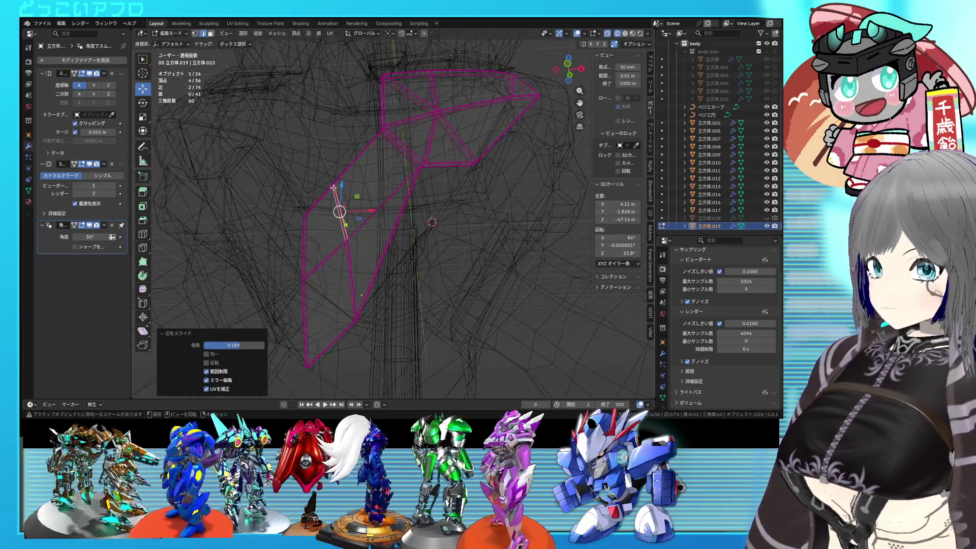
shift+click(363, 241)
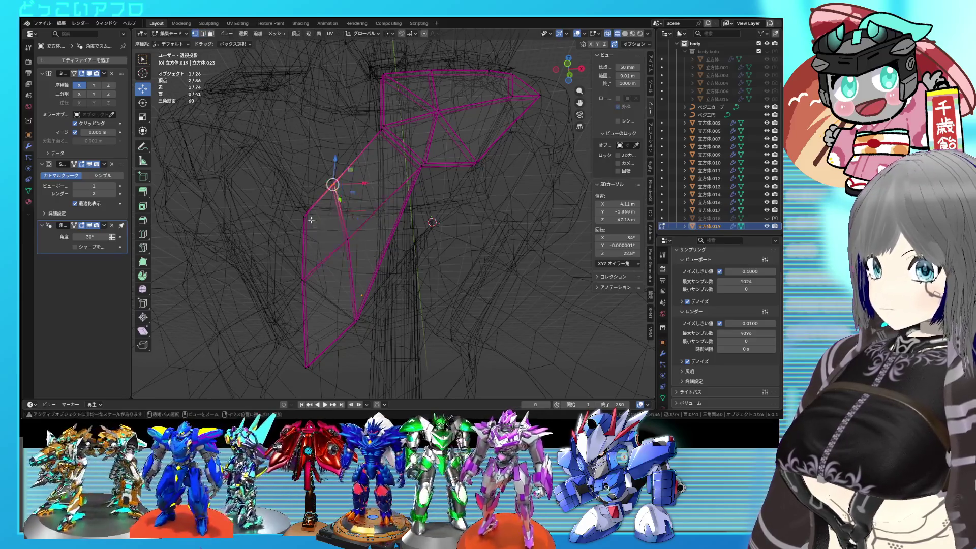
key(shift+z)
click(395, 230)
Step: Select vertices on the plate's left side and slide them along their edge by 0.122
mouse_move(395, 229)
middle_down()
mouse_move(401, 264)
mouse_move(393, 249)
mouse_move(354, 255)
middle_up()
scroll(391, 241, up, 4)
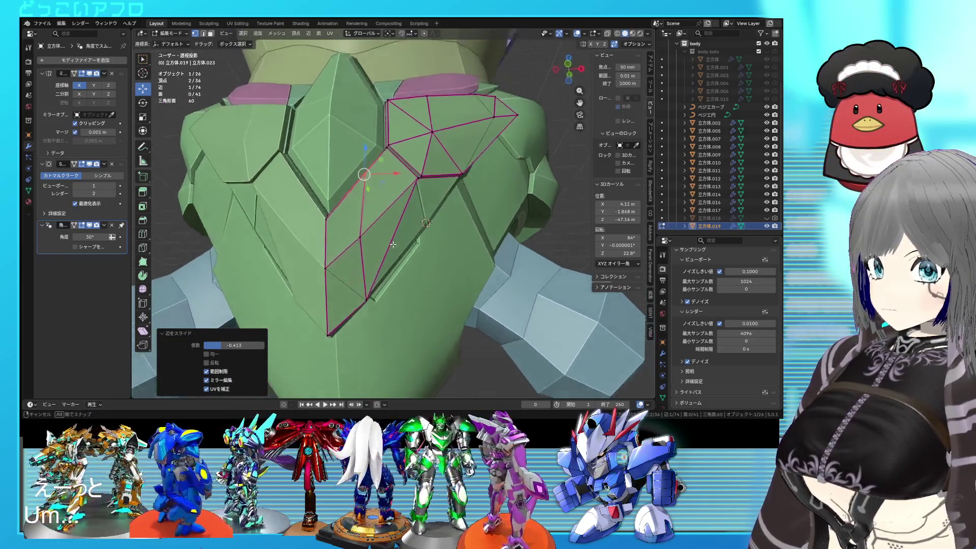
key(shift+z)
drag(353, 248, 367, 258)
key(shift+z)
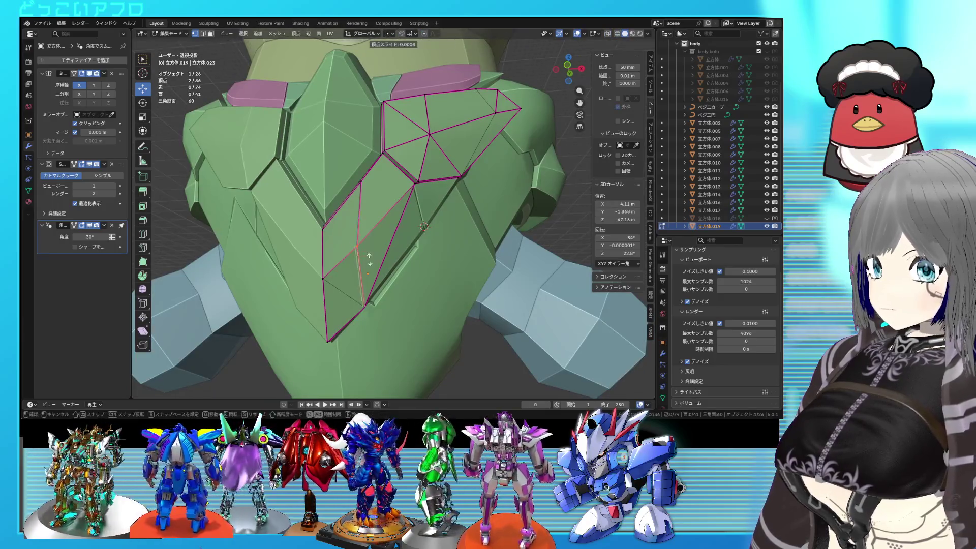
click(376, 251)
Step: Join two left-side vertices with a new edge, save, and select two lower-tip faces
middle_drag(376, 251, 333, 273)
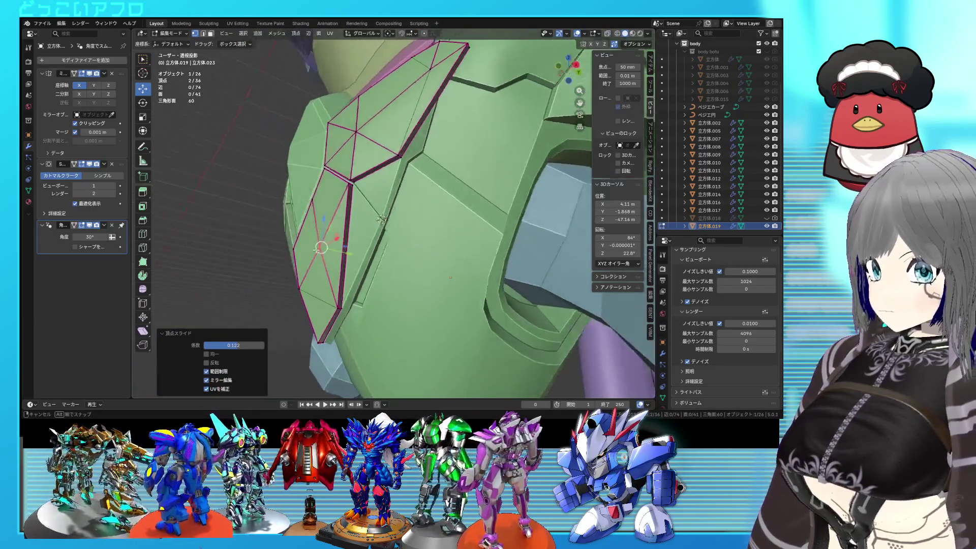
key(alt+a)
click(333, 273)
shift+click(333, 293)
mouse_move(332, 319)
middle_down()
mouse_move(325, 300)
mouse_move(349, 291)
mouse_move(357, 253)
mouse_move(356, 264)
mouse_move(410, 243)
mouse_move(396, 246)
middle_up()
scroll(342, 260, up, 2)
key(j)
key(ctrl+s)
shift+click(377, 295)
shift+click(377, 285)
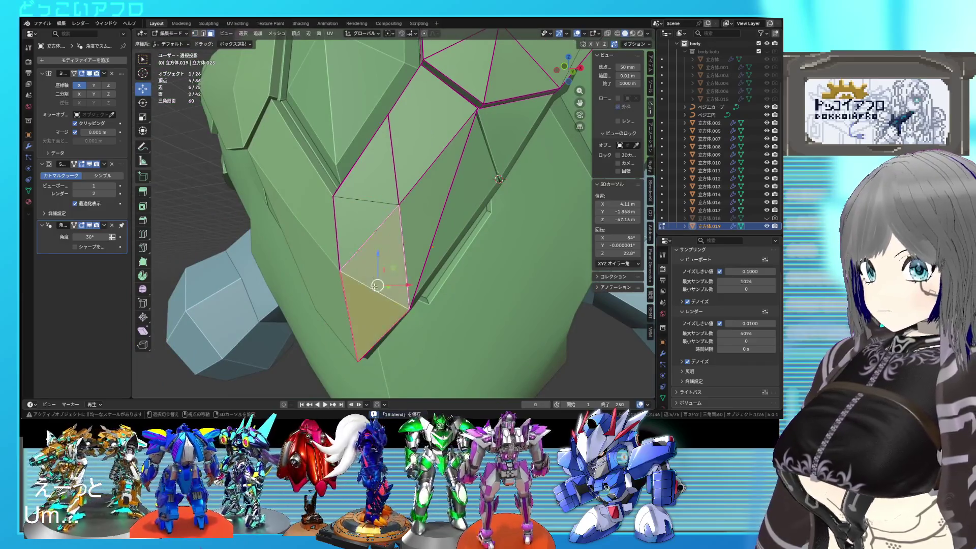
shift+click(357, 220)
shift+click(384, 256)
mouse_move(391, 283)
middle_down()
mouse_move(417, 262)
mouse_move(403, 268)
middle_up()
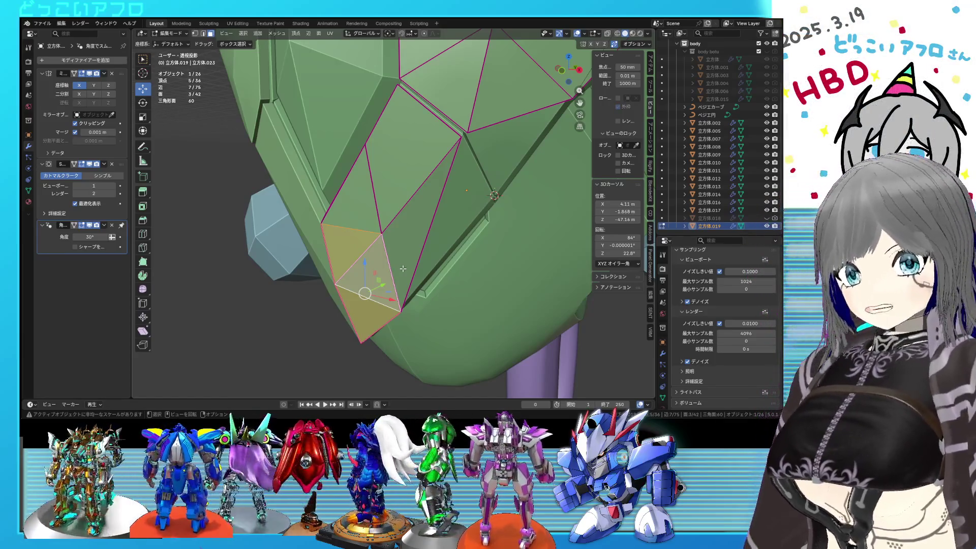
mouse_move(406, 255)
middle_down()
mouse_move(411, 268)
mouse_move(437, 254)
middle_up()
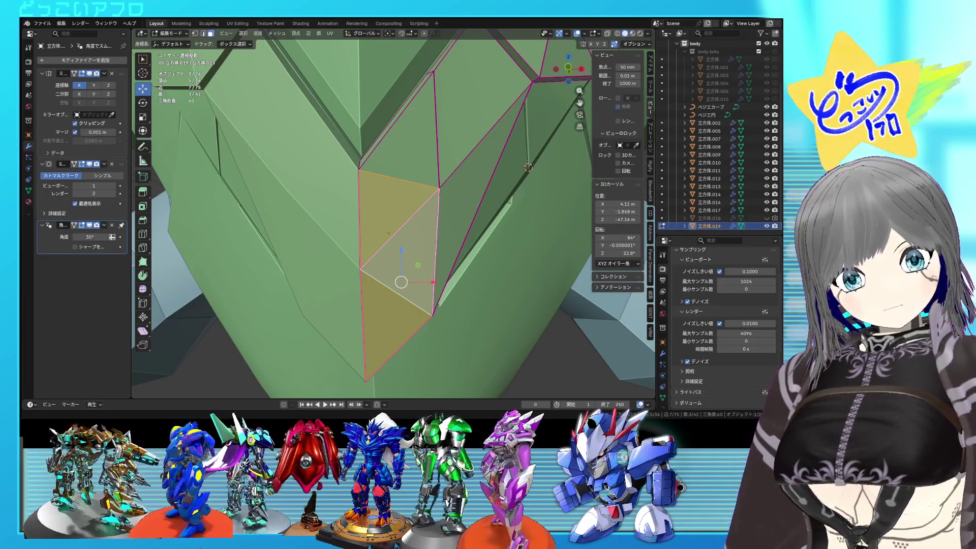
scroll(417, 213, down, 3)
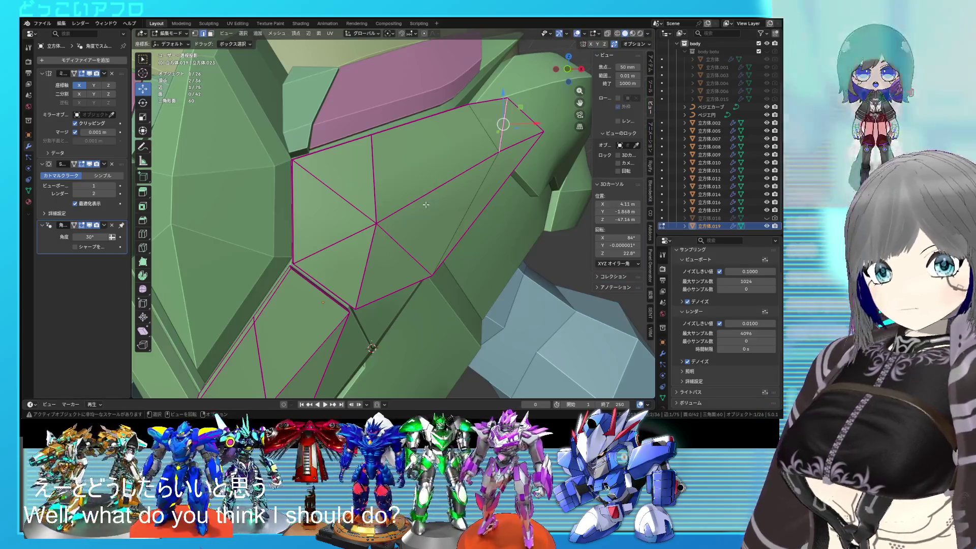
Step: In edge select mode, select the chest plate edges and apply Mark Sharp
key(2)
middle_drag(407, 229, 424, 208)
click(416, 212)
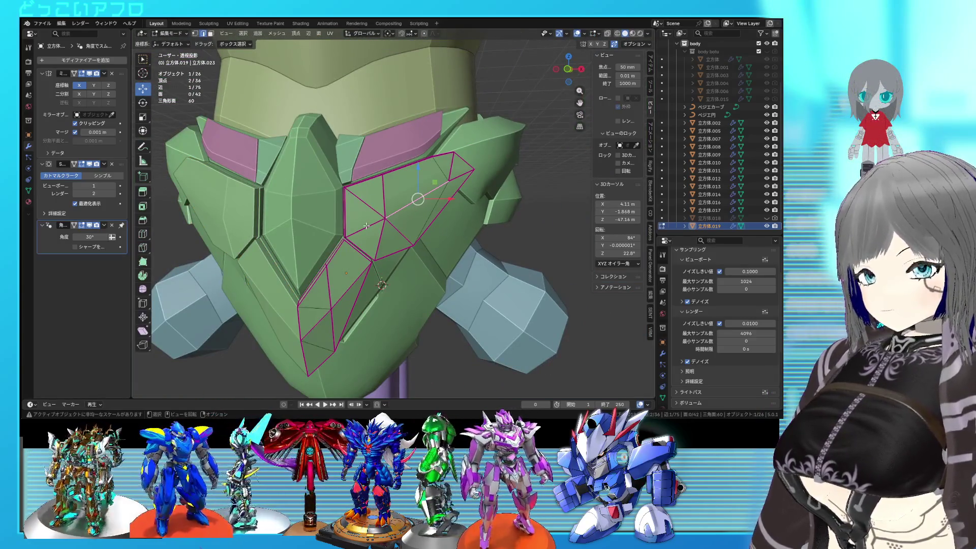
shift+click(453, 186)
key(ctrl+e)
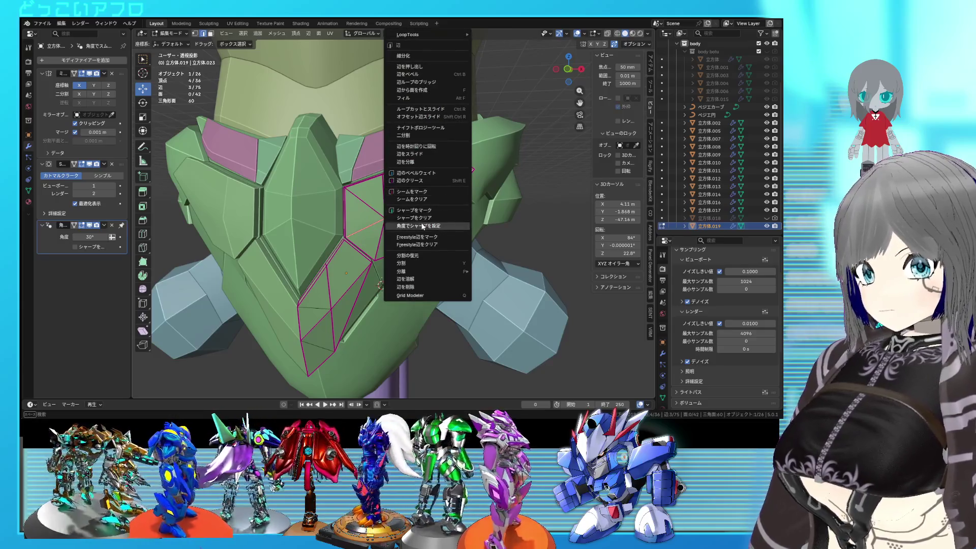
click(421, 210)
Step: Leave and re-enter Edit Mode to check the result, then select a single plate edge
key(Tab)
middle_drag(410, 221, 410, 231)
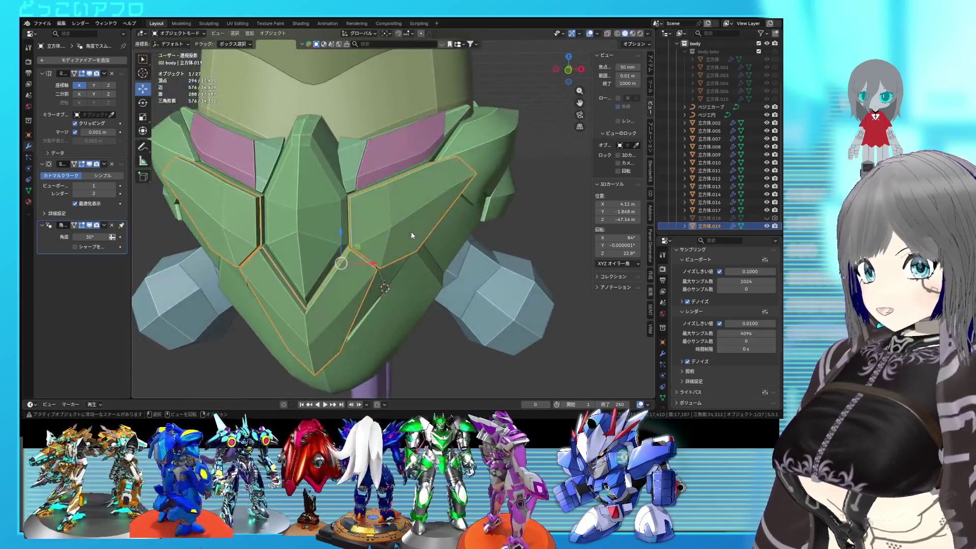
scroll(410, 231, up, 4)
key(Tab)
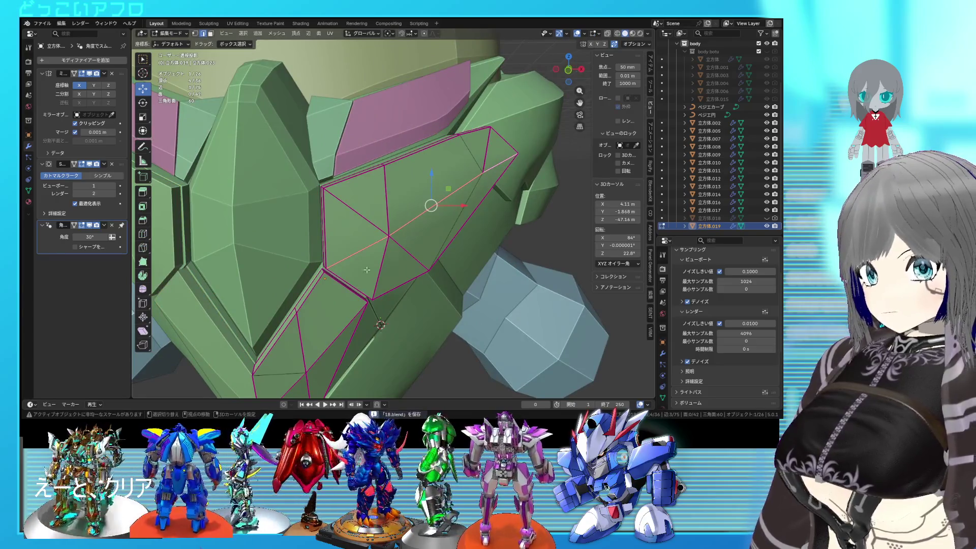
shift+middle_drag(366, 269, 392, 254)
click(424, 217)
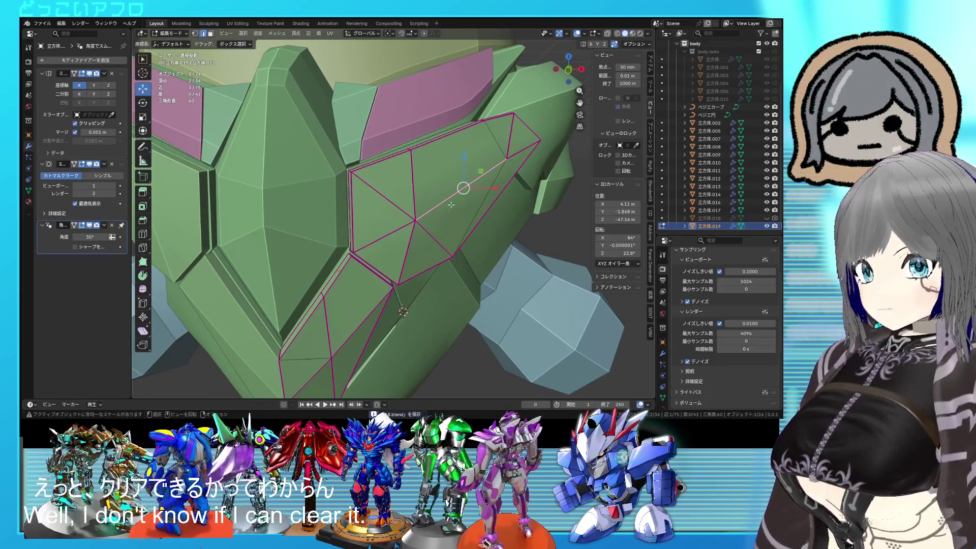
Step: Check the edges in wireframe shading, save, and switch to Right ortho wireframe view
key(shift+z)
key(shift+z)
key(shift+z)
key(shift+z)
key(shift+z)
key(KP_Decimal)
key(shift+z)
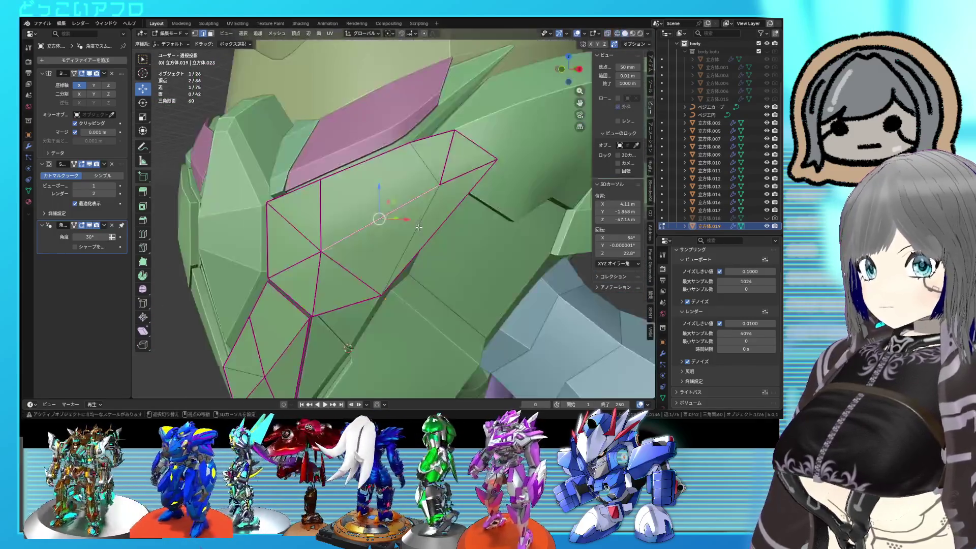
key(shift+z)
mouse_move(394, 313)
shift+middle_down()
mouse_move(438, 248)
mouse_move(297, 192)
shift+middle_up()
key(shift+z)
key(ctrl+s)
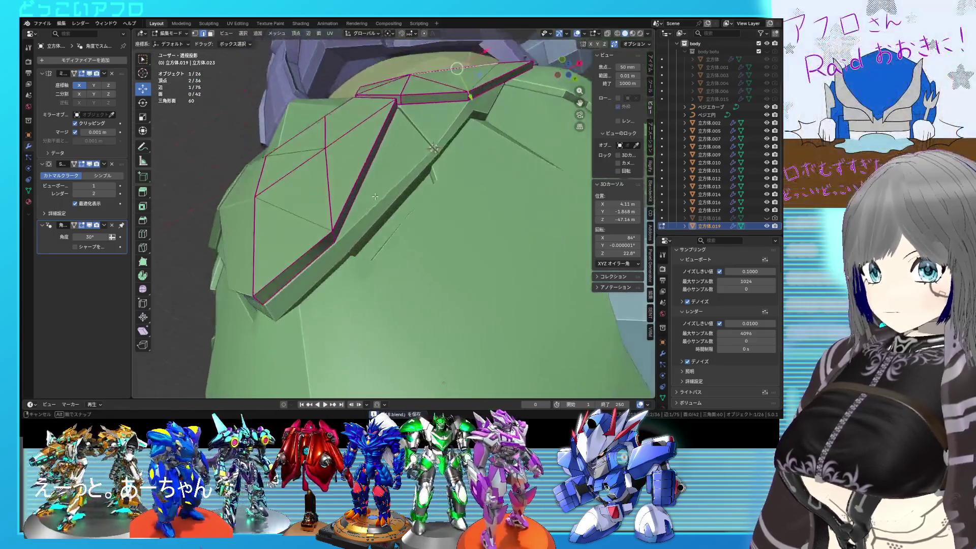
key(KP_3)
key(shift+z)
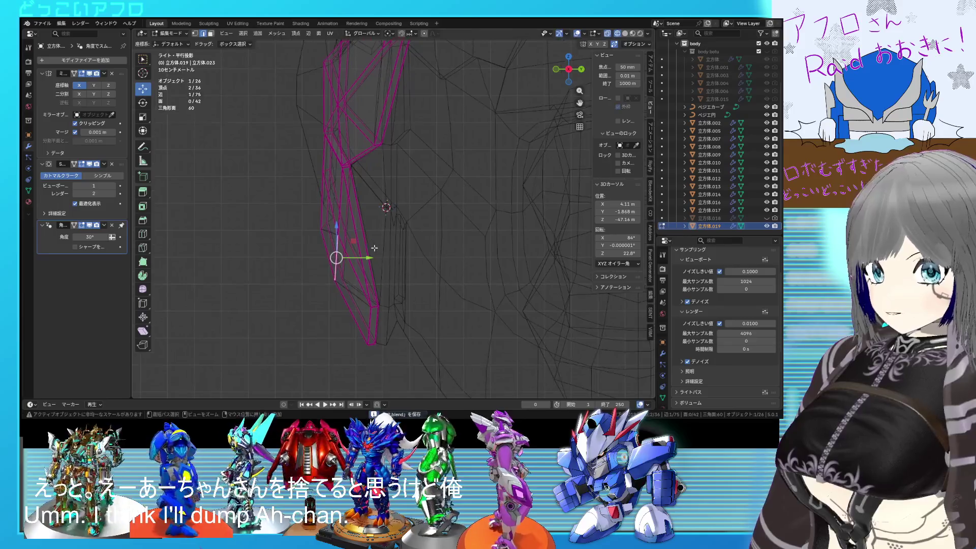
Step: Confirm the plate vertex move and inspect the chest plate's groove from several angles
click(360, 263)
key(shift+z)
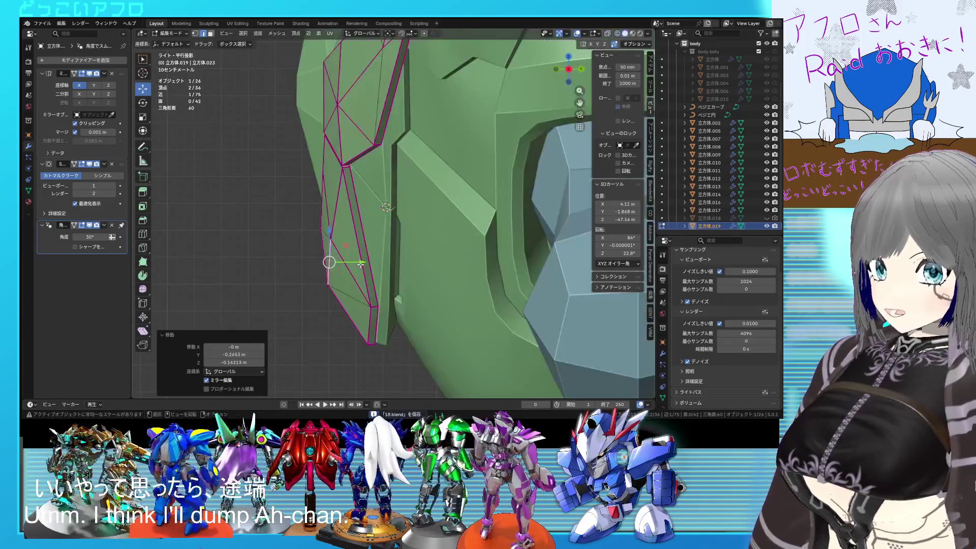
mouse_move(407, 308)
middle_down()
mouse_move(520, 284)
mouse_move(475, 279)
mouse_move(474, 262)
mouse_move(461, 268)
middle_up()
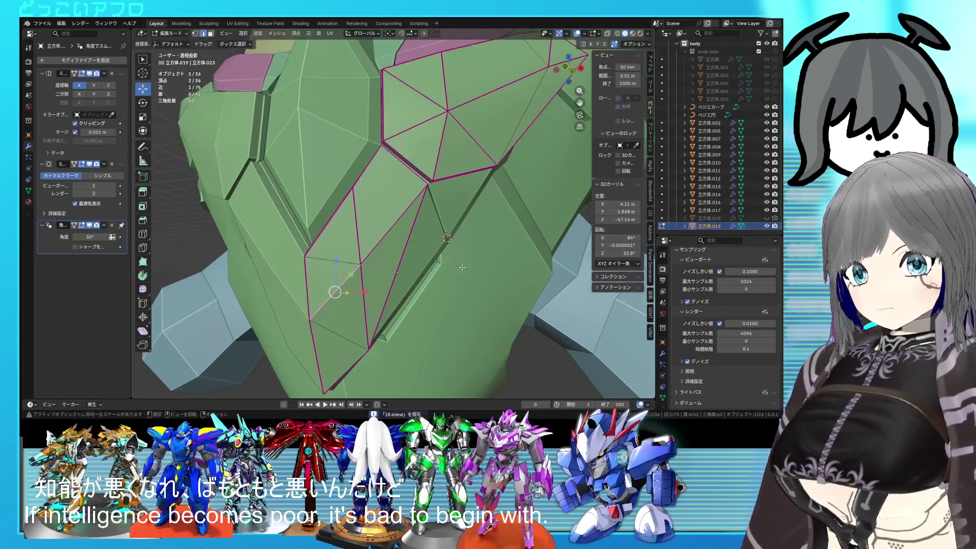
scroll(461, 270, up, 2)
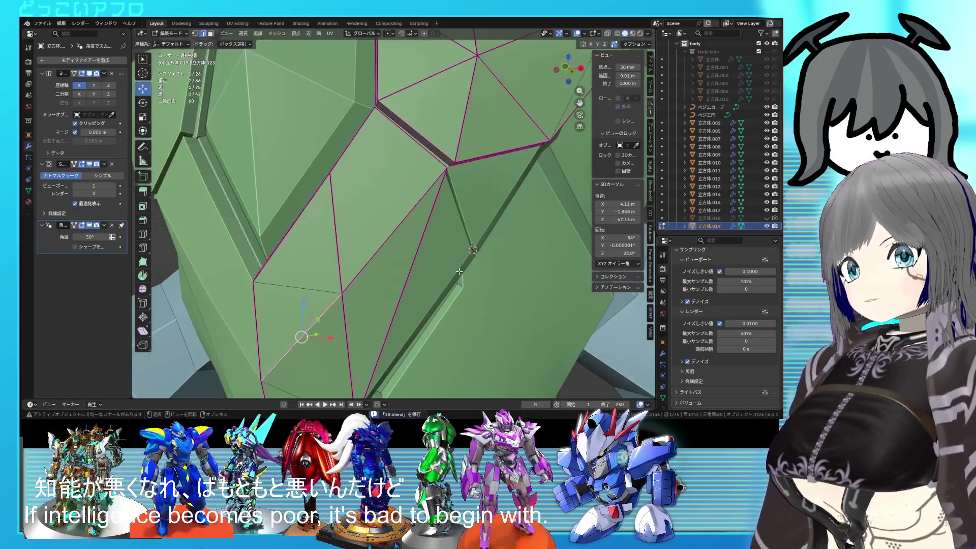
scroll(459, 286, up, 1)
scroll(450, 245, down, 2)
mouse_move(442, 224)
middle_down()
mouse_move(419, 249)
mouse_move(385, 204)
middle_up()
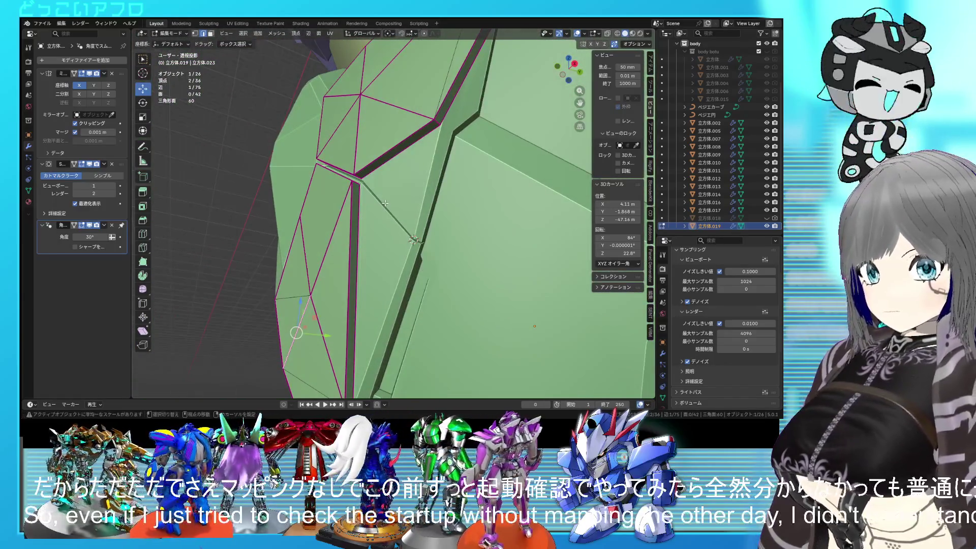
scroll(391, 213, up, 8)
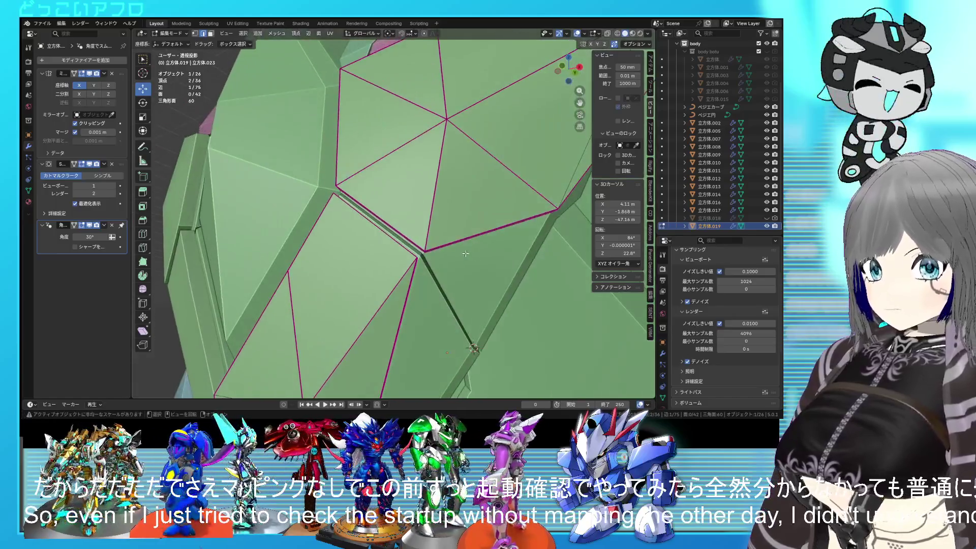
mouse_move(401, 229)
middle_down()
mouse_move(411, 244)
mouse_move(389, 214)
middle_up()
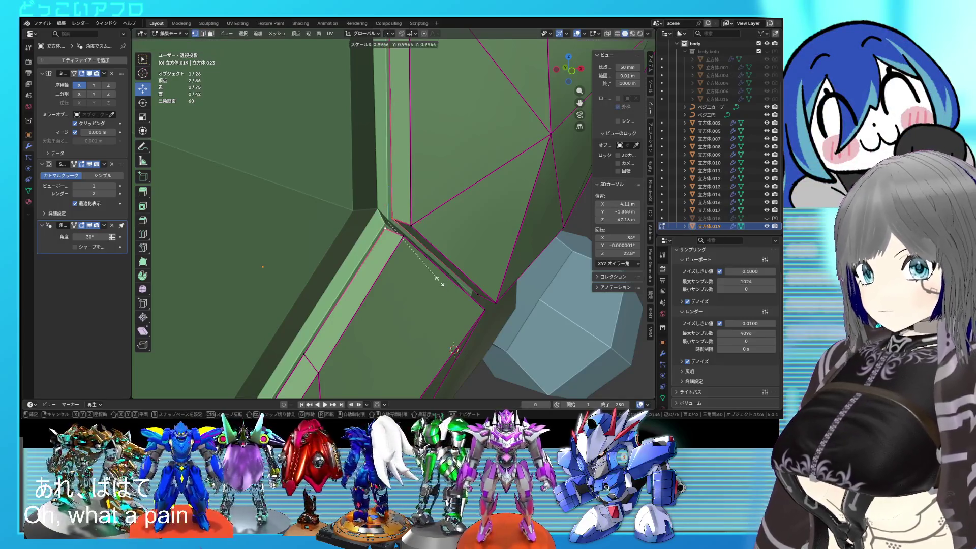
middle_drag(469, 274, 391, 251)
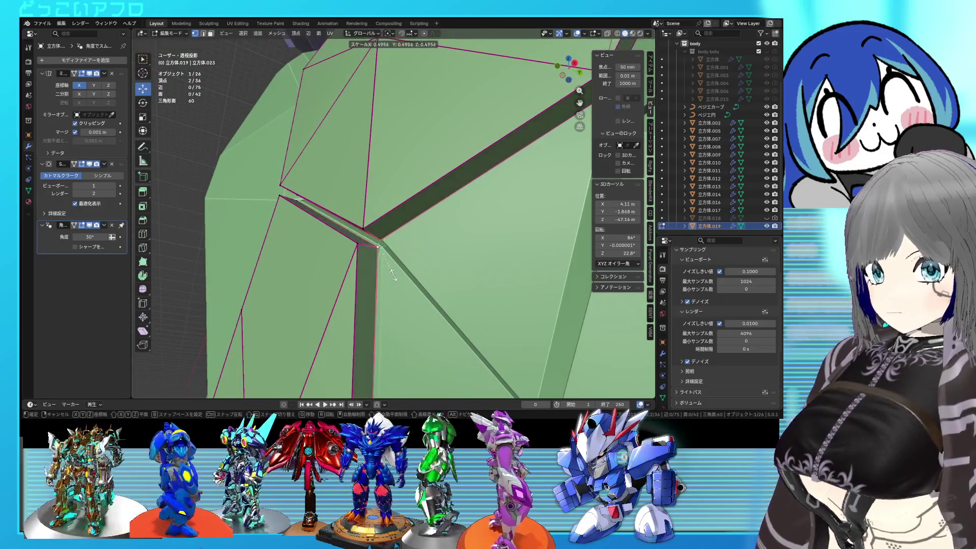
Step: Scale the selected vertices to 0.410, exit Edit Mode and select 立方体.013
click(391, 270)
mouse_move(391, 270)
middle_down()
mouse_move(441, 264)
mouse_move(416, 244)
mouse_move(403, 252)
mouse_move(424, 233)
mouse_move(458, 261)
mouse_move(337, 266)
mouse_move(358, 264)
middle_up()
scroll(386, 225, down, 4)
scroll(386, 225, up, 3)
key(Tab)
click(462, 266)
Step: Hide 立方体.013, save the file, and enter Edit Mode on the green plate 立方体.019
click(766, 186)
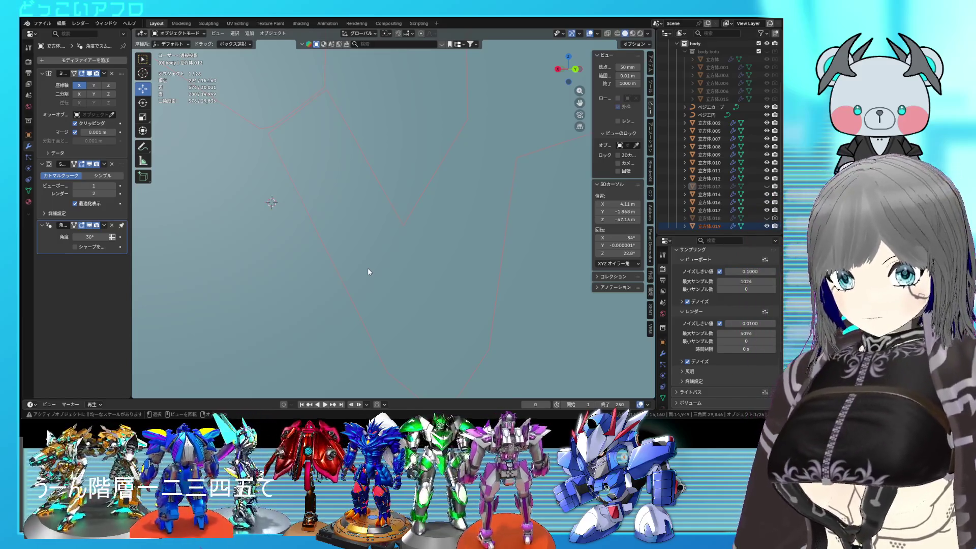
scroll(408, 211, down, 10)
mouse_move(408, 211)
middle_down()
mouse_move(460, 236)
mouse_move(451, 236)
mouse_move(487, 218)
mouse_move(454, 215)
mouse_move(435, 190)
mouse_move(383, 234)
mouse_move(437, 208)
mouse_move(392, 192)
mouse_move(458, 191)
mouse_move(370, 180)
mouse_move(401, 187)
mouse_move(364, 198)
middle_up()
key(ctrl+s)
key(Tab)
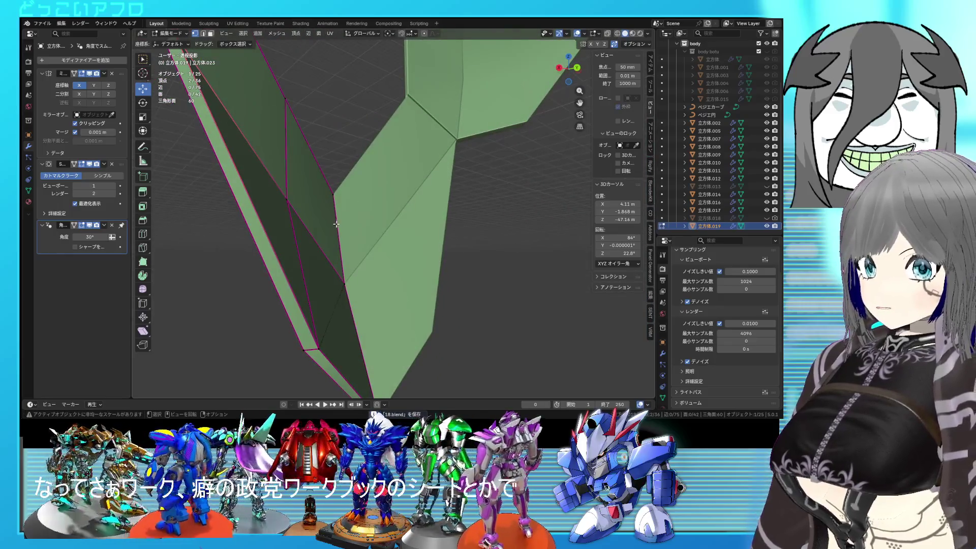
Step: Switch to see-through display and select the triangular face on the green piece's inner strip
scroll(333, 225, down, 3)
scroll(332, 225, up, 5)
mouse_move(333, 225)
middle_down()
mouse_move(287, 216)
mouse_move(417, 252)
mouse_move(406, 233)
middle_up()
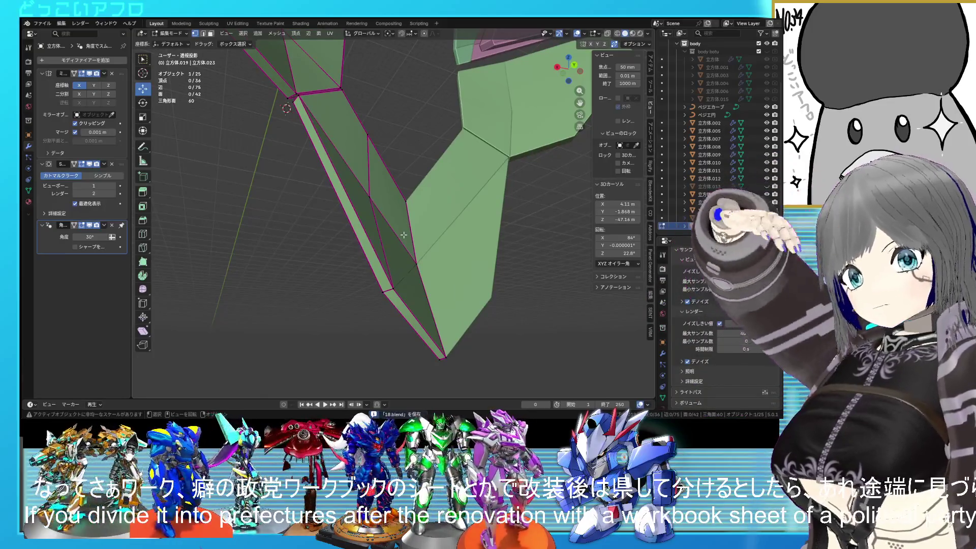
mouse_move(404, 234)
middle_down()
mouse_move(371, 243)
mouse_move(378, 224)
middle_up()
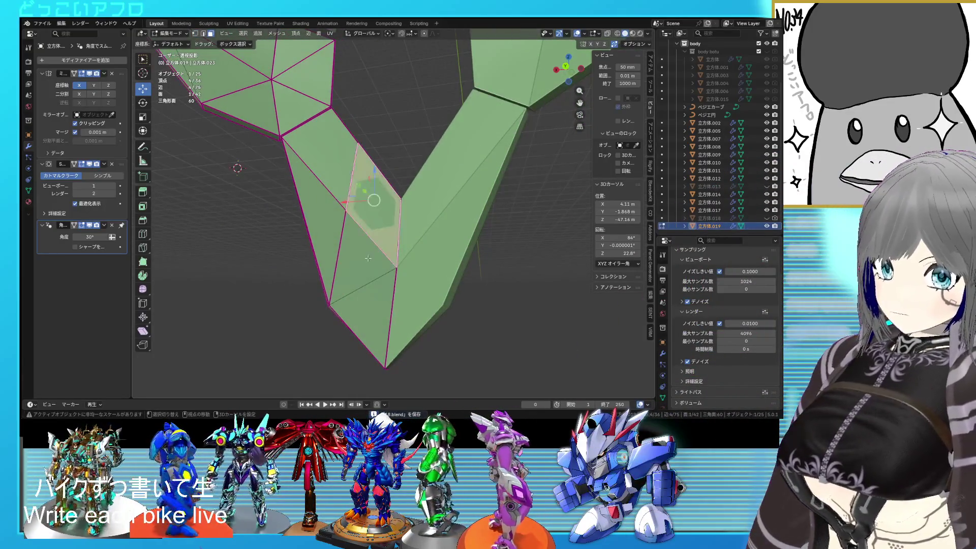
mouse_move(374, 289)
middle_down()
mouse_move(402, 286)
mouse_move(341, 254)
mouse_move(374, 279)
mouse_move(337, 226)
middle_up()
key(shift+z)
key(shift+z)
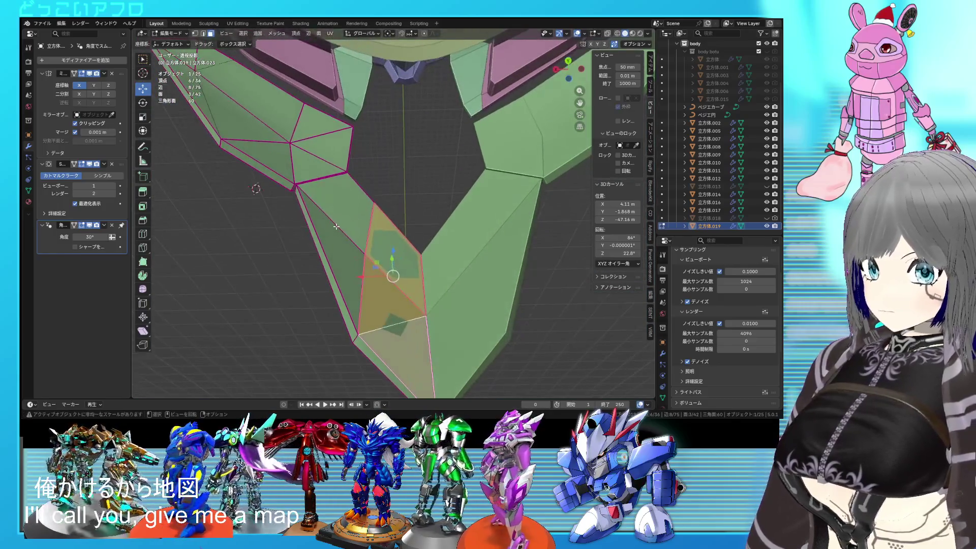
click(347, 236)
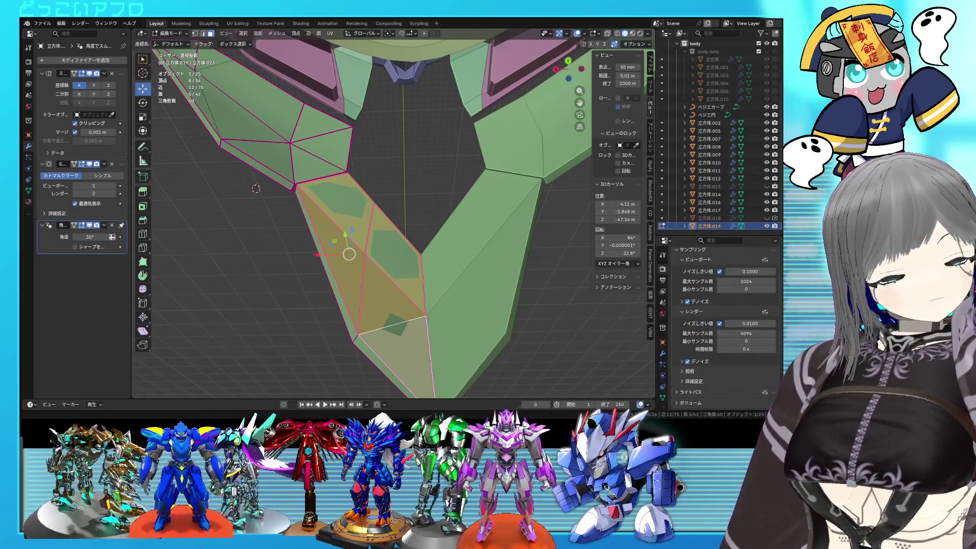
mouse_move(437, 243)
middle_down()
mouse_move(439, 148)
mouse_move(425, 213)
mouse_move(456, 208)
middle_up()
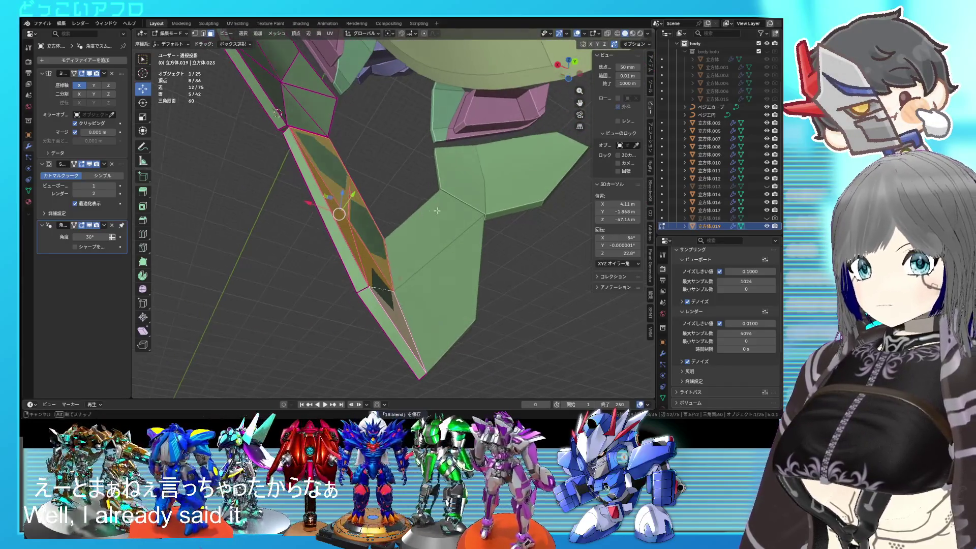
Step: Duplicate the selected faces and move the copy 1.6172 m along Y
key(Escape)
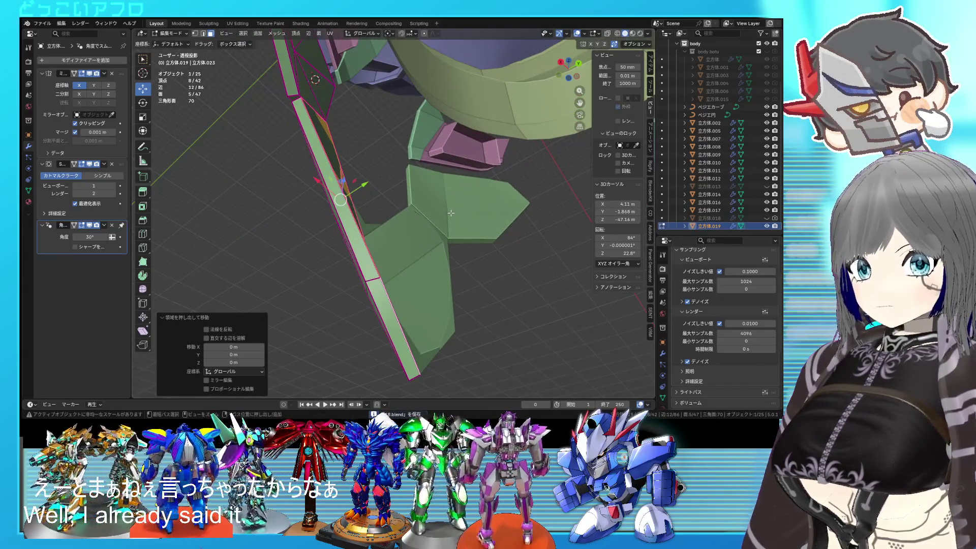
key(shift+d)
key(Escape)
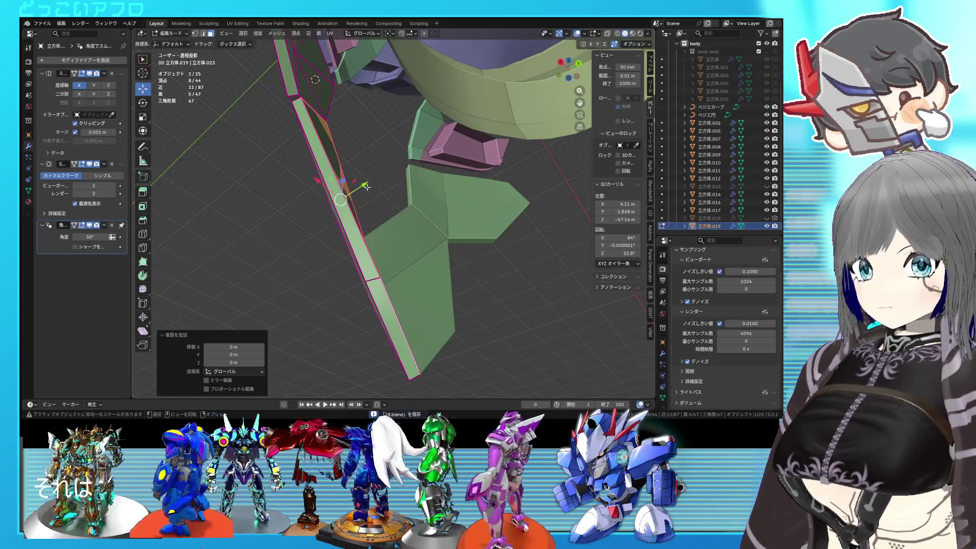
middle_drag(369, 184, 354, 184)
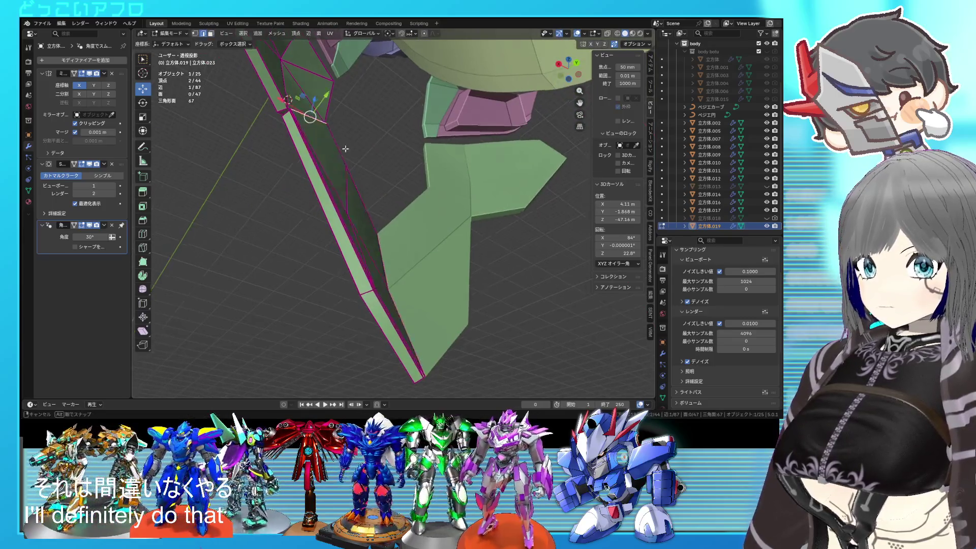
alt+middle_drag(345, 149, 431, 182)
key(alt+z)
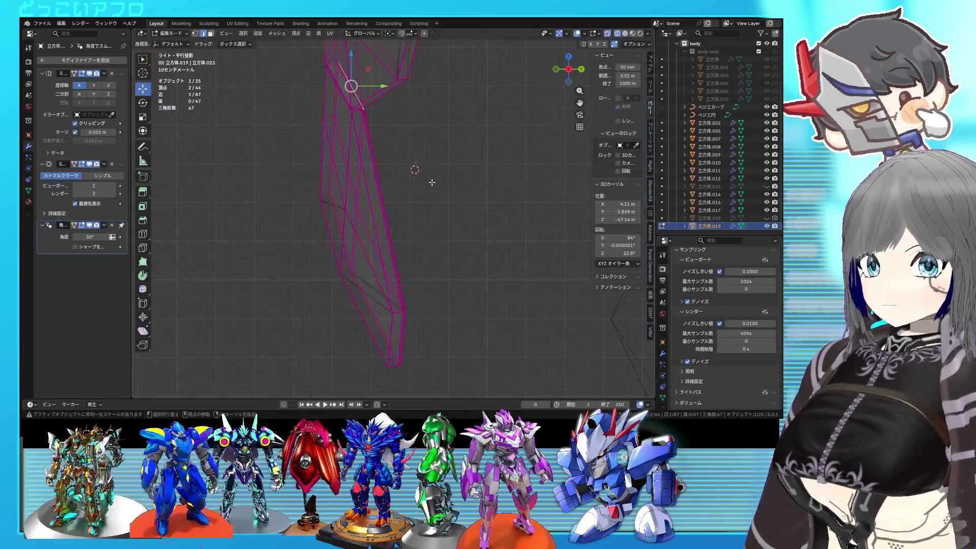
click(444, 97)
middle_drag(444, 97, 390, 173)
key(alt+z)
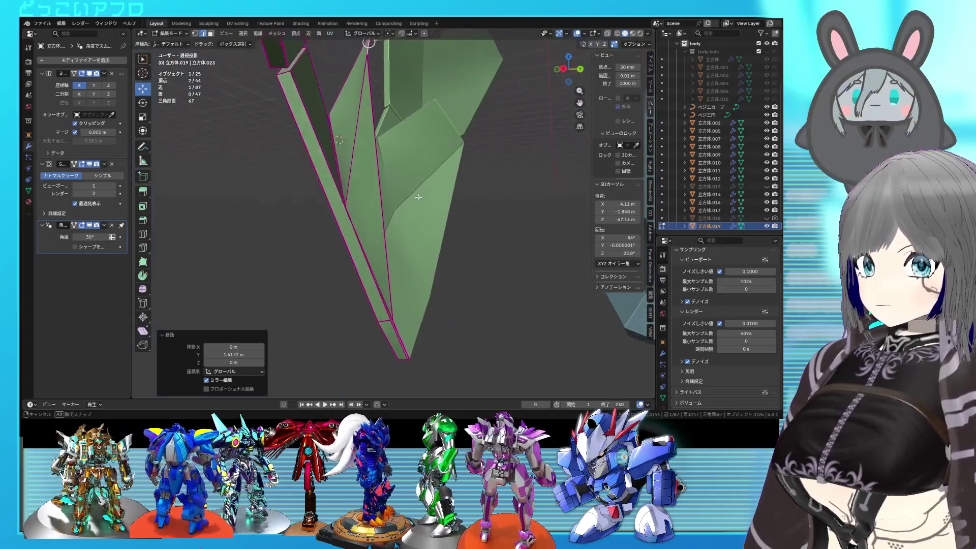
Step: Select the linked piece, extrude it 1.9652 m along Y, and save 18.blend
mouse_move(390, 173)
alt+middle_down()
mouse_move(492, 203)
mouse_move(349, 195)
alt+middle_up()
middle_drag(402, 222, 355, 250)
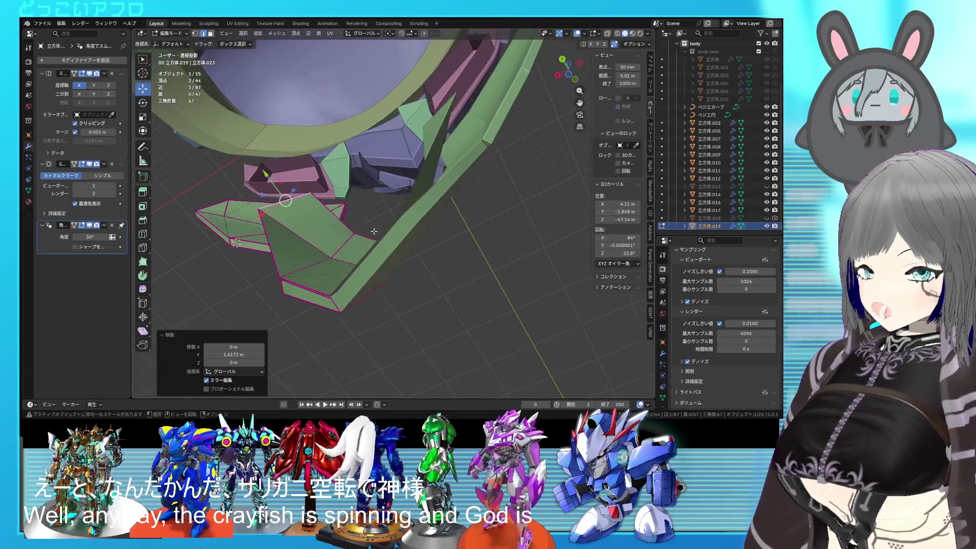
middle_drag(354, 251, 389, 260)
scroll(390, 261, up, 1)
scroll(390, 261, up, 1)
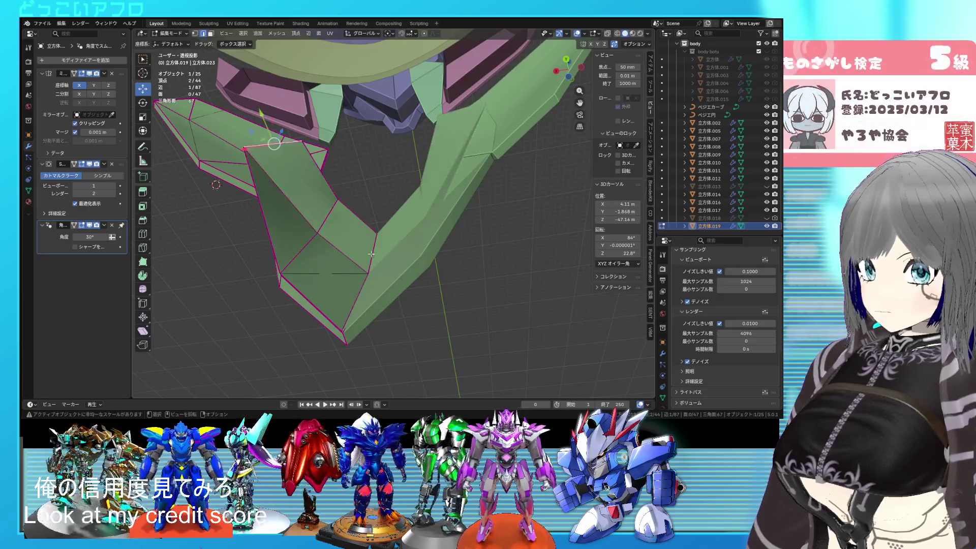
scroll(390, 260, up, 1)
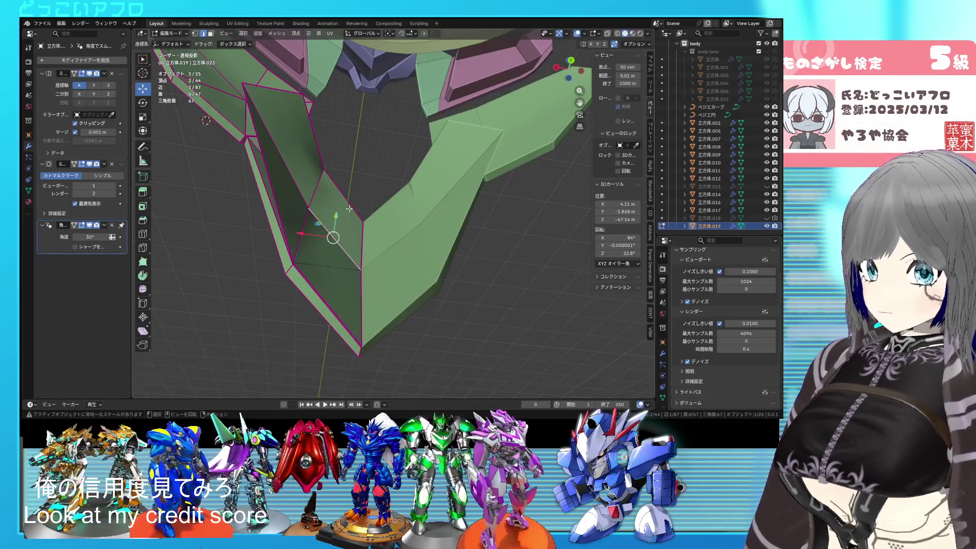
key(l)
key(KP_3)
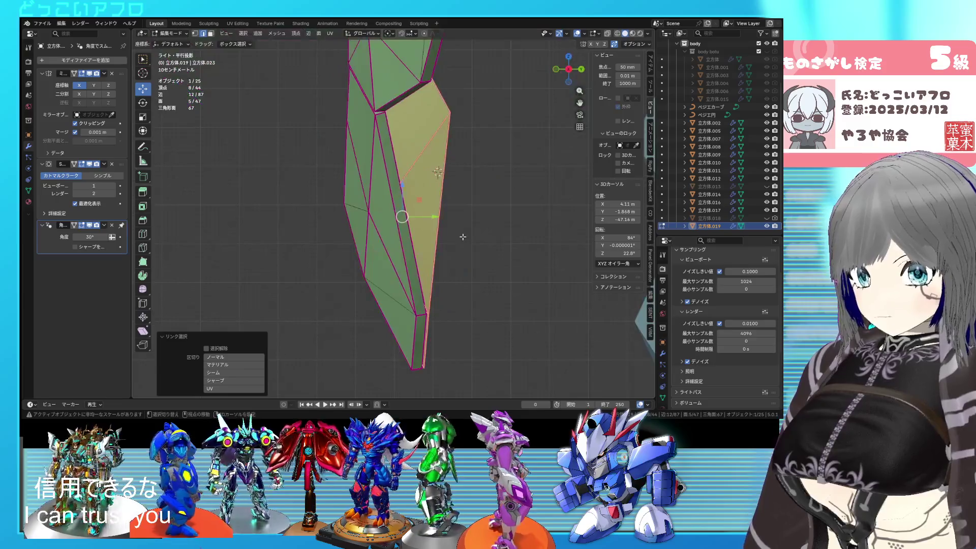
key(alt+z)
key(e)
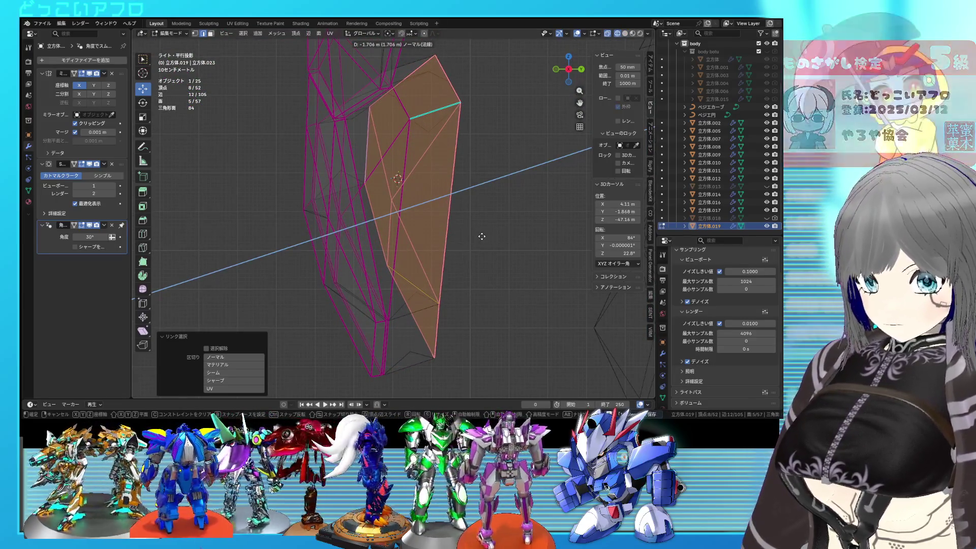
key(y)
click(498, 235)
key(ctrl+s)
Step: Select the top and bottom edges of the new block, then clear the stray selection
scroll(503, 236, down, 3)
middle_drag(503, 236, 495, 246)
key(alt+z)
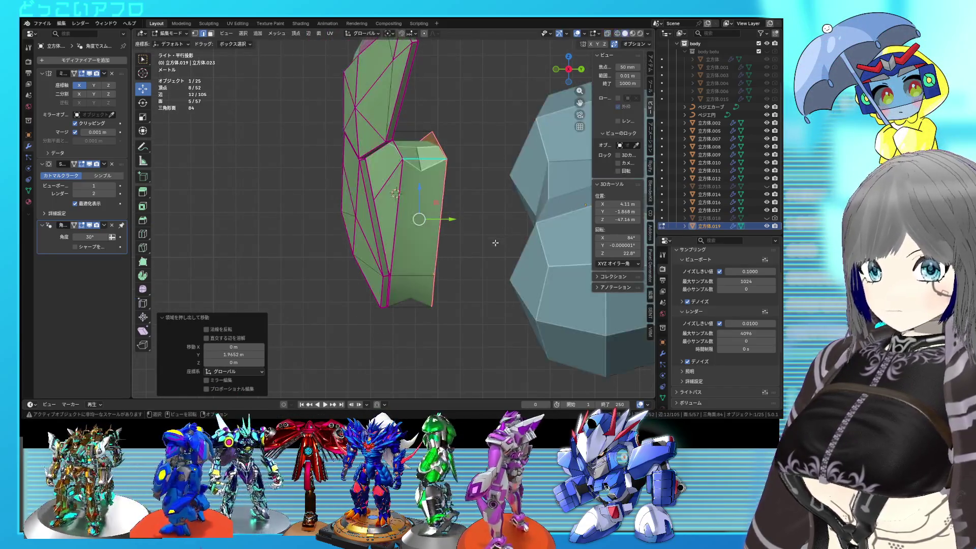
key(alt+z)
key(alt+z)
click(430, 158)
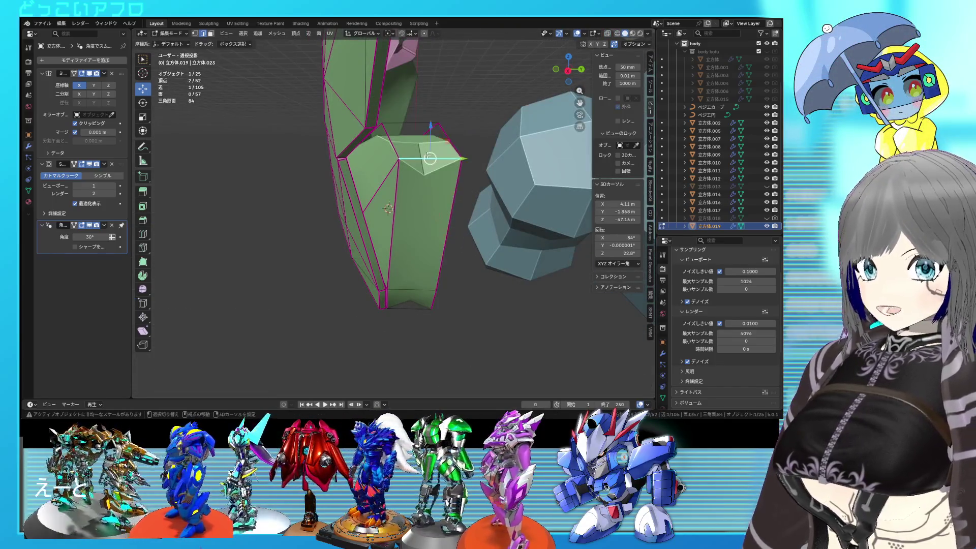
scroll(432, 143, up, 3)
mouse_move(431, 143)
middle_down()
mouse_move(347, 222)
mouse_move(391, 239)
middle_up()
key(alt+z)
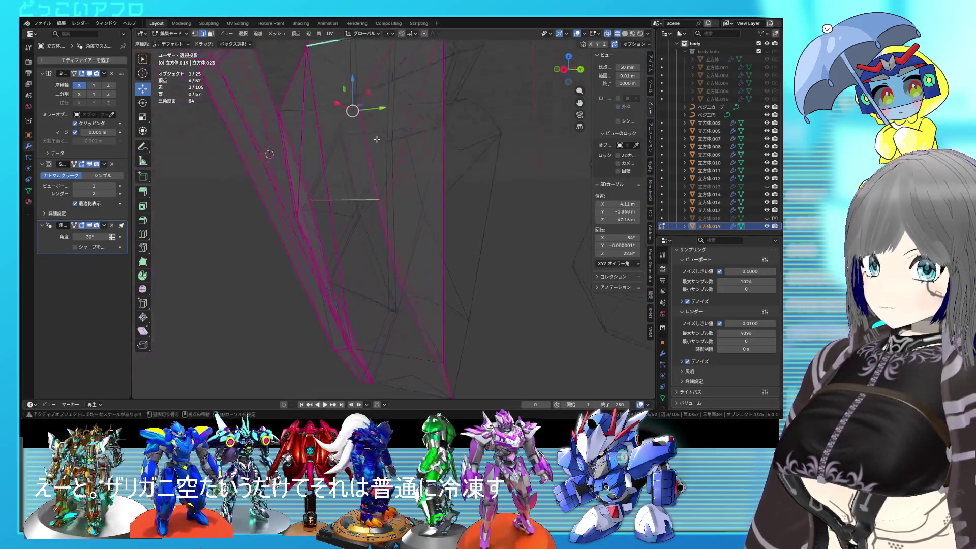
key(alt+z)
shift+click(400, 246)
mouse_move(387, 170)
middle_down()
mouse_move(385, 235)
mouse_move(317, 216)
middle_up()
key(alt+a)
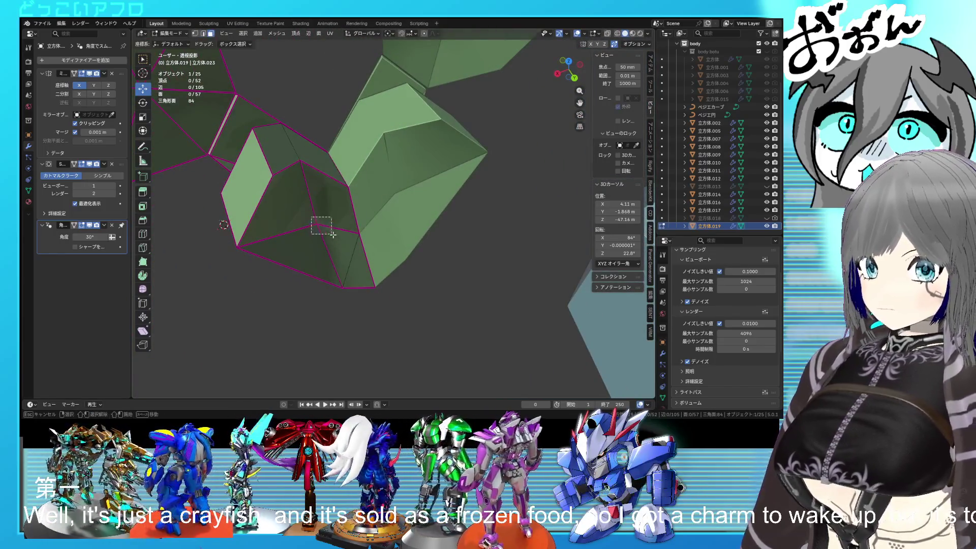
Step: Add the bottom triangle face, flatten the selected vertices to Y 0, and return to Object Mode
key(KP_3)
key(shift+z)
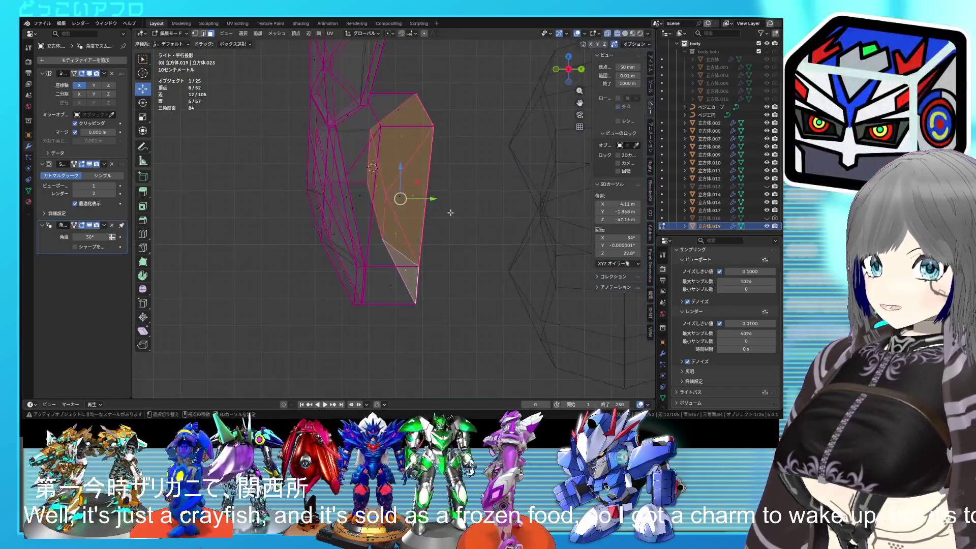
shift+click(354, 280)
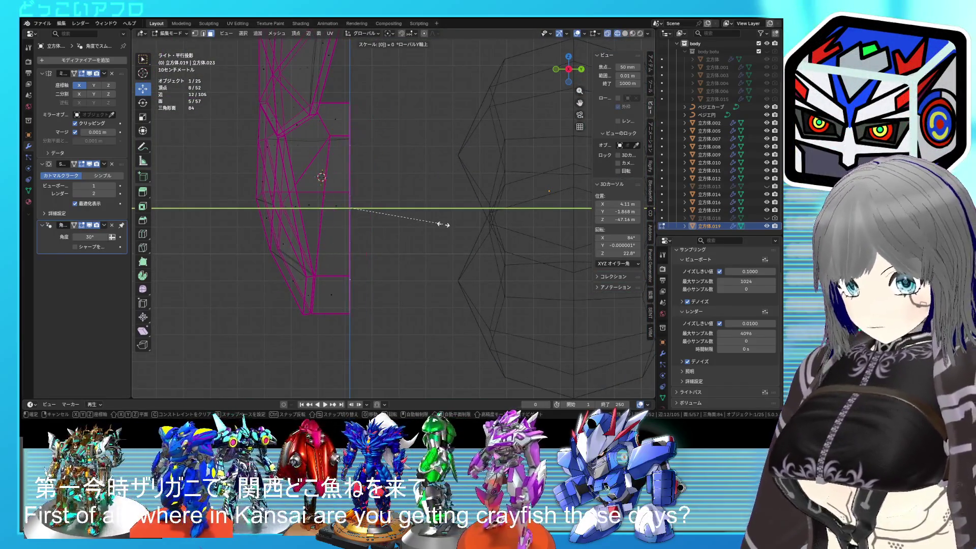
key(Return)
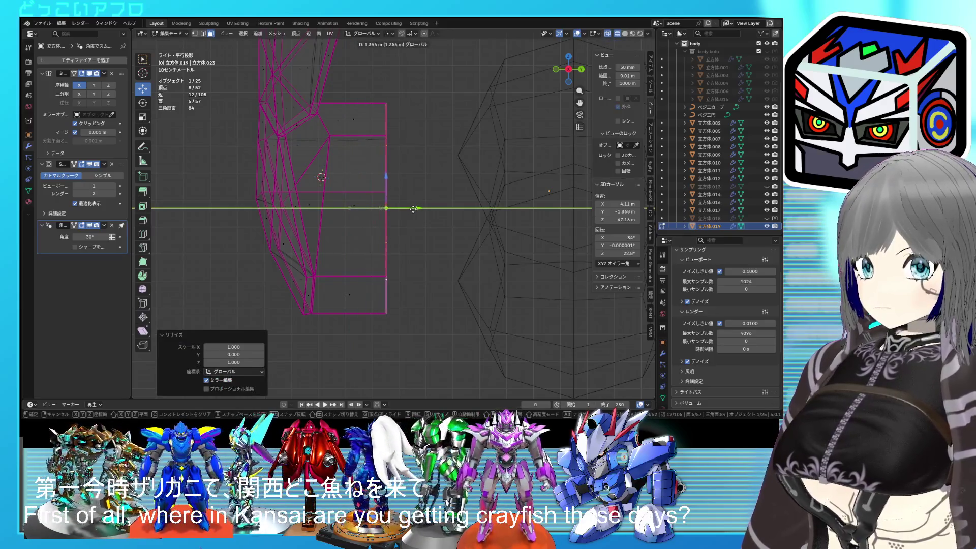
key(shift+z)
middle_drag(413, 208, 426, 209)
key(Tab)
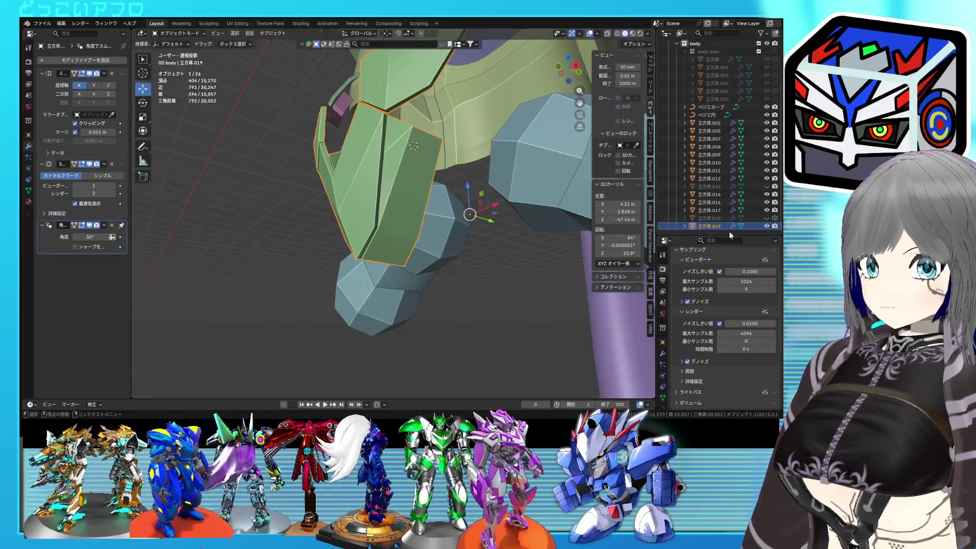
Step: Unhide 立方体.013 and inspect it briefly in wireframe view
click(767, 186)
mouse_move(554, 219)
middle_down()
mouse_move(539, 213)
mouse_move(529, 234)
middle_up()
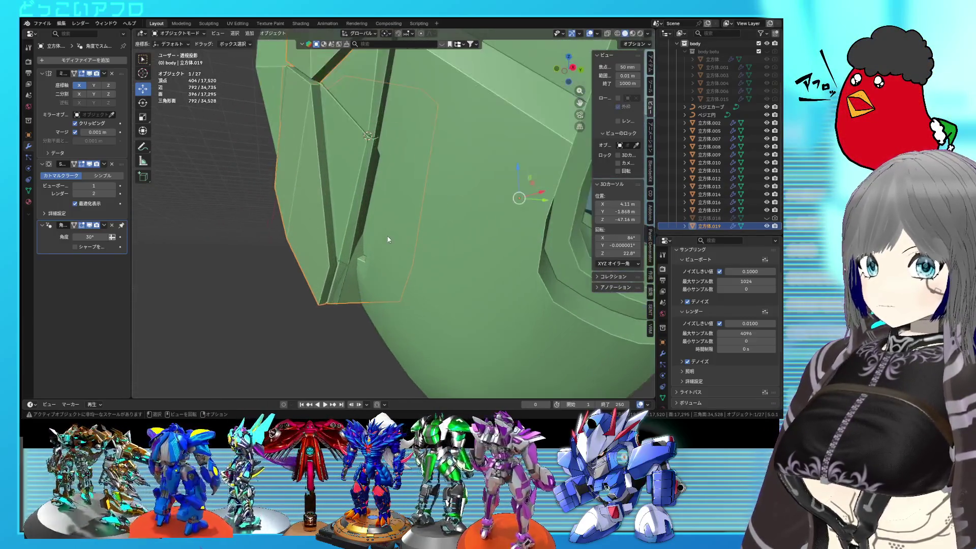
scroll(410, 250, up, 3)
key(shift+z)
scroll(410, 251, down, 4)
mouse_move(410, 251)
middle_down()
mouse_move(418, 253)
mouse_move(416, 231)
middle_up()
key(shift+z)
Step: In Edit Mode on 立方体.019, select the loose upper piece, delete its vertices, and save
key(Tab)
scroll(418, 253, up, 2)
mouse_move(375, 199)
middle_down()
mouse_move(406, 218)
mouse_move(383, 208)
middle_up()
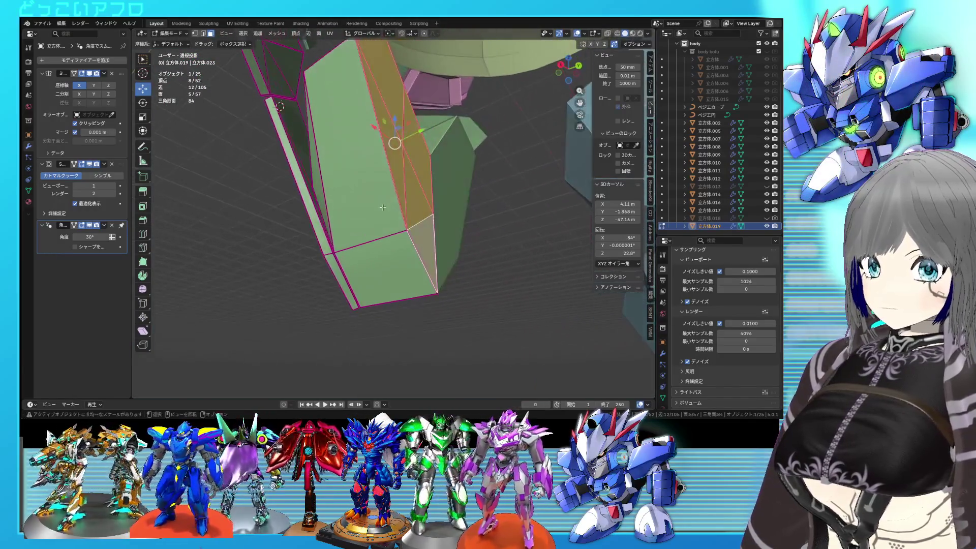
key(2)
click(391, 216)
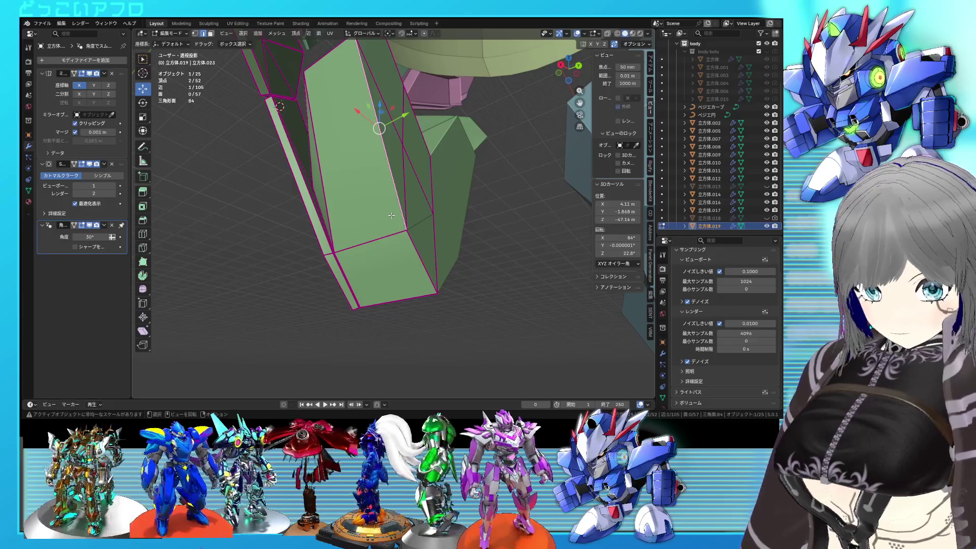
key(l)
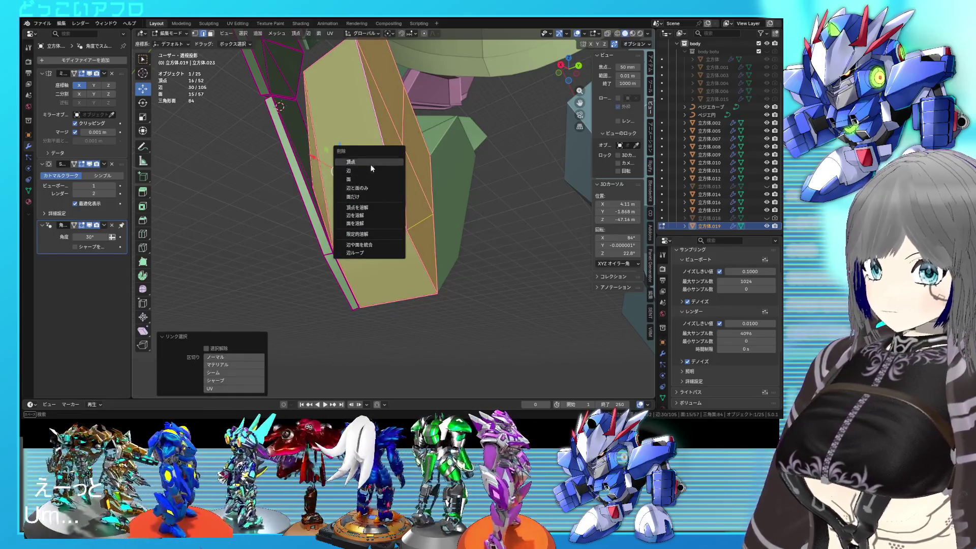
click(370, 163)
key(ctrl+s)
Step: Select three faces on the V-shaped plate in face select mode
mouse_move(371, 163)
middle_down()
mouse_move(351, 235)
mouse_move(338, 229)
middle_up()
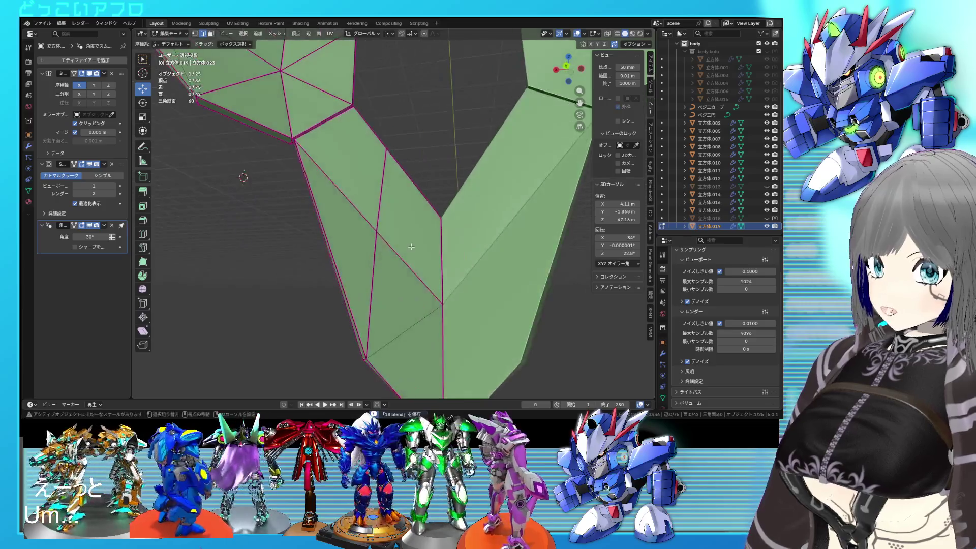
key(3)
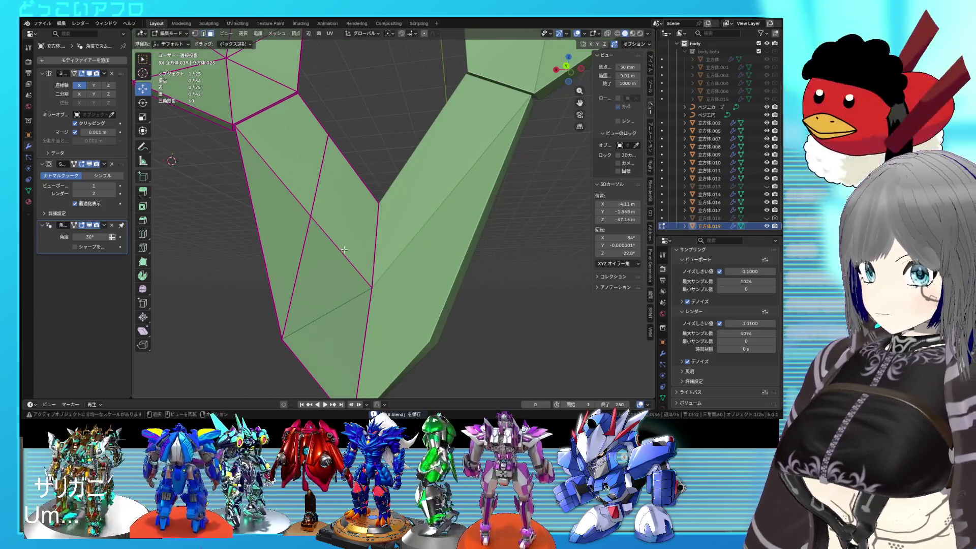
click(340, 224)
shift+click(331, 264)
shift+click(345, 307)
middle_drag(345, 308, 413, 277)
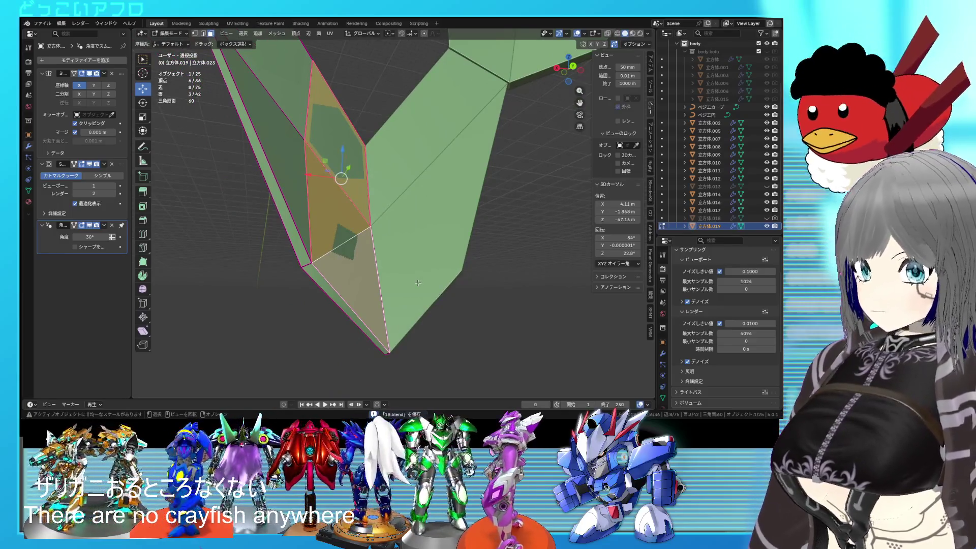
Step: Extrude the three faces in place and scale them inward
key(e)
right_click(417, 282)
key(s)
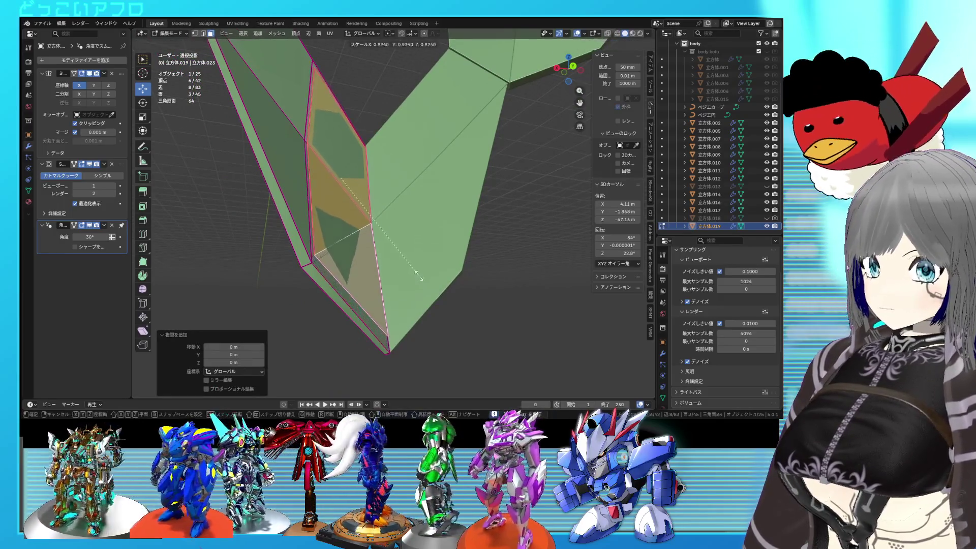
click(417, 259)
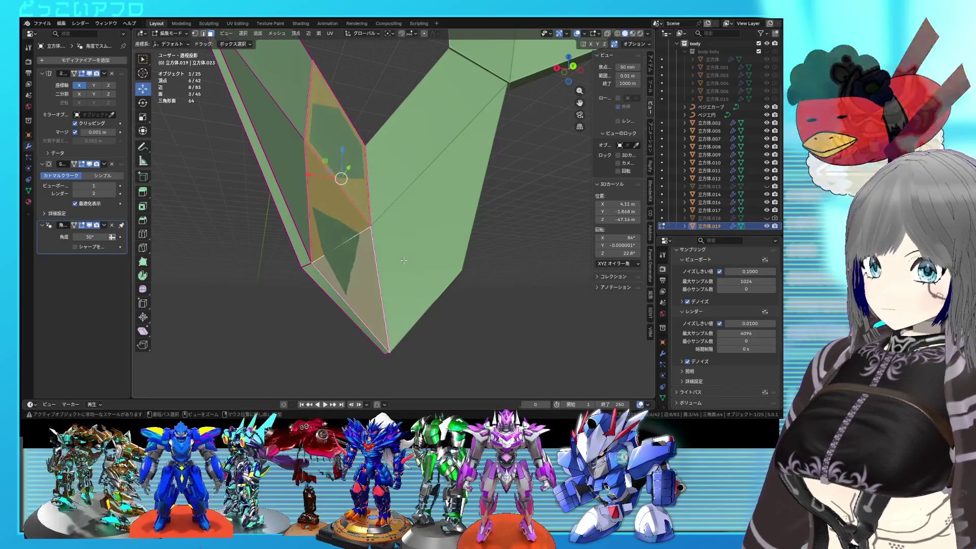
key(KP_3)
key(alt+z)
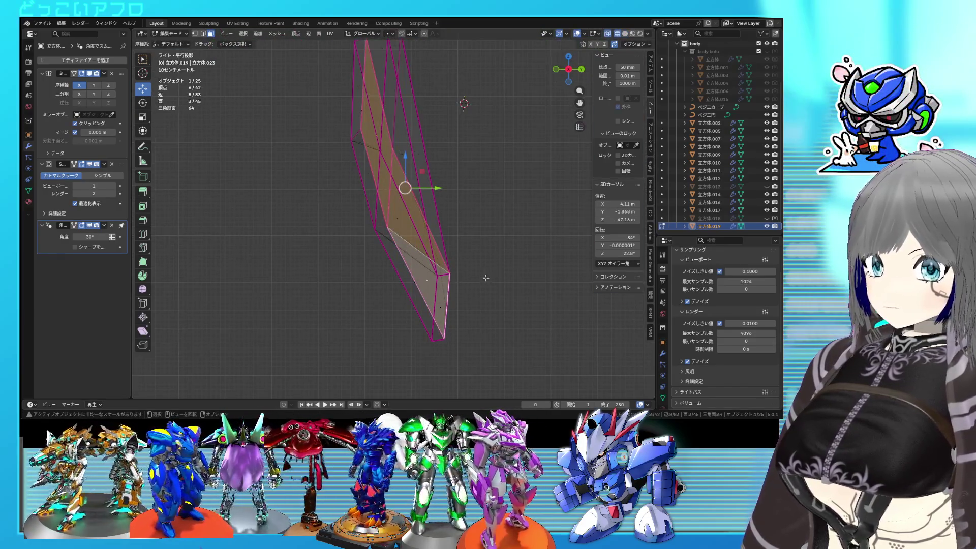
middle_drag(485, 277, 415, 274)
key(alt+z)
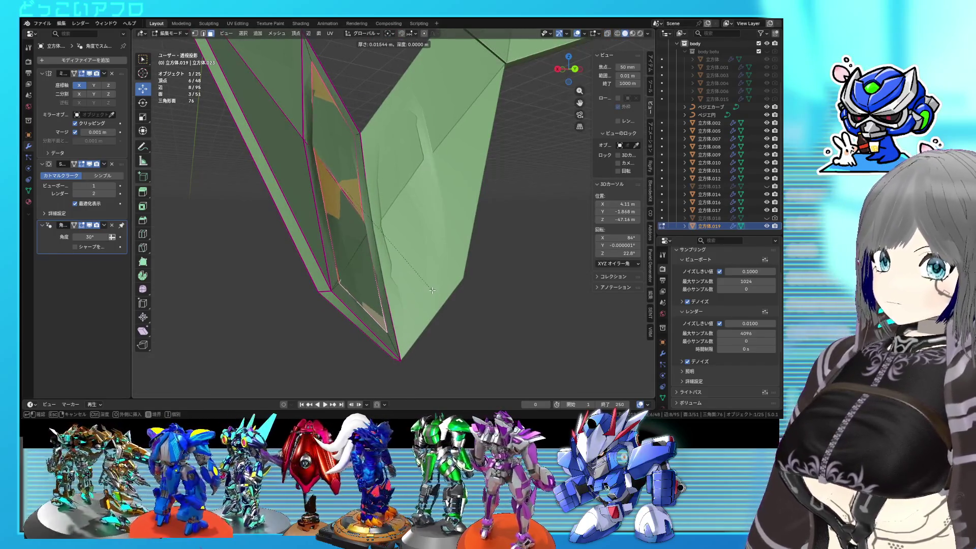
Step: Inset the faces with Boundary unticked, then try a Y move and undo it
click(431, 290)
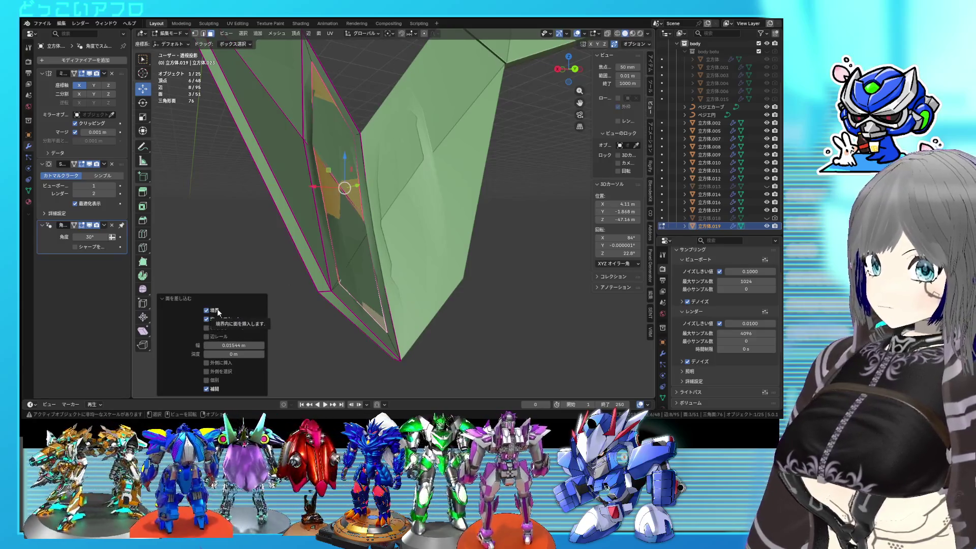
click(206, 311)
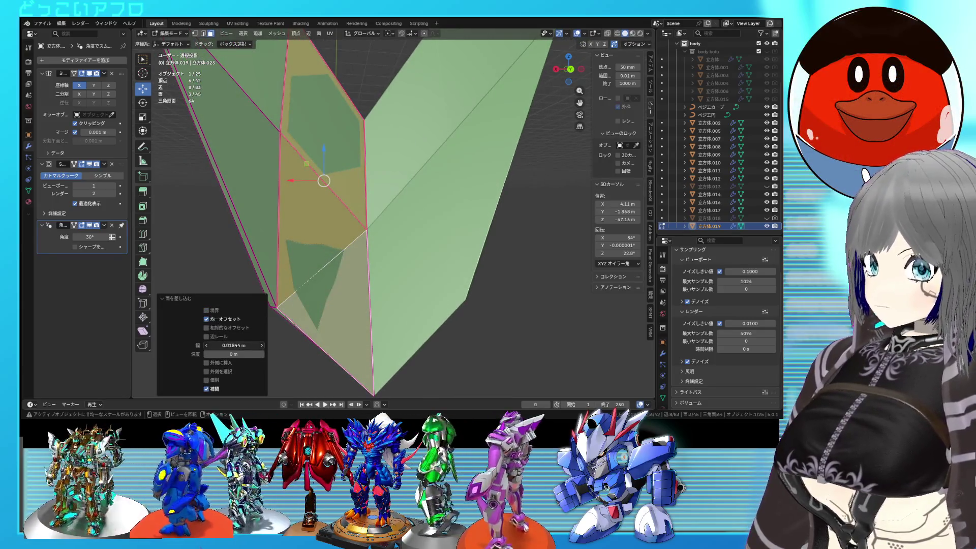
mouse_move(367, 268)
middle_down()
mouse_move(416, 176)
mouse_move(395, 204)
middle_up()
key(g)
key(y)
click(413, 179)
key(ctrl+z)
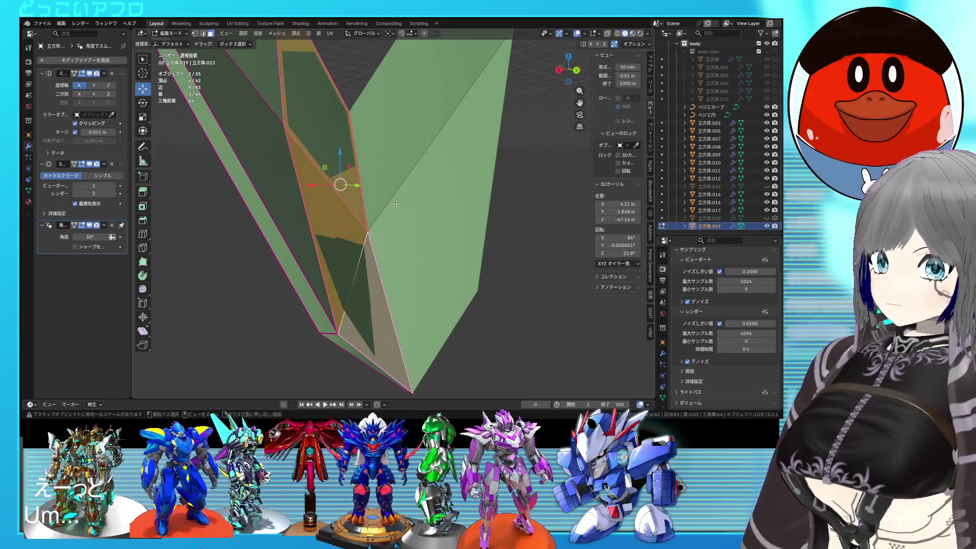
Step: Delete the inset faces, select a new three-face strip, and inset it by 0.05501 m
key(x)
click(355, 209)
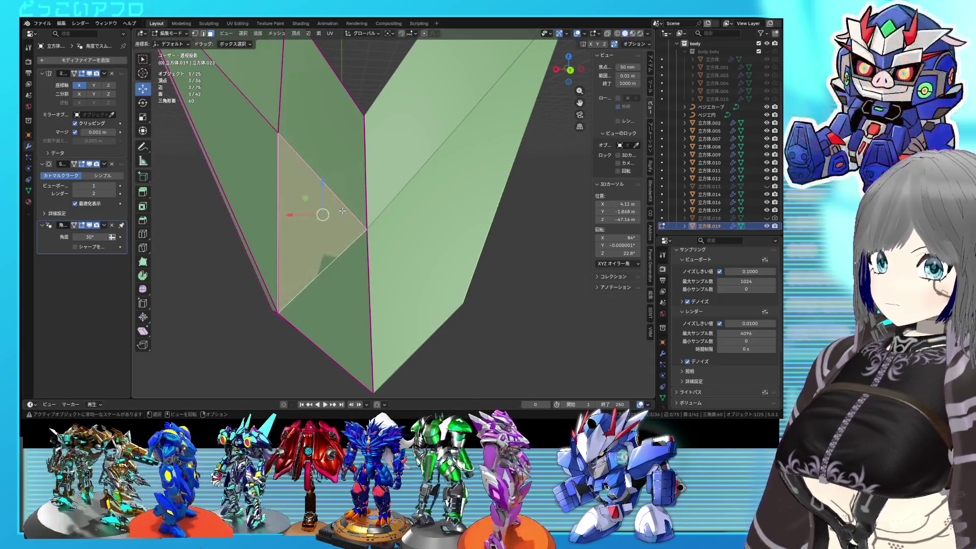
key(l)
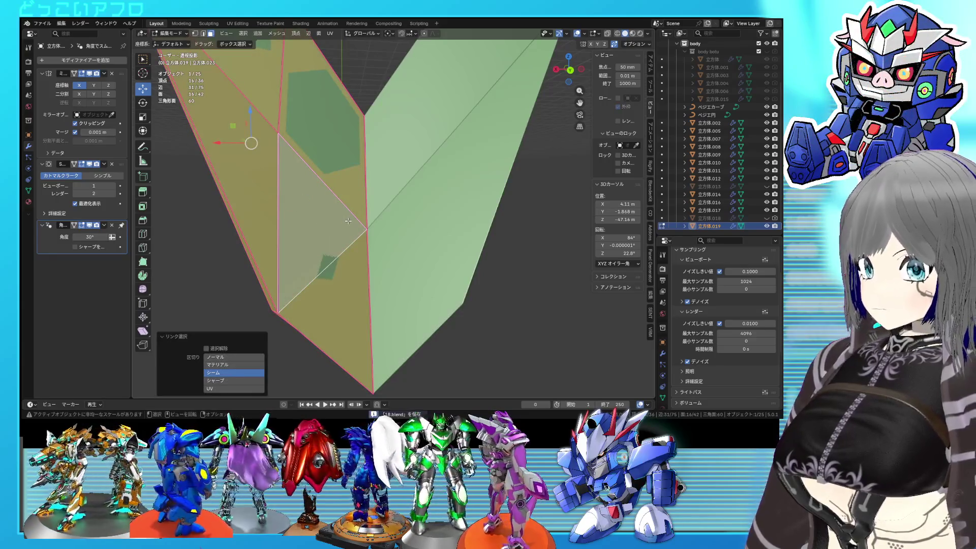
middle_drag(348, 221, 356, 207)
key(alt+z)
key(alt+z)
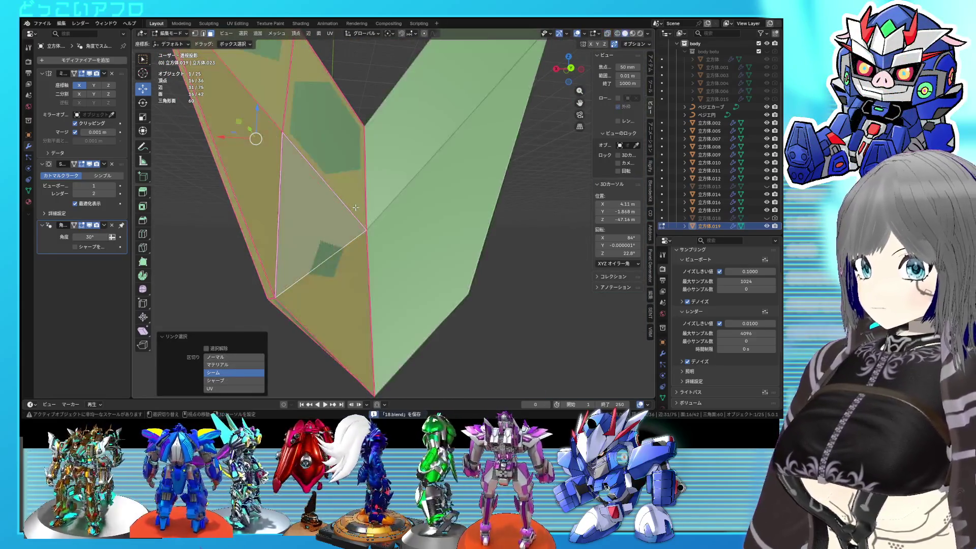
key(alt+a)
key(l)
mouse_move(356, 207)
middle_down()
mouse_move(417, 267)
mouse_move(287, 301)
middle_up()
key(alt+z)
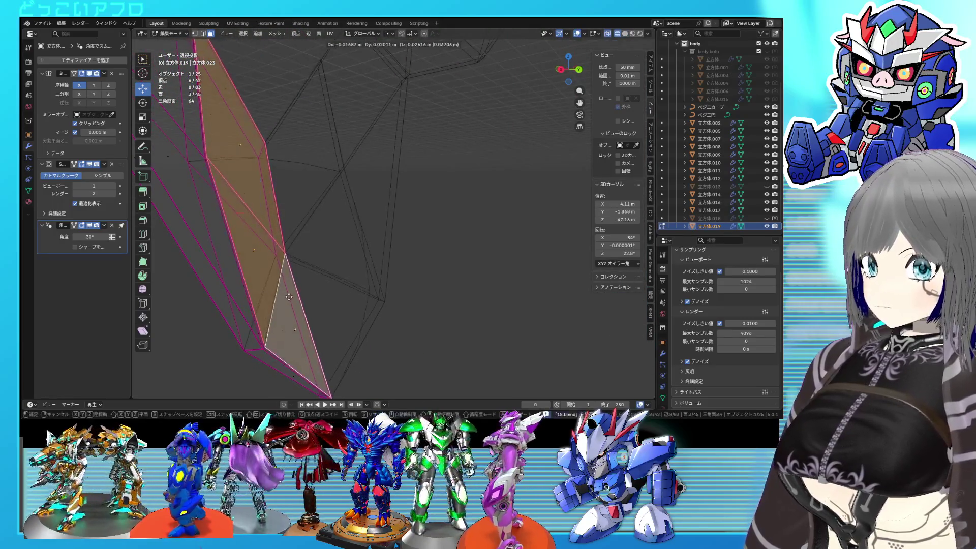
key(y)
key(alt+z)
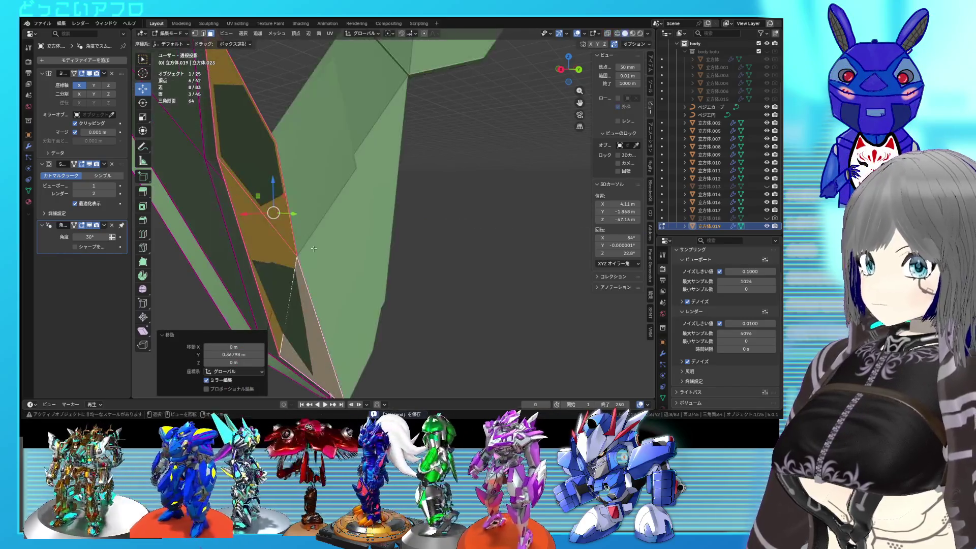
click(329, 284)
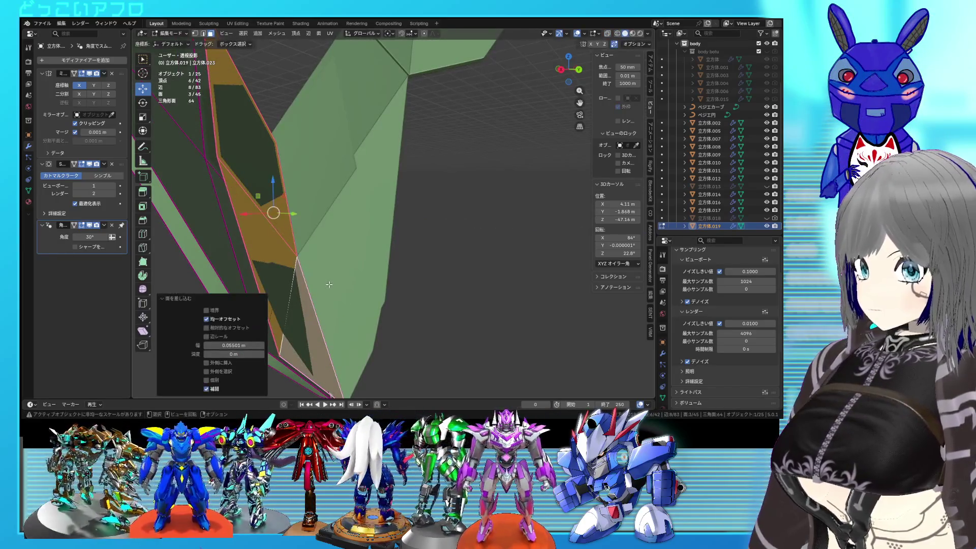
key(alt+z)
Step: Extrude the faces 1.1924 m along Y and inset them by 0.01901 m
key(e)
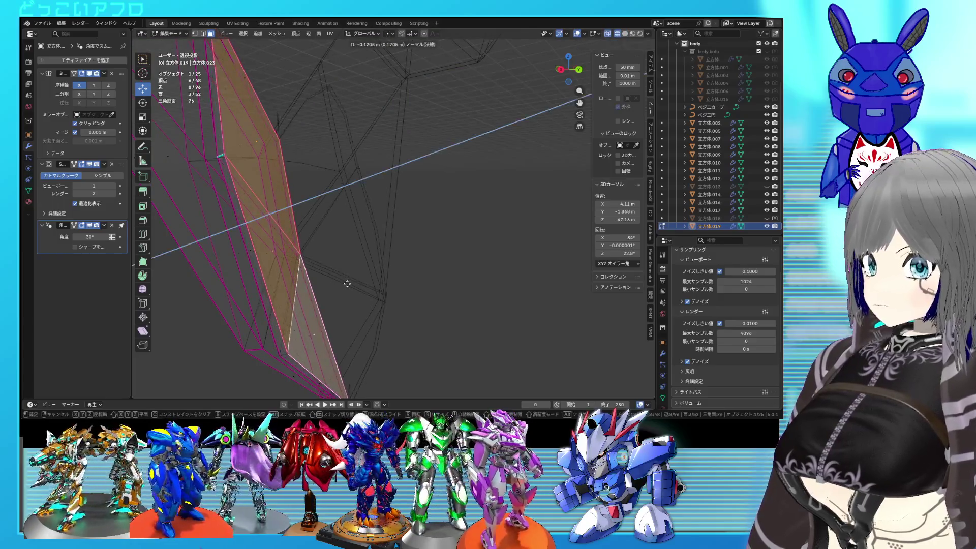
click(385, 287)
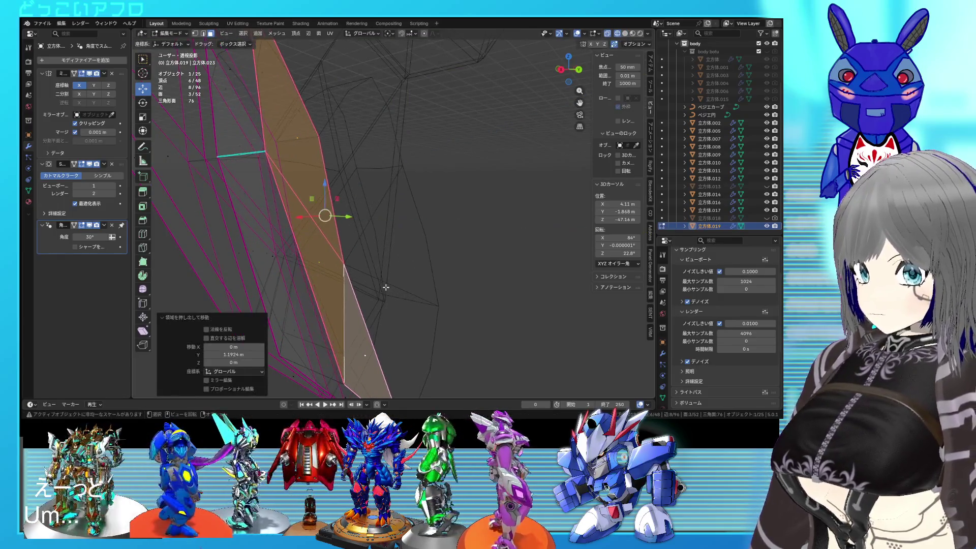
key(alt+z)
key(i)
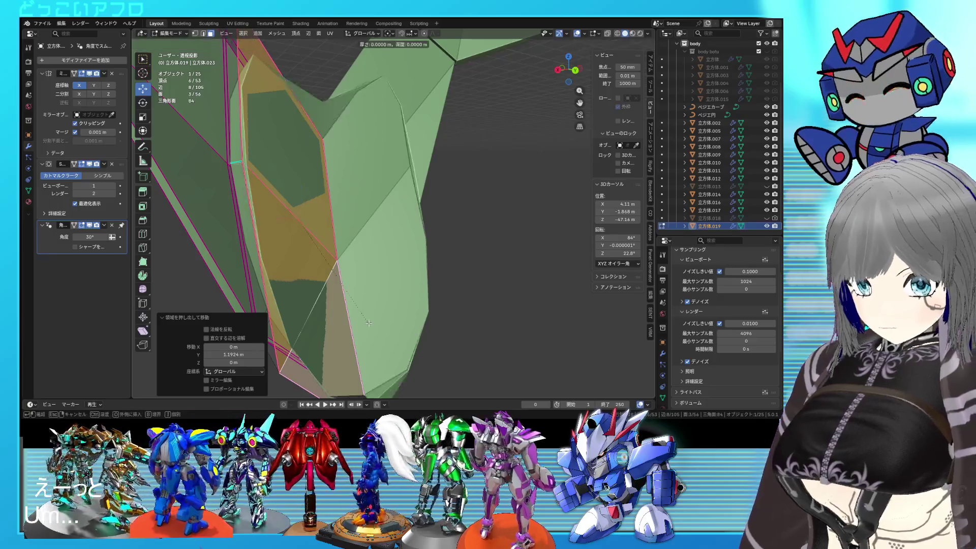
click(350, 314)
middle_drag(351, 314, 280, 330)
key(alt+z)
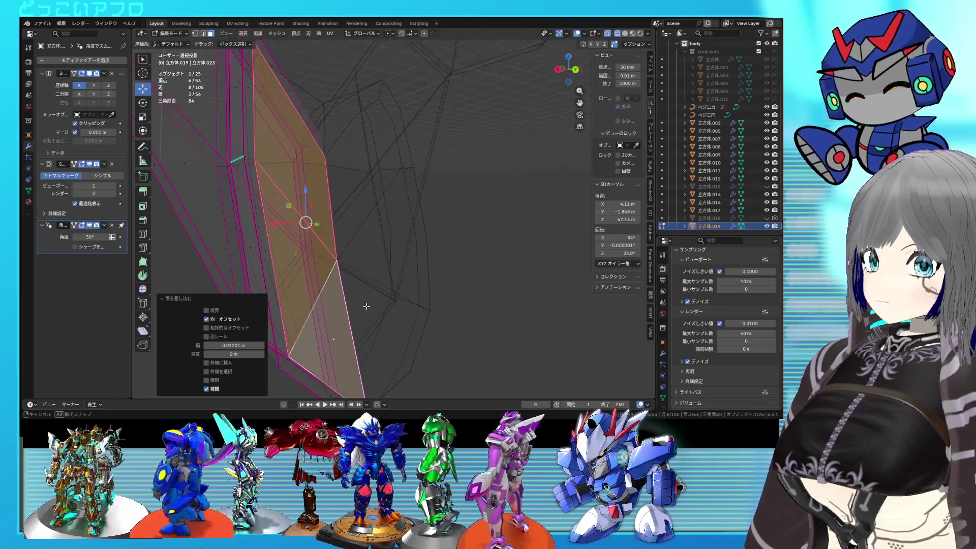
drag(233, 345, 249, 345)
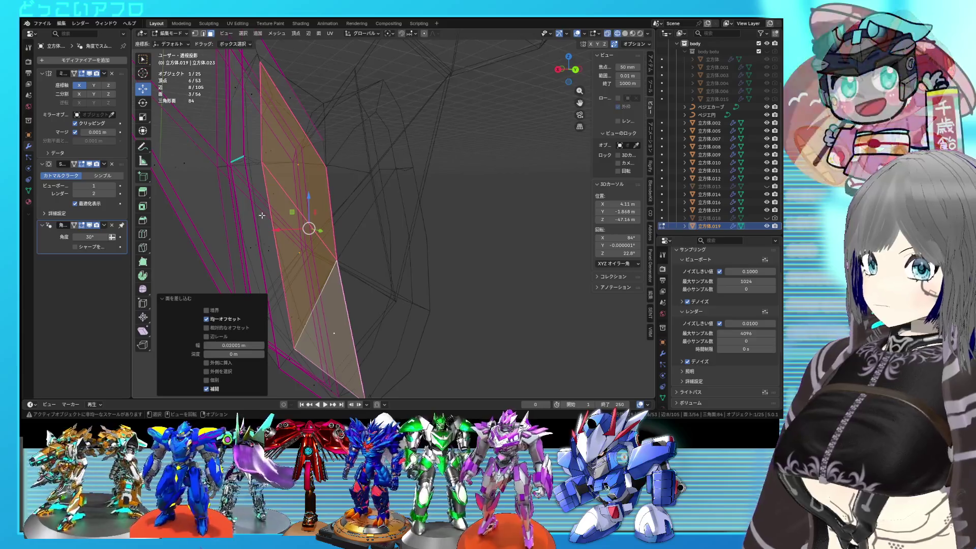
key(alt+z)
scroll(318, 216, up, 2)
middle_drag(318, 215, 293, 225)
Step: Vertex-slide two edge vertices (factor 0.584), then select two adjacent triangle faces
key(1)
click(280, 111)
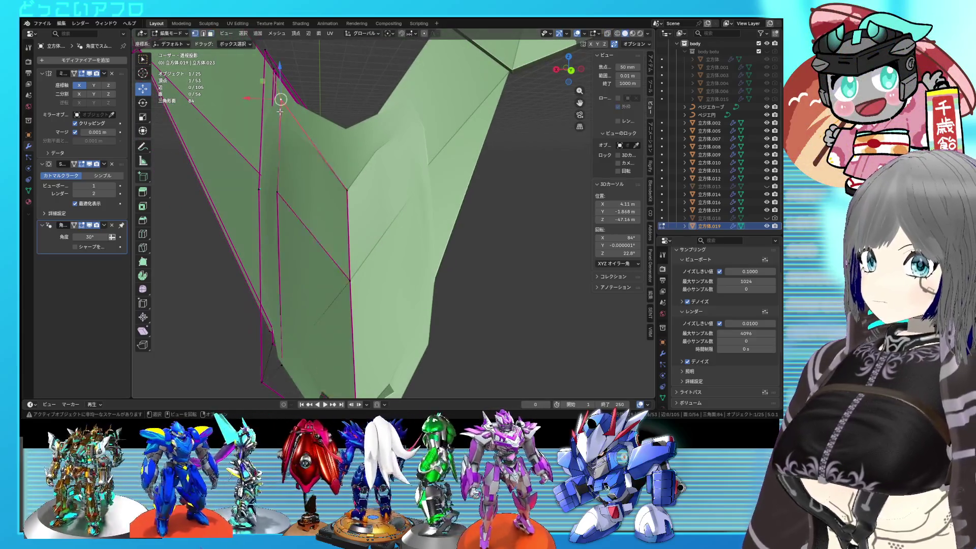
key(shift+z)
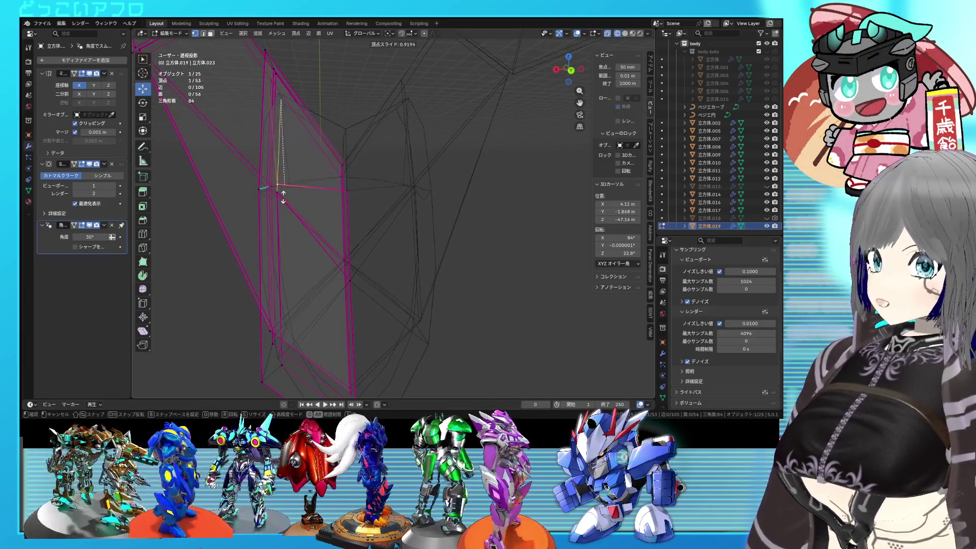
click(282, 208)
middle_drag(305, 213, 359, 226)
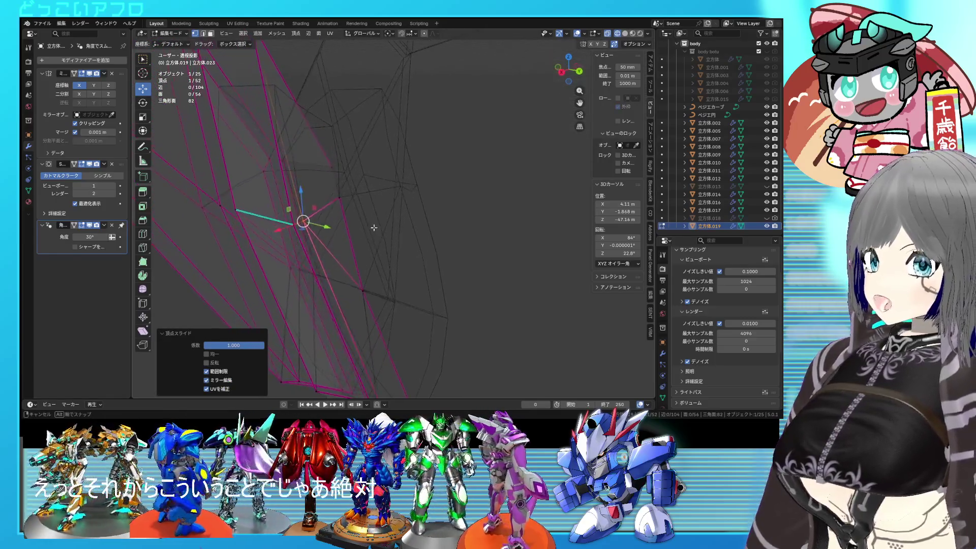
click(344, 200)
key(shift+z)
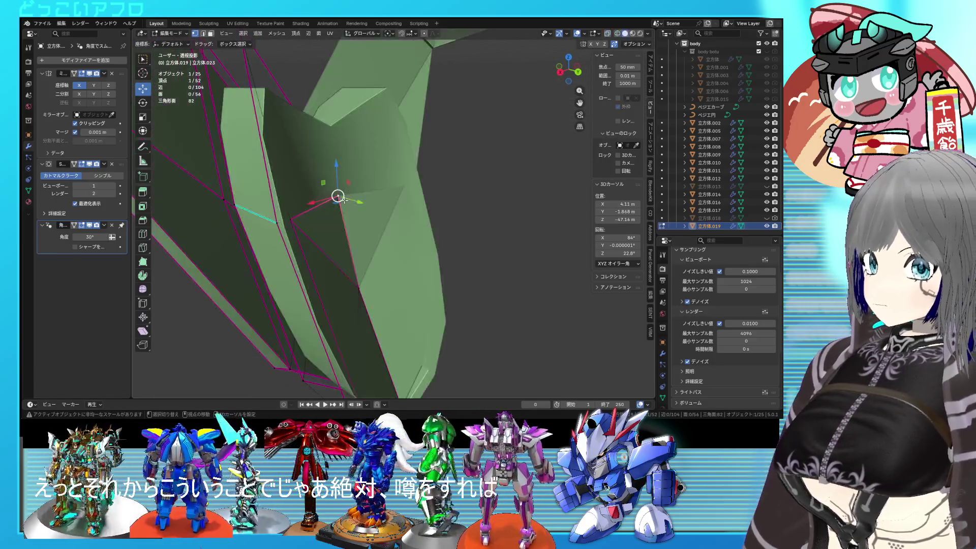
key(shift+z)
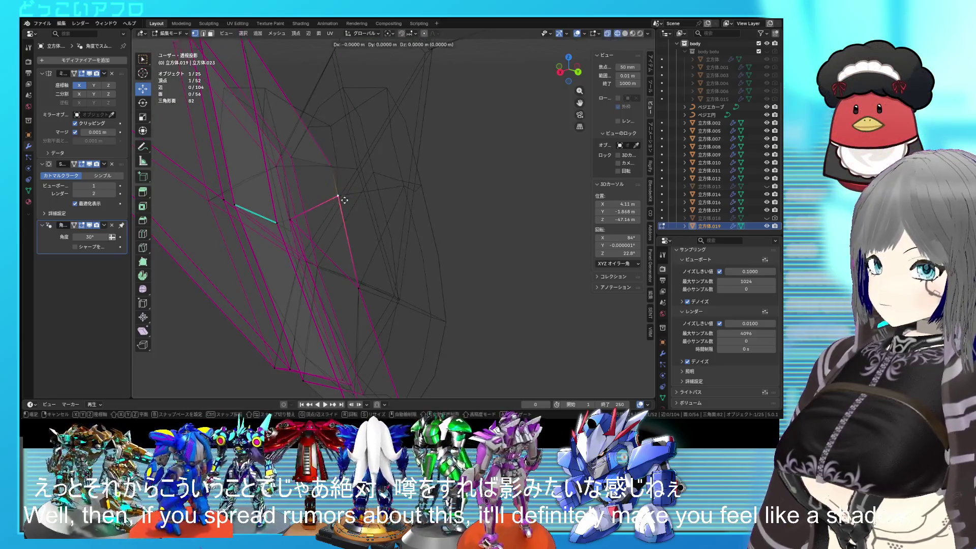
click(344, 182)
key(shift+z)
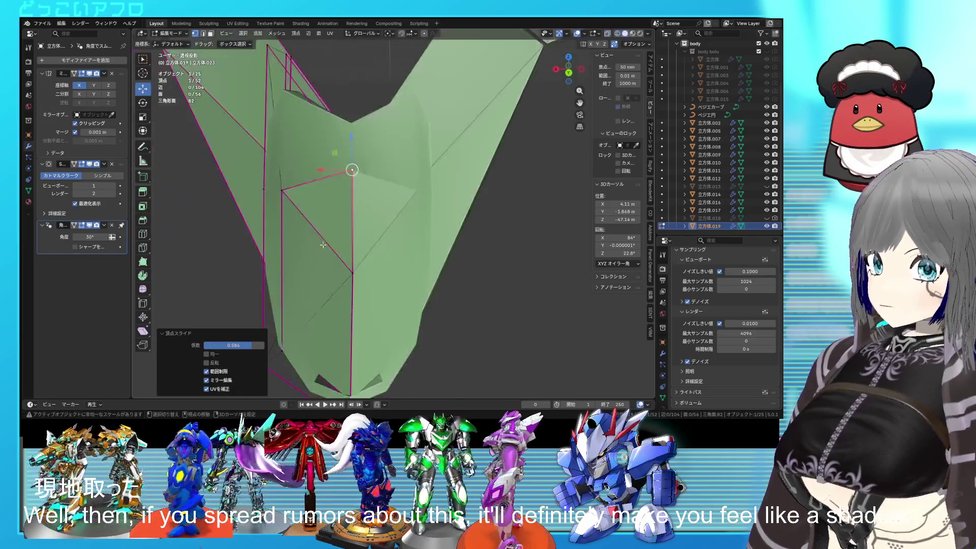
click(320, 209)
shift+click(315, 297)
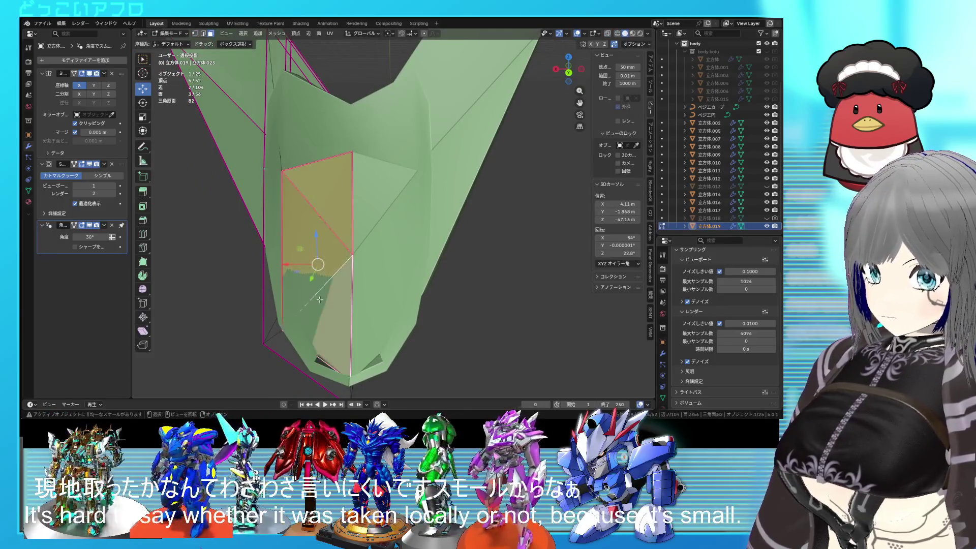
Step: Mark the selected edges as a seam and delete the seam-bounded faces linked to the top face
middle_drag(319, 299, 334, 288)
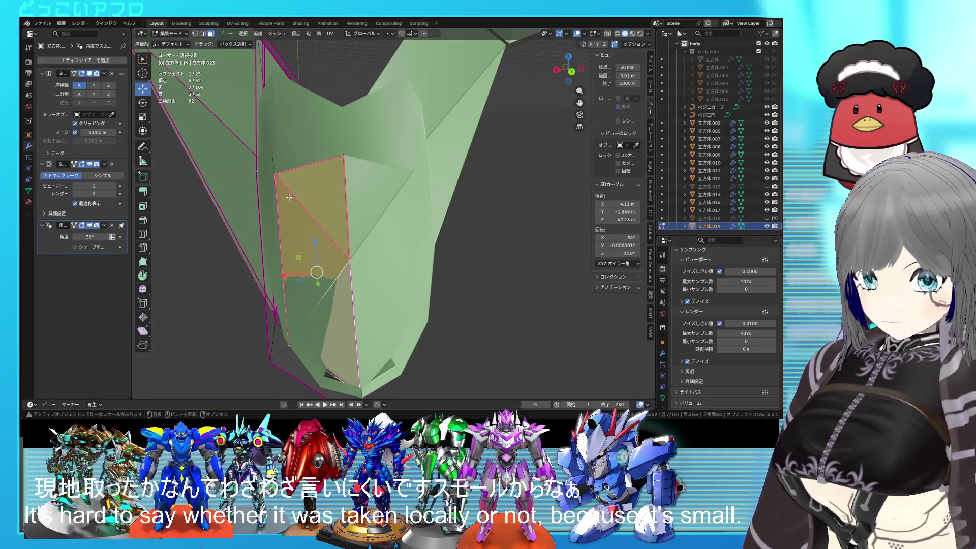
key(2)
click(242, 33)
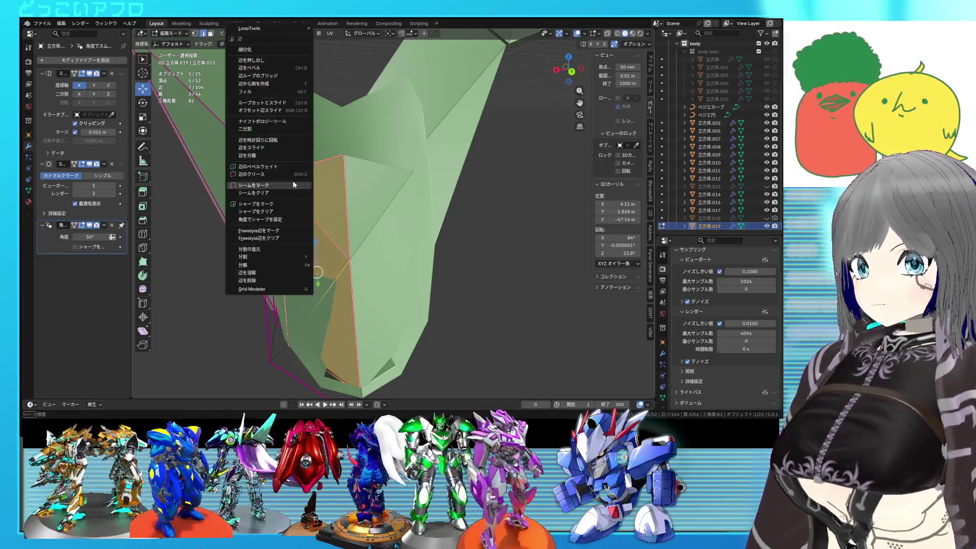
key(3)
click(292, 138)
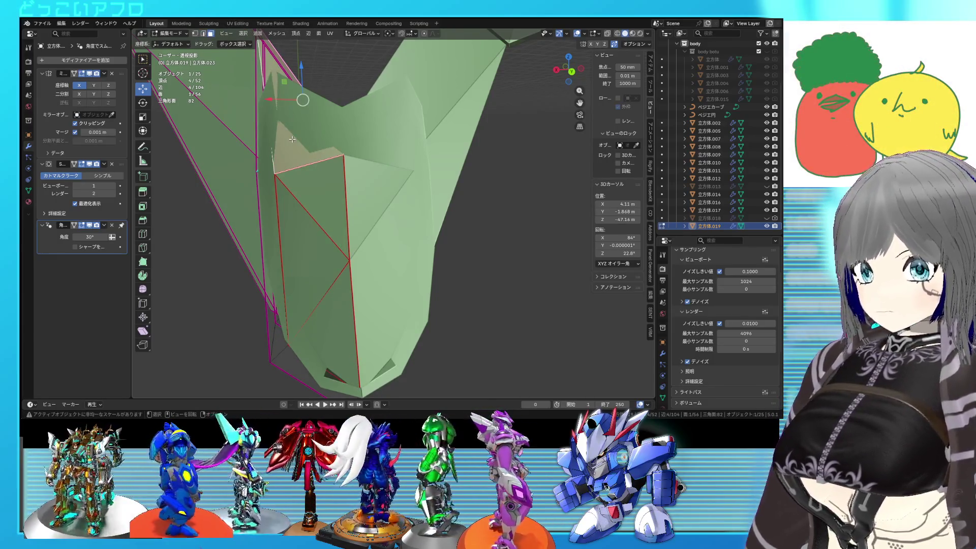
key(l)
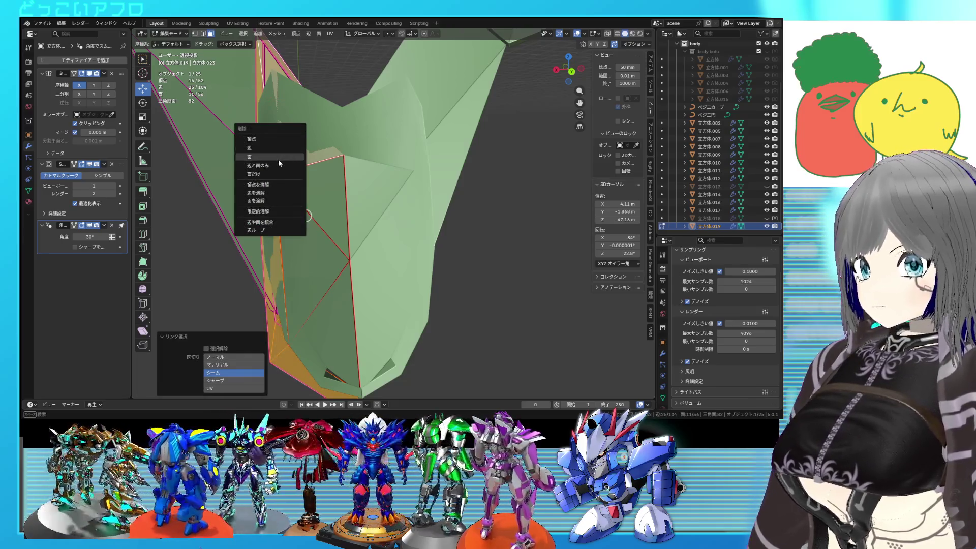
click(279, 159)
middle_drag(278, 159, 383, 211)
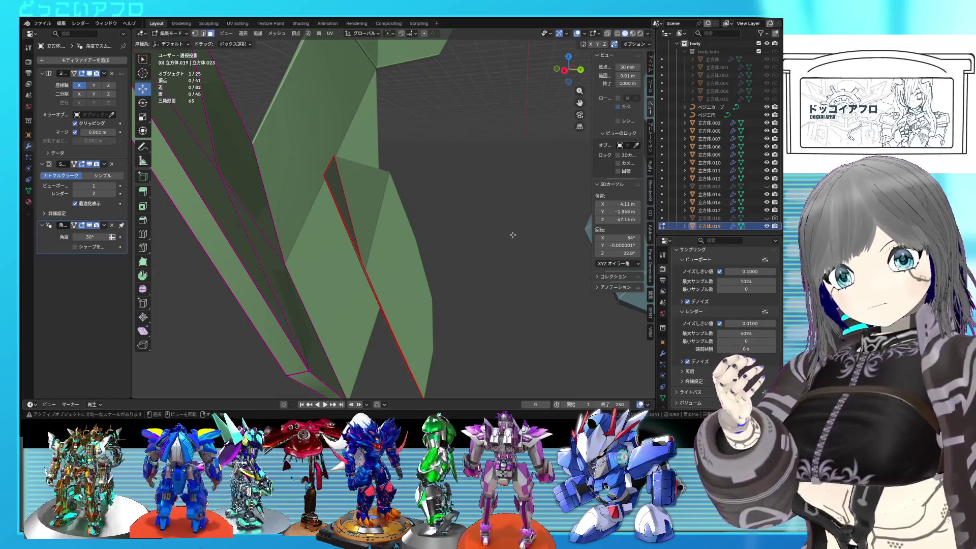
Step: Give the selected edge a full edge crease of 1.0
mouse_move(513, 235)
middle_down()
mouse_move(352, 237)
mouse_move(326, 263)
mouse_move(320, 242)
mouse_move(429, 230)
middle_up()
key(2)
key(shift+e)
text(1)
key(Return)
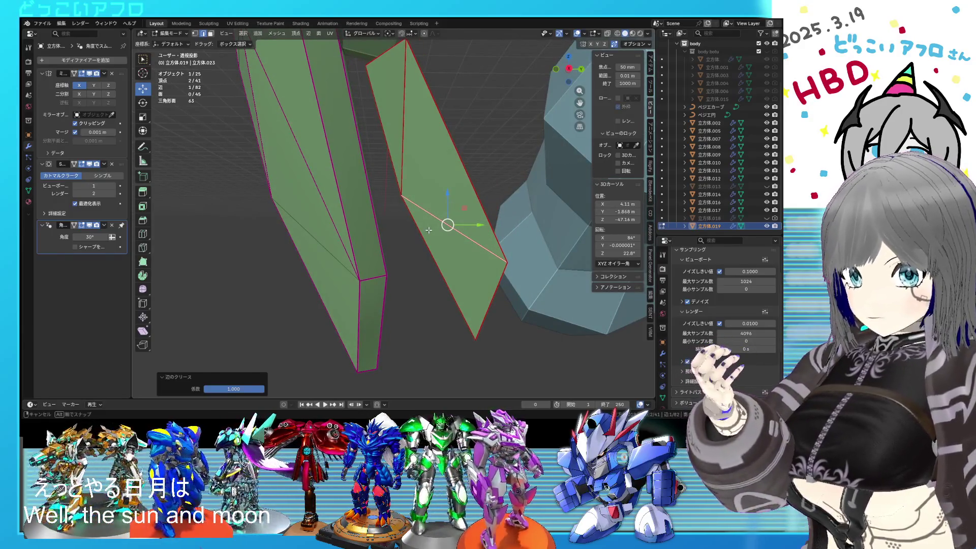
Step: Select the whole thin plate piece and shift it along the Y axis, saving the file
scroll(428, 230, up, 5)
mouse_move(462, 225)
middle_down()
mouse_move(369, 240)
mouse_move(400, 224)
mouse_move(446, 247)
middle_up()
key(ctrl+s)
key(l)
key(alt+z)
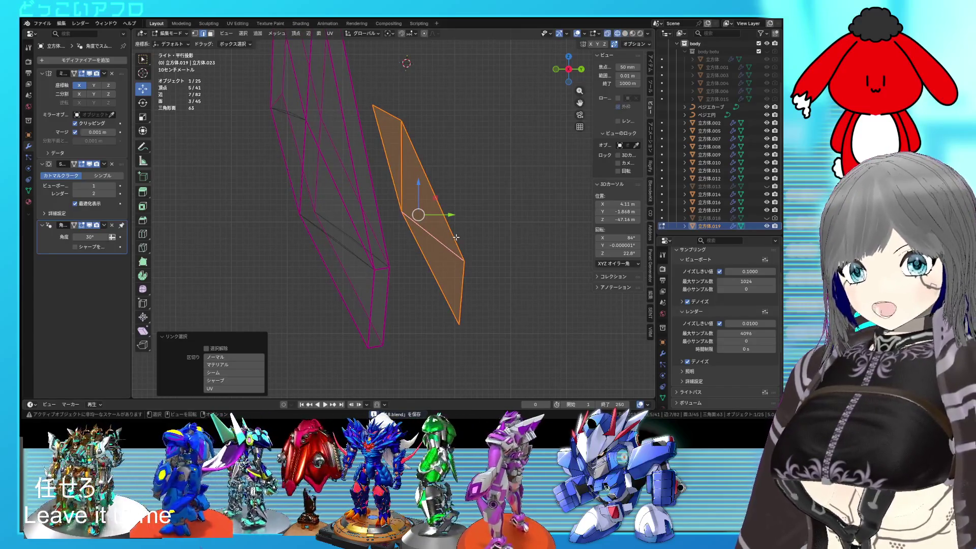
drag(450, 214, 385, 209)
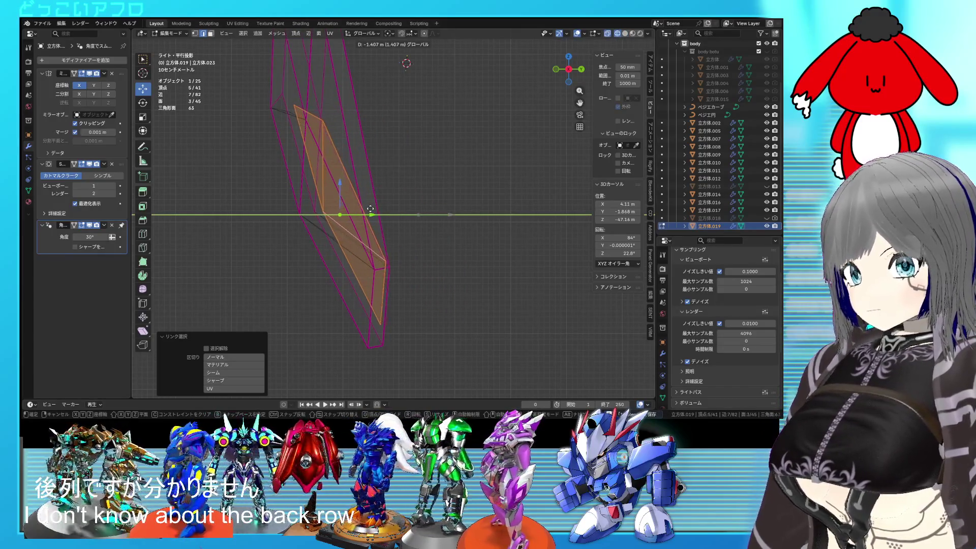
middle_drag(366, 209, 330, 218)
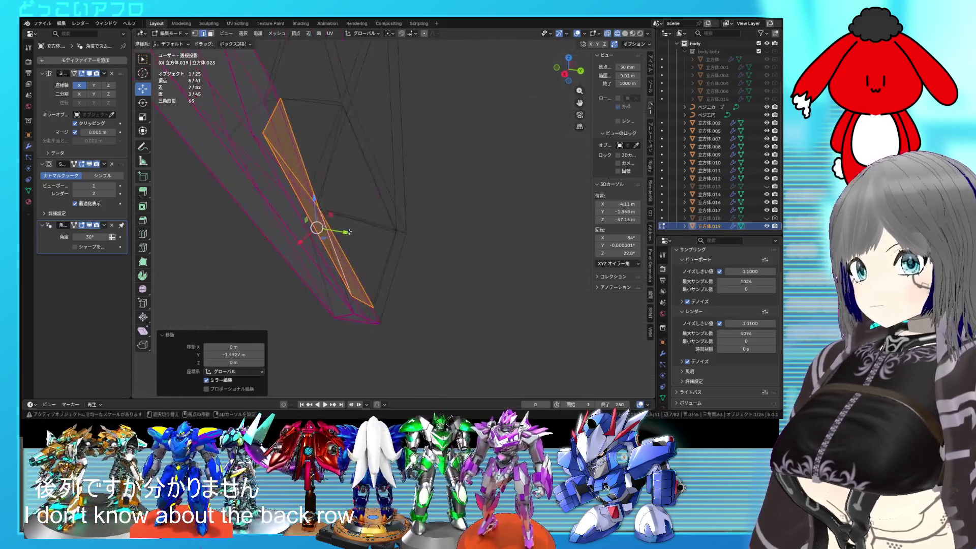
scroll(330, 244, up, 3)
scroll(330, 274, up, 3)
key(ctrl+s)
scroll(389, 294, down, 5)
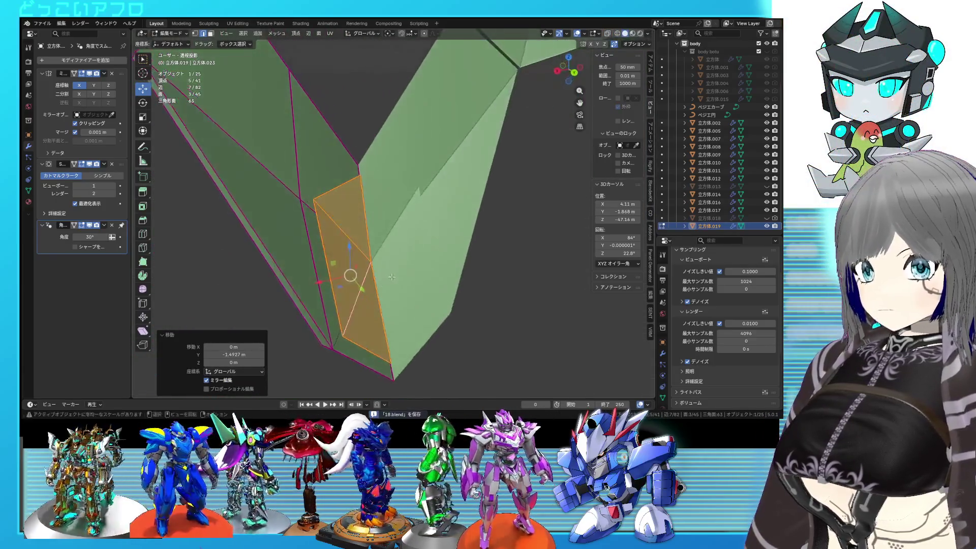
key(KP_3)
key(alt+z)
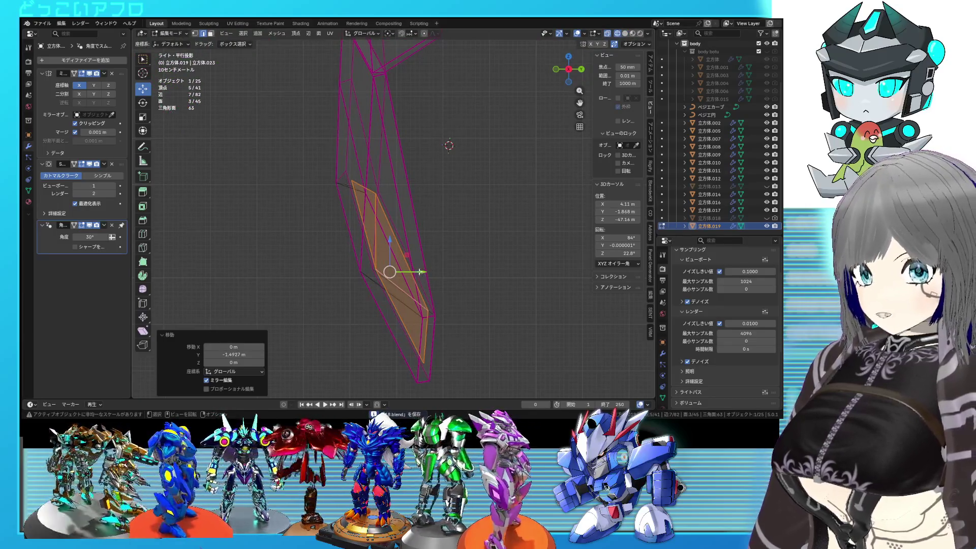
click(411, 271)
key(alt+z)
shift+middle_drag(435, 279, 425, 237)
key(alt+z)
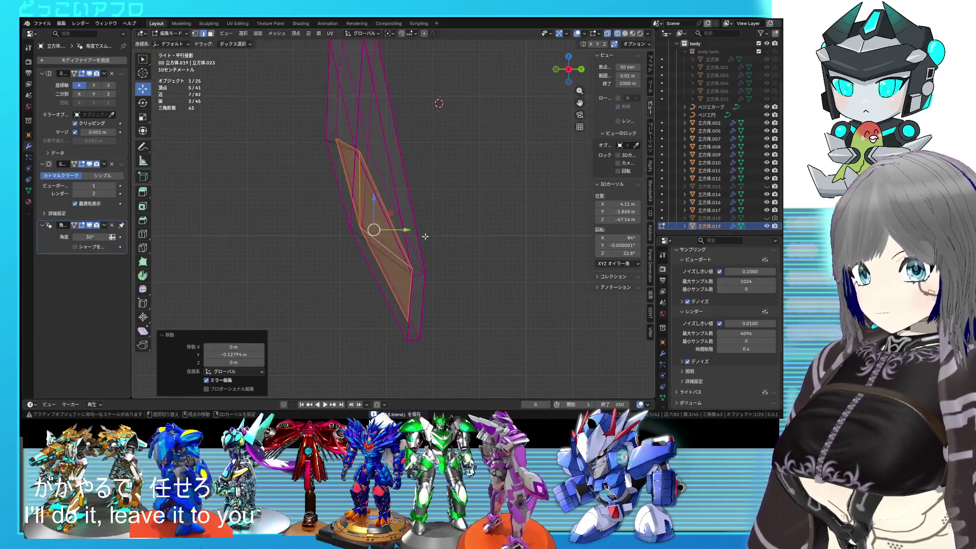
key(alt+z)
key(alt+z)
key(alt+z)
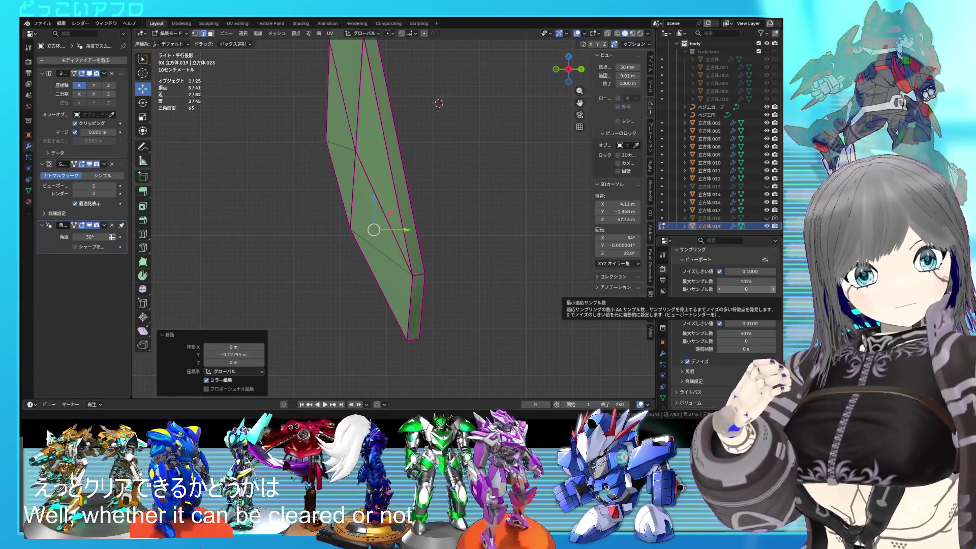
Step: Extrude the piece about 1.91 m along Y and scale the new end to zero on Y to flatten it
middle_drag(487, 216, 514, 220)
scroll(514, 219, up, 5)
key(KP_3)
scroll(490, 211, down, 5)
key(alt+z)
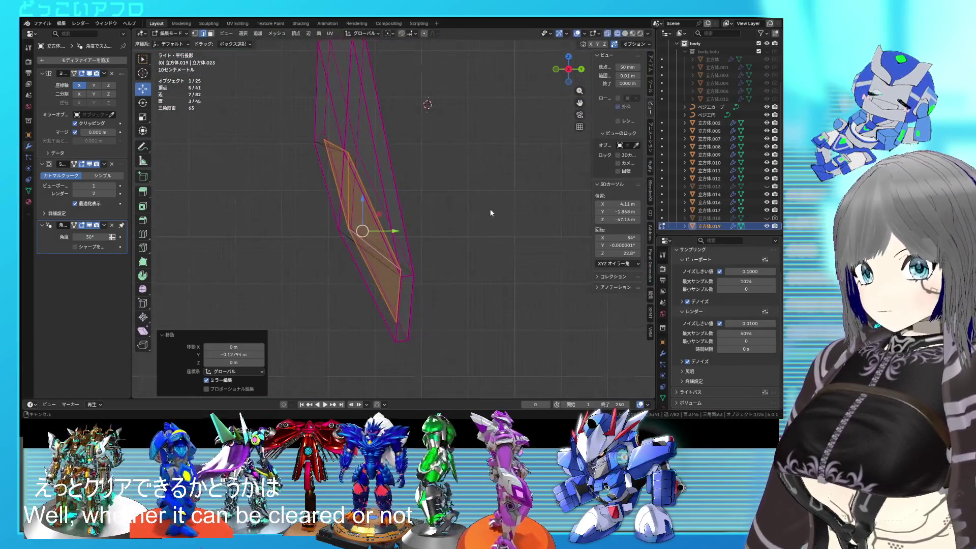
key(g)
key(z)
key(z)
key(y)
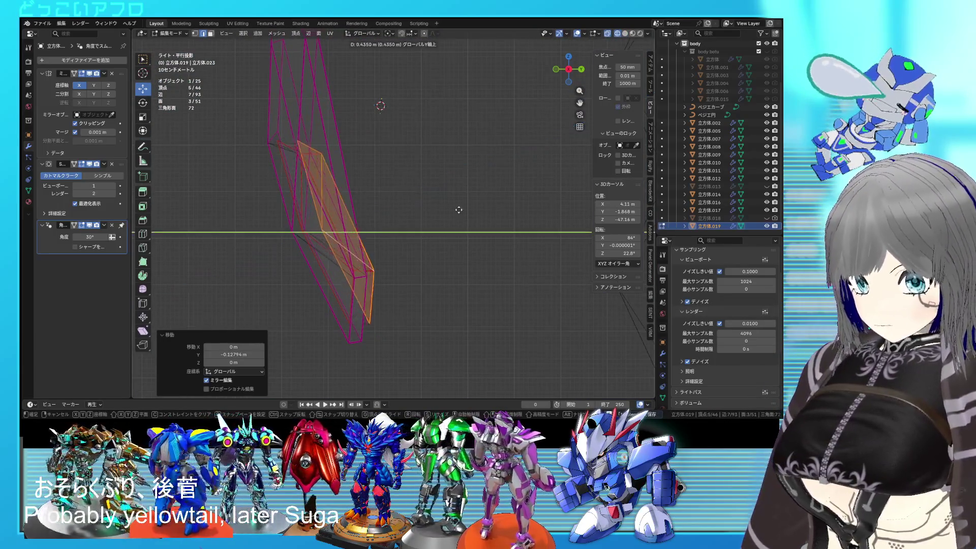
click(524, 209)
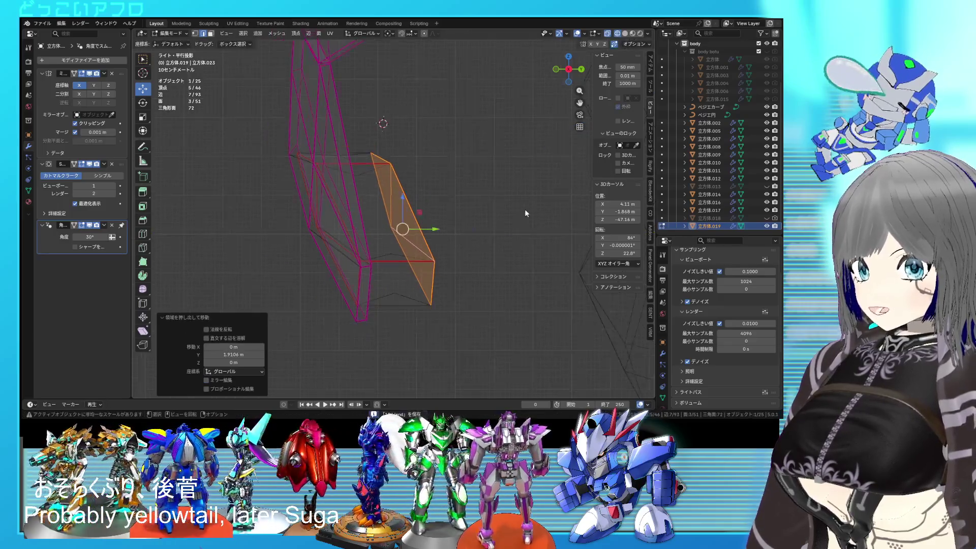
key(s)
key(y)
scroll(496, 215, down, 2)
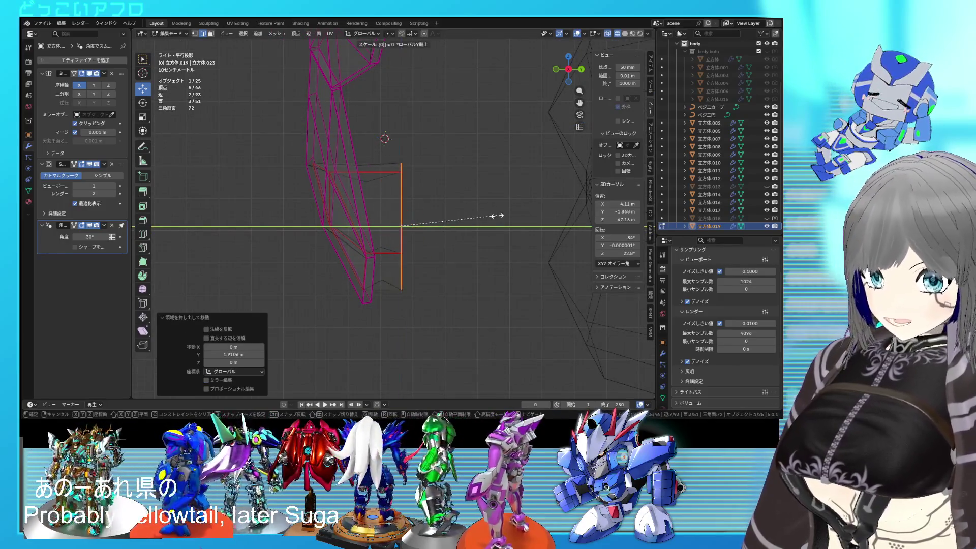
key(Return)
key(alt+z)
middle_drag(489, 222, 443, 276)
key(KP_Decimal)
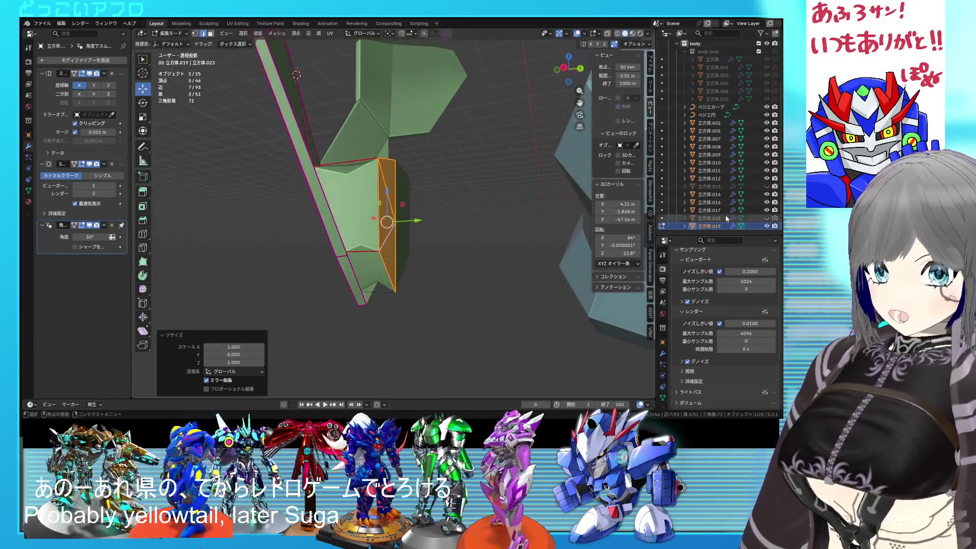
Step: Briefly show 立方体.013, hide it again, and re-enter Edit Mode on the 立方体.019 plate
click(767, 191)
mouse_move(423, 293)
middle_down()
mouse_move(455, 210)
mouse_move(438, 270)
mouse_move(422, 285)
middle_up()
key(alt+z)
key(alt+z)
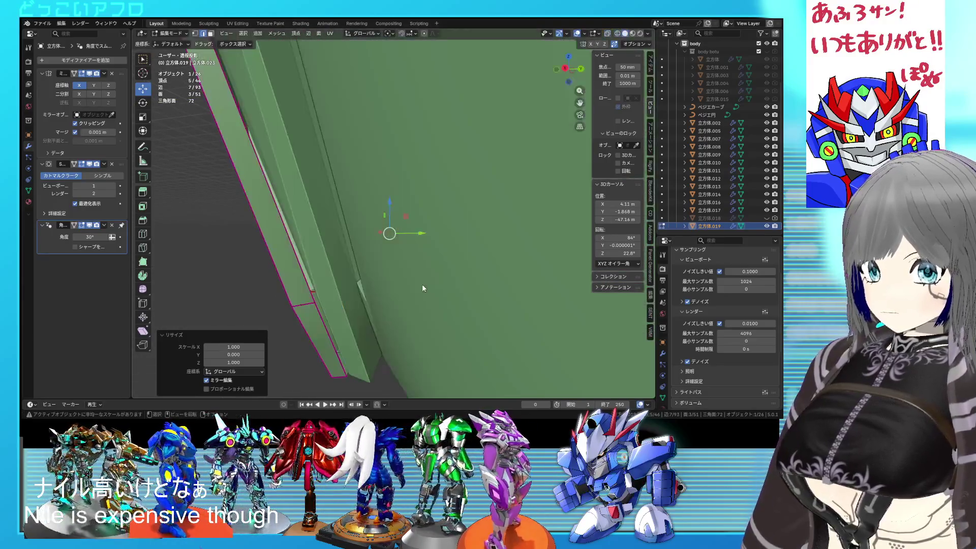
key(Tab)
middle_drag(527, 230, 411, 230)
click(411, 230)
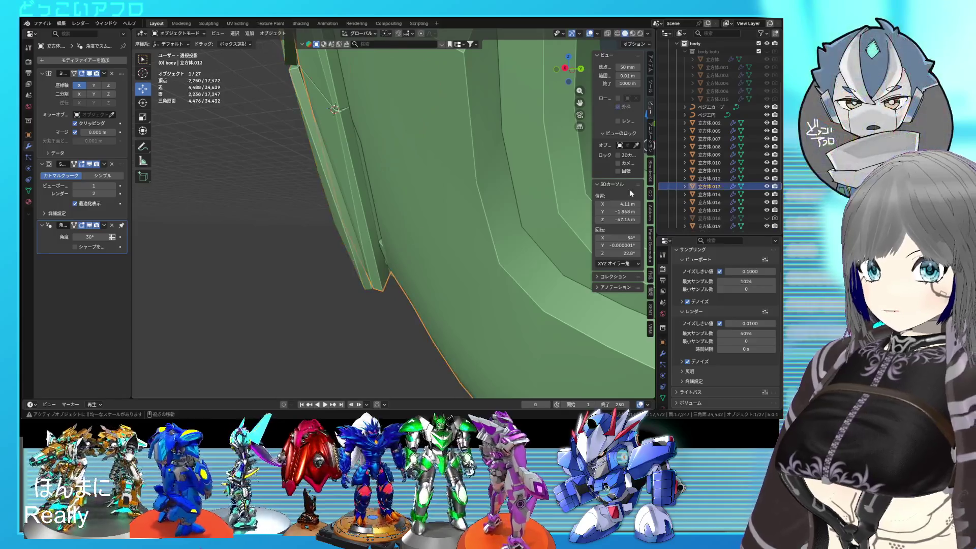
key(h)
click(346, 258)
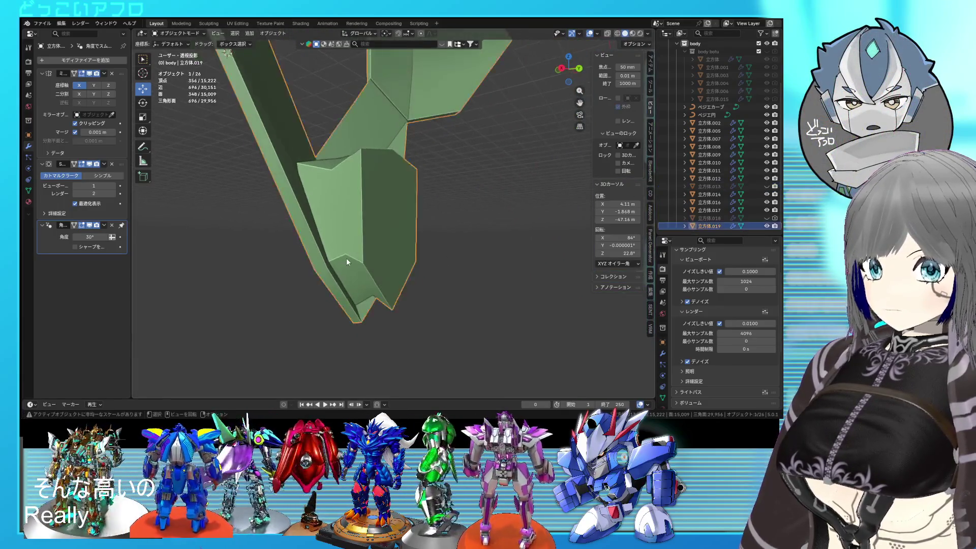
key(Tab)
Step: Raise one edge of the plate straight up along Z
mouse_move(369, 303)
middle_down()
mouse_move(354, 253)
mouse_move(369, 269)
middle_up()
key(shift+z)
key(shift+z)
click(366, 297)
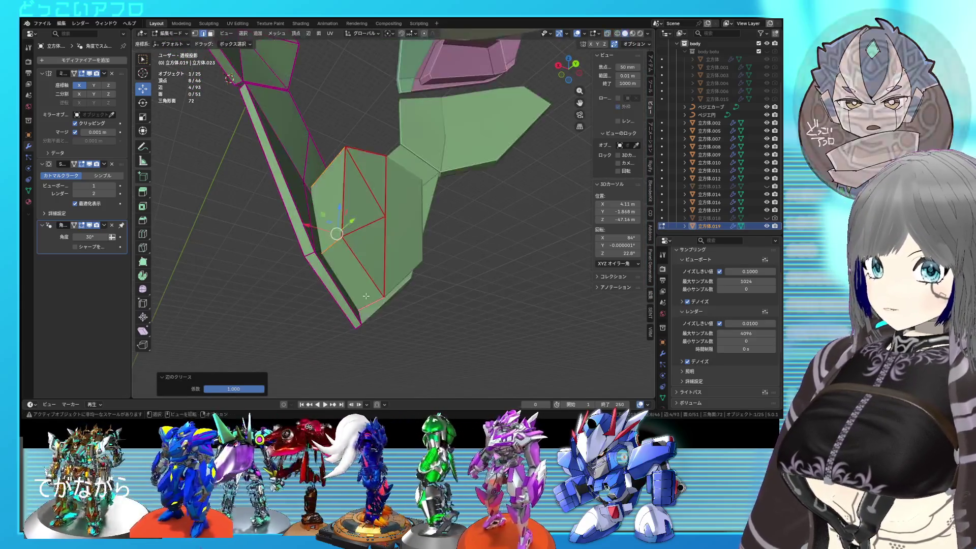
key(g)
key(z)
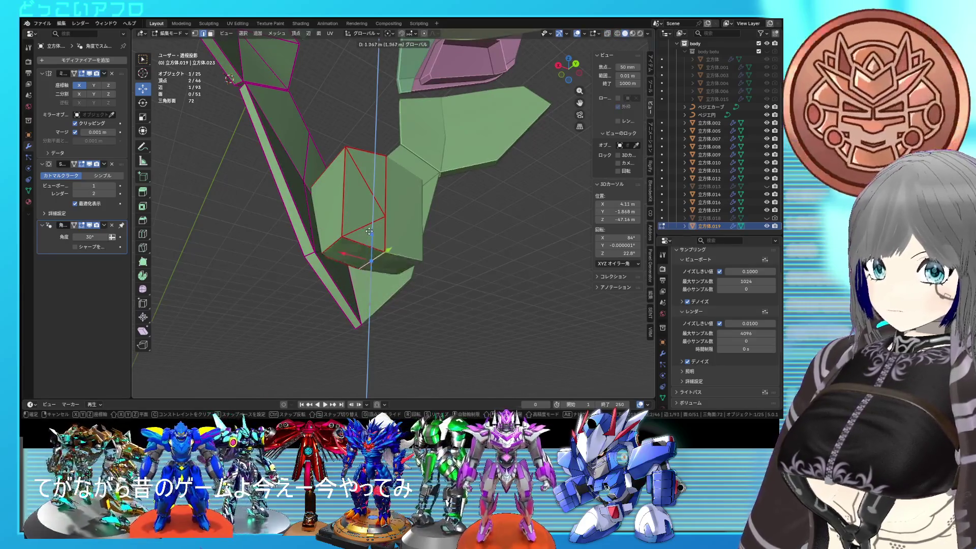
click(371, 203)
mouse_move(370, 203)
middle_down()
mouse_move(371, 194)
mouse_move(366, 212)
middle_up()
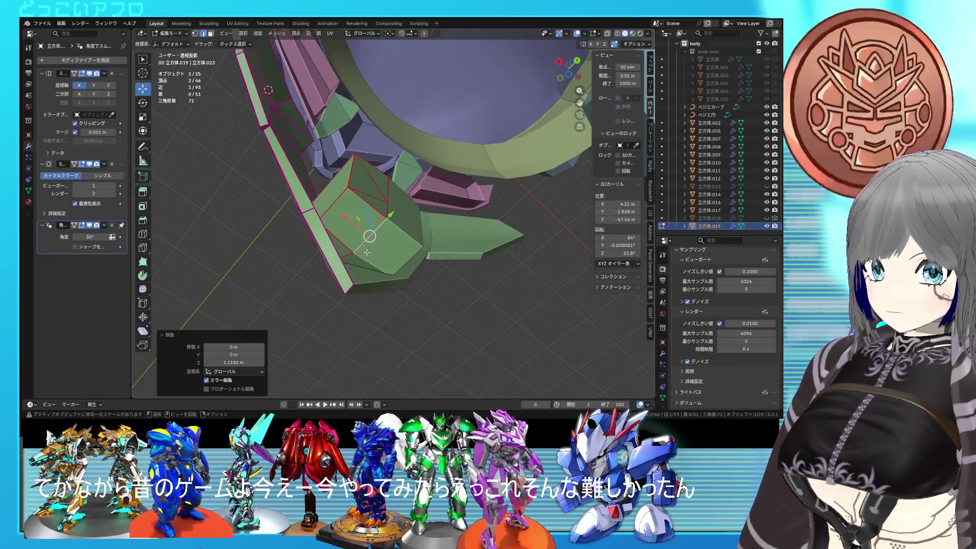
Step: Pull a single vertex of the block inward along Y
click(348, 247)
key(g)
key(y)
click(366, 246)
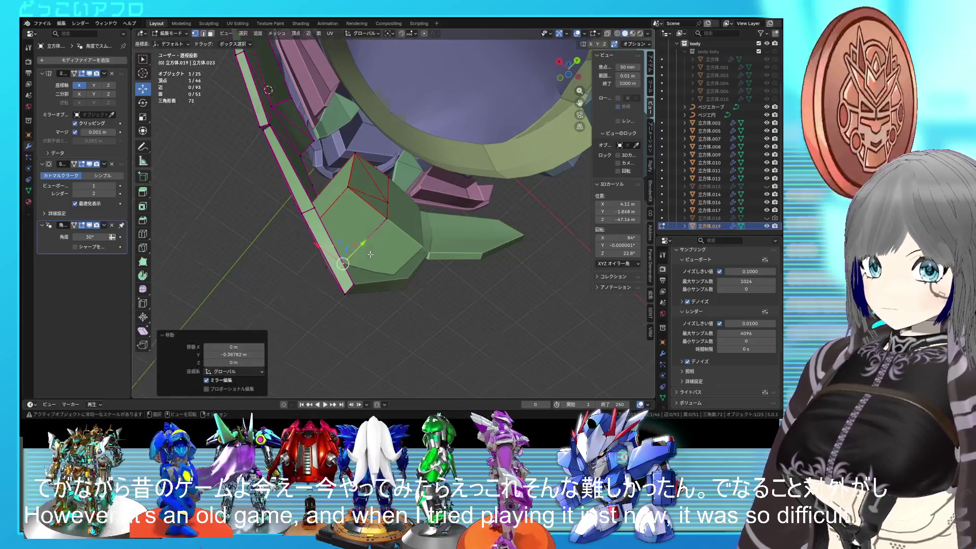
scroll(376, 285, up, 5)
mouse_move(376, 284)
middle_down()
mouse_move(388, 329)
mouse_move(355, 251)
middle_up()
scroll(361, 229, up, 5)
scroll(390, 229, down, 5)
Step: Lift the block's top face 0.16296 m along Z
key(3)
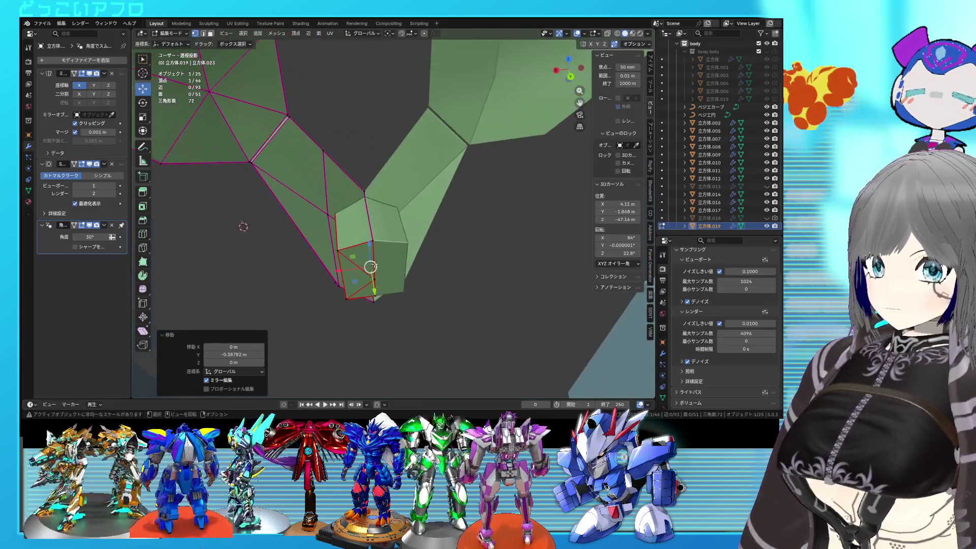
click(366, 285)
mouse_move(366, 285)
middle_down()
mouse_move(344, 230)
mouse_move(318, 217)
middle_up()
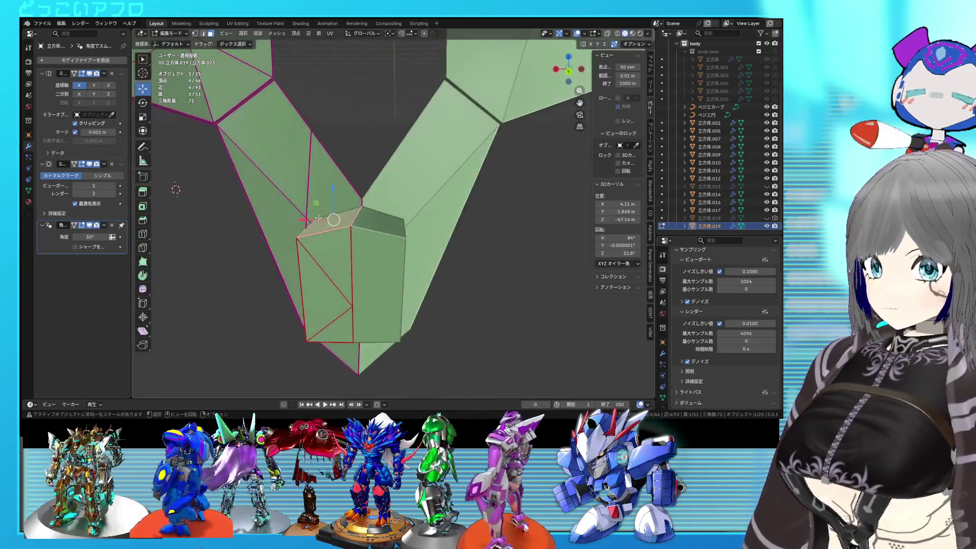
drag(336, 198, 338, 182)
middle_drag(338, 183, 425, 228)
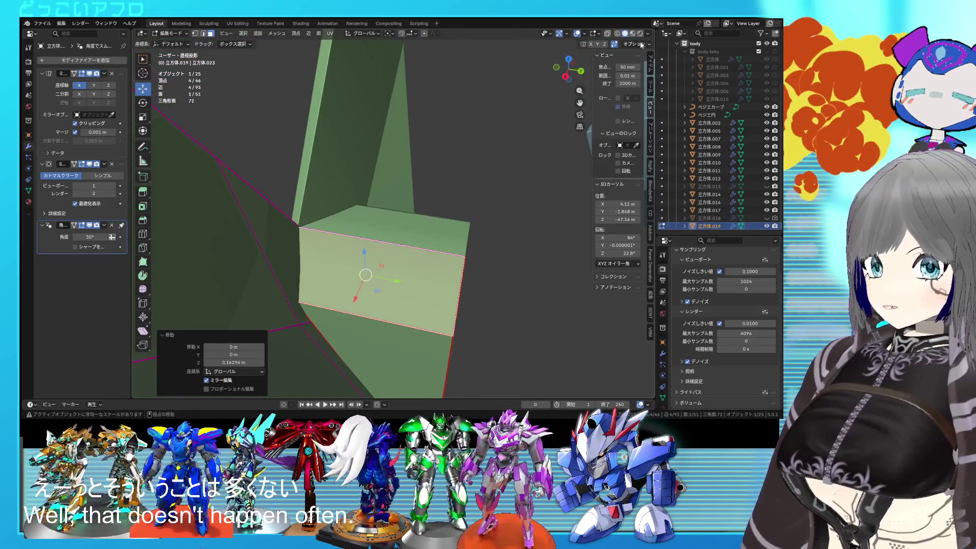
click(607, 33)
mouse_move(355, 193)
middle_down()
mouse_move(399, 243)
mouse_move(597, 229)
middle_up()
key(alt+z)
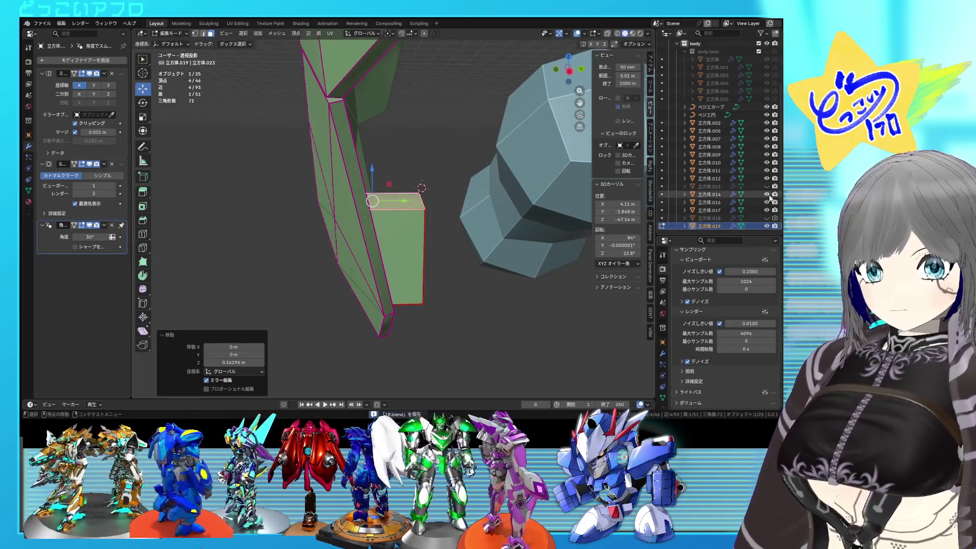
Step: Show 立方体.013 to compare the parts, save the file, and return to Object Mode
click(766, 186)
mouse_move(281, 288)
middle_down()
mouse_move(303, 308)
mouse_move(364, 317)
middle_up()
key(alt+z)
key(alt+z)
mouse_move(316, 342)
middle_down()
mouse_move(380, 314)
mouse_move(276, 308)
mouse_move(370, 342)
middle_up()
key(alt+z)
scroll(272, 328, up, 5)
key(alt+z)
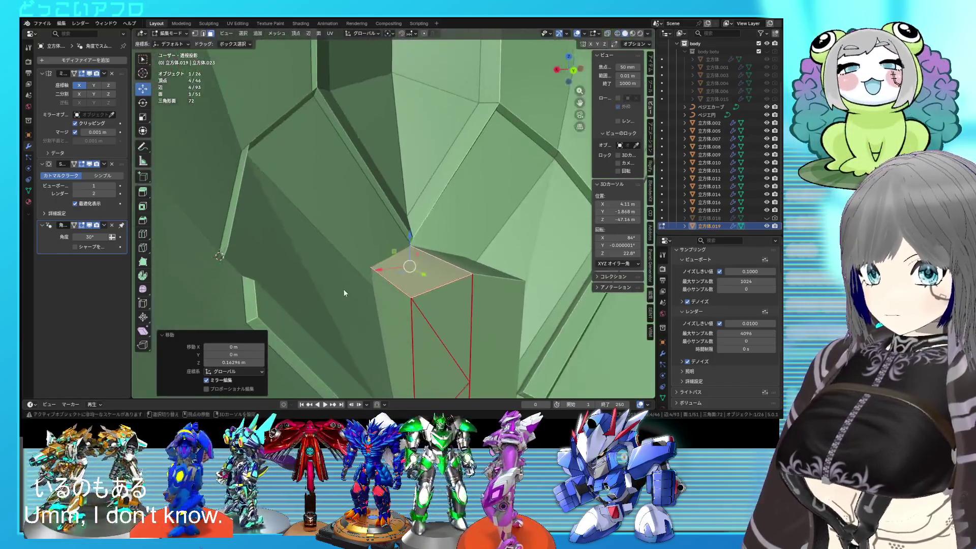
mouse_move(343, 293)
middle_down()
mouse_move(302, 306)
mouse_move(336, 292)
mouse_move(294, 289)
mouse_move(406, 281)
middle_up()
key(alt+z)
key(alt+z)
key(ctrl+s)
key(Tab)
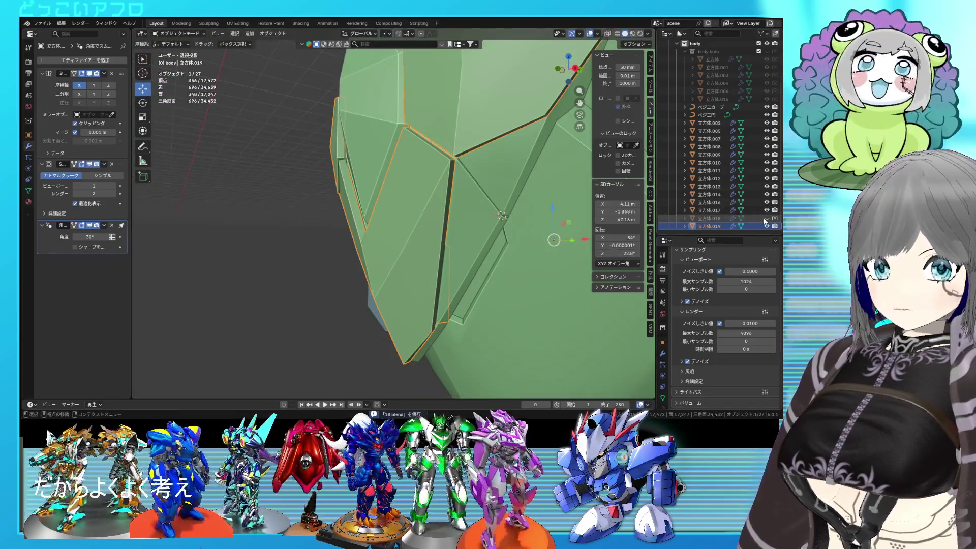
Step: Hide 立方体.013 and enter Edit Mode on 立方体.019
click(501, 215)
click(767, 186)
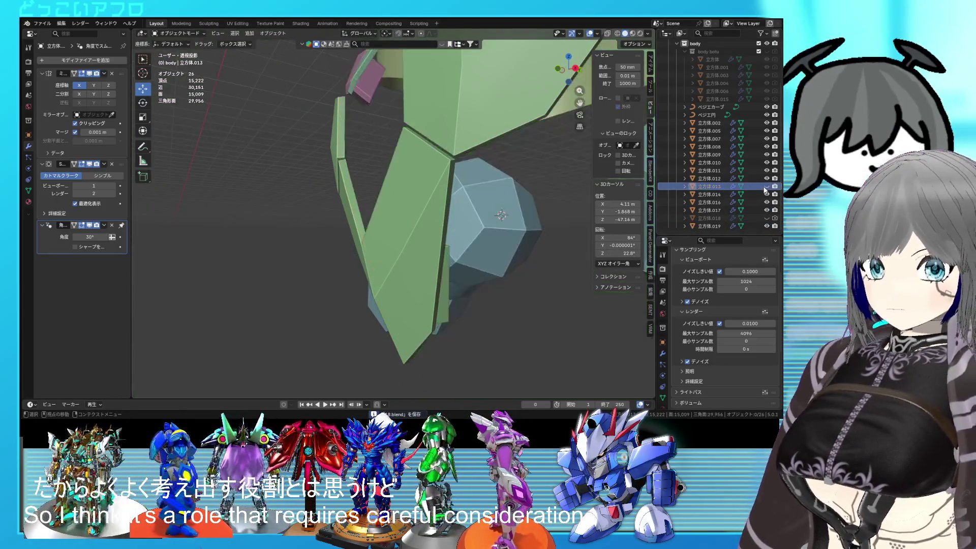
mouse_move(416, 270)
middle_down()
mouse_move(343, 269)
mouse_move(430, 255)
middle_up()
click(397, 265)
key(Tab)
Step: Mark two selected edges of the block sharp from the Edge menu
key(shift+2)
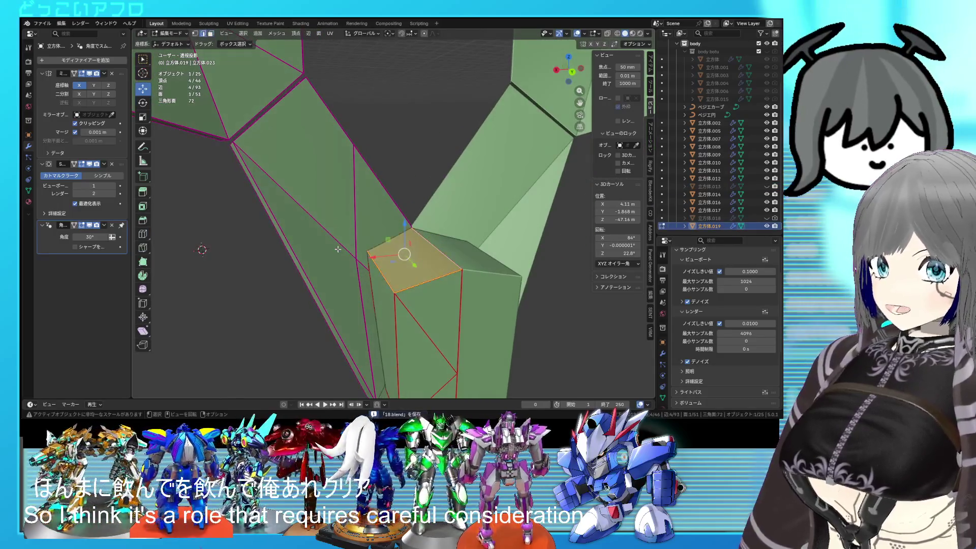
shift+click(361, 264)
key(ctrl+e)
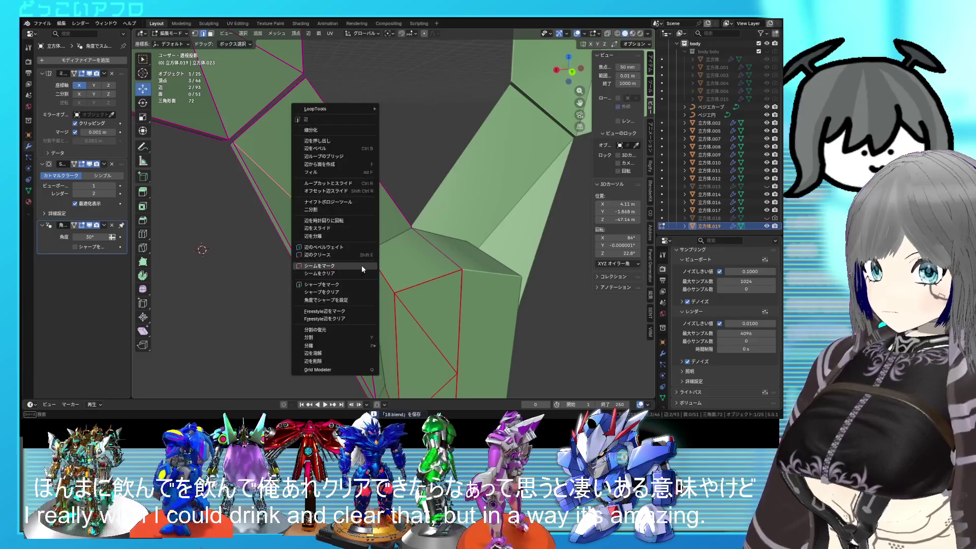
click(348, 286)
mouse_move(343, 300)
middle_down()
mouse_move(335, 308)
mouse_move(345, 270)
middle_up()
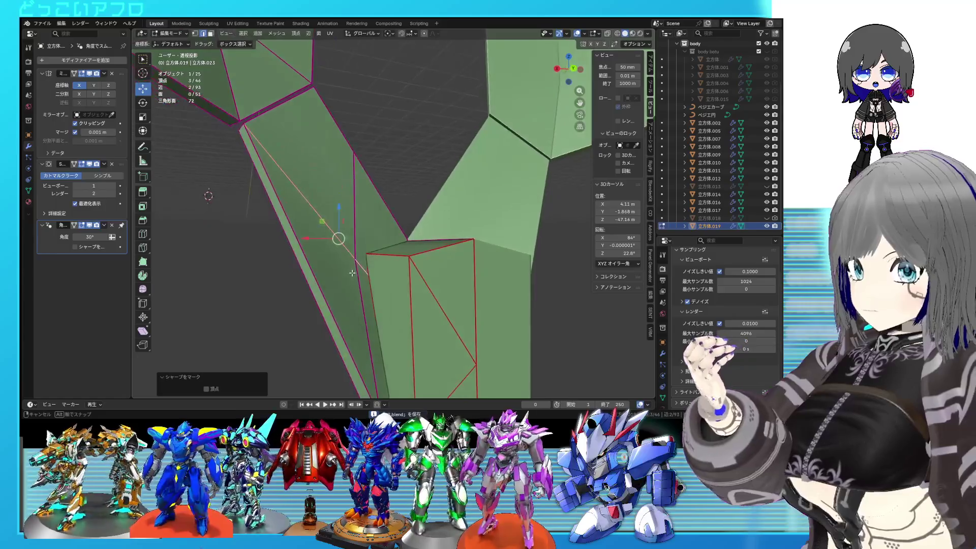
scroll(345, 270, down, 5)
scroll(356, 269, up, 5)
key(shift+z)
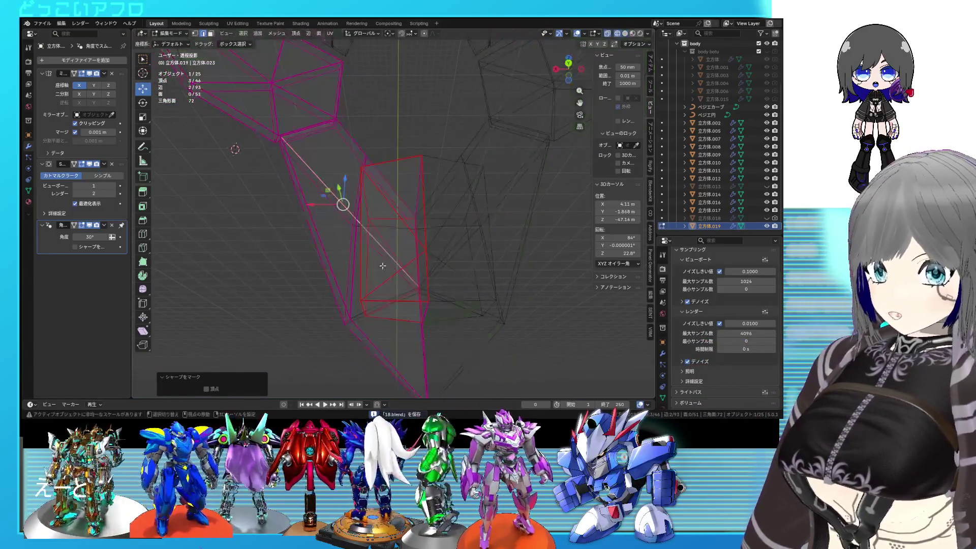
key(shift+z)
mouse_move(419, 307)
middle_down()
mouse_move(412, 321)
mouse_move(414, 305)
middle_up()
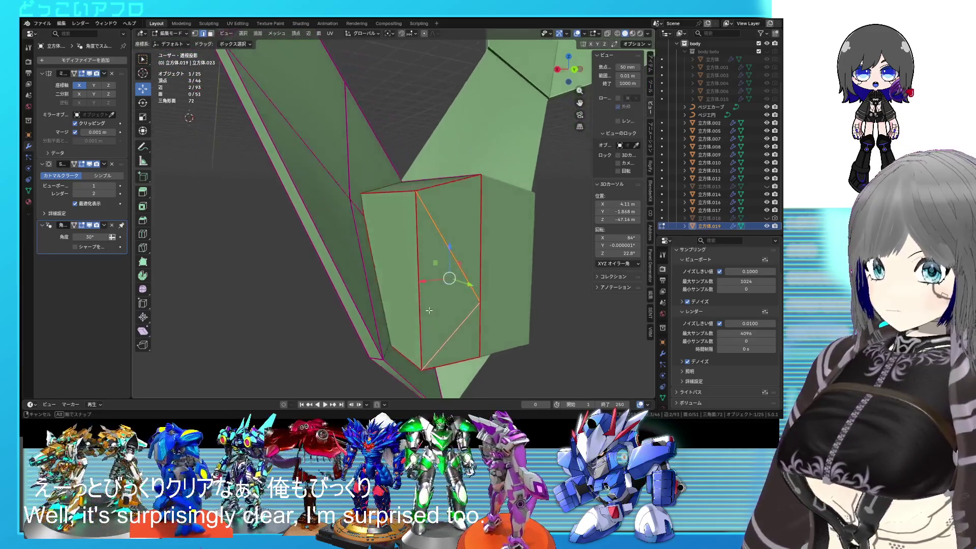
Step: Dissolve the block's stray diagonal edge
key(x)
click(396, 343)
middle_drag(396, 342, 431, 306)
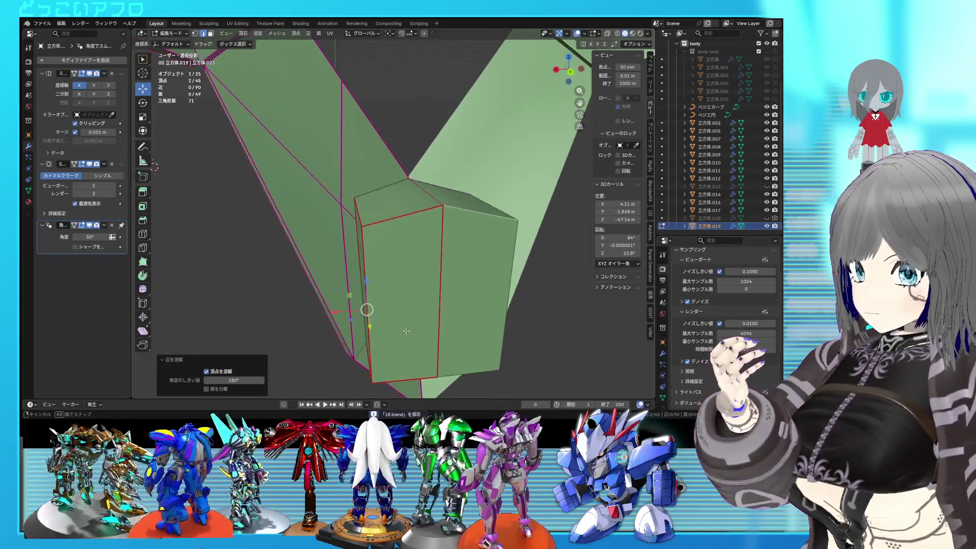
key(alt+z)
middle_drag(431, 307, 428, 301)
scroll(428, 304, up, 4)
key(alt+z)
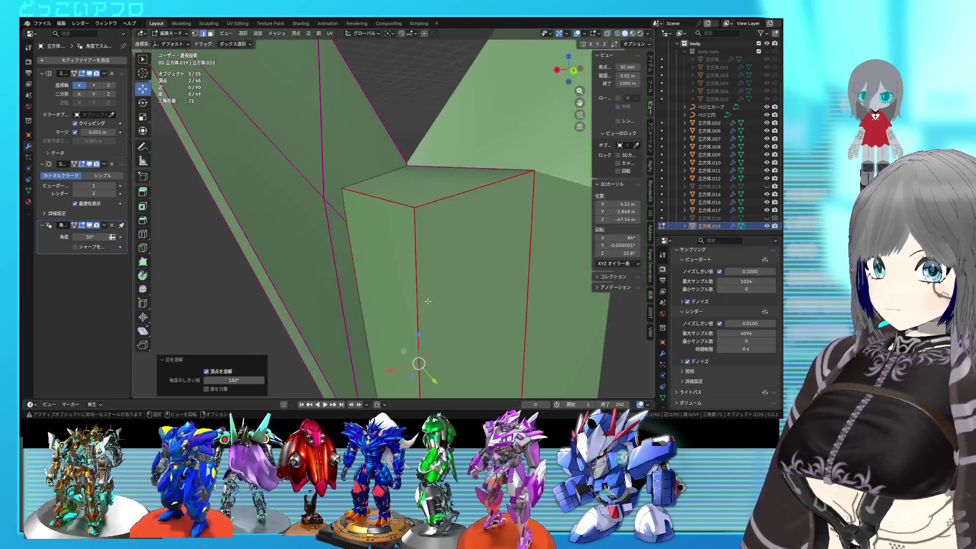
scroll(423, 313, down, 6)
scroll(433, 268, up, 3)
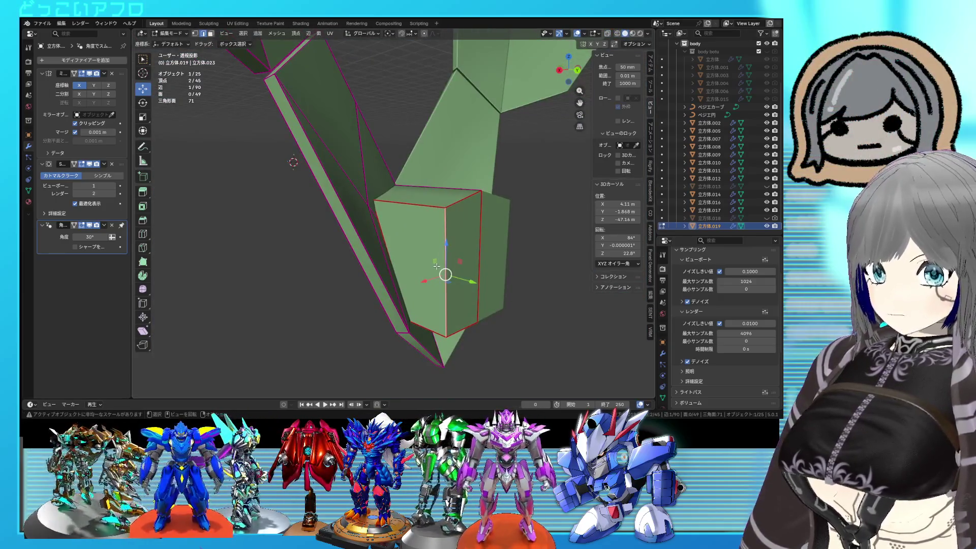
Step: Isolate the block piece by selecting it linked and hiding everything else
key(l)
key(shift+h)
mouse_move(436, 266)
middle_down()
mouse_move(482, 249)
mouse_move(451, 246)
mouse_move(409, 283)
middle_up()
click(345, 248)
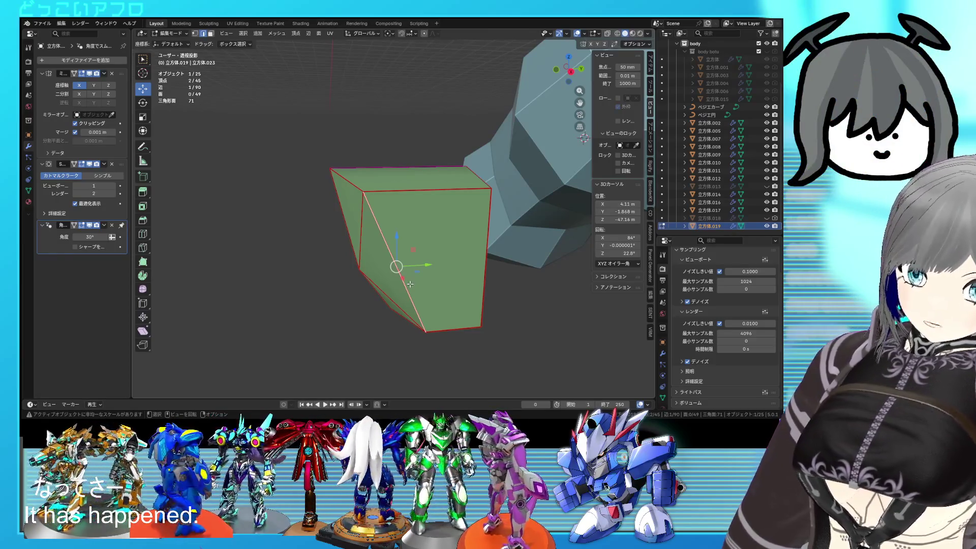
scroll(428, 293, up, 5)
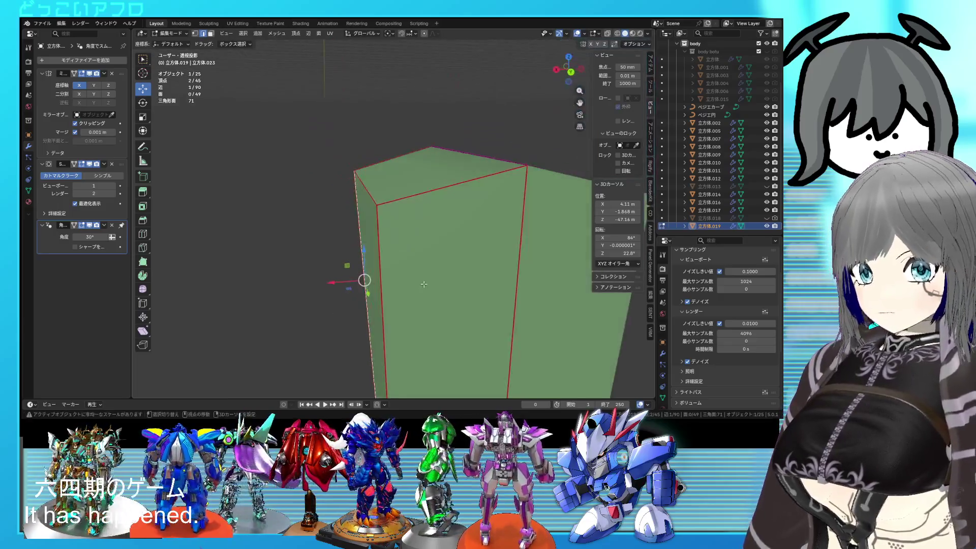
scroll(364, 279, down, 8)
middle_drag(363, 279, 477, 236)
scroll(408, 267, up, 5)
scroll(477, 237, up, 4)
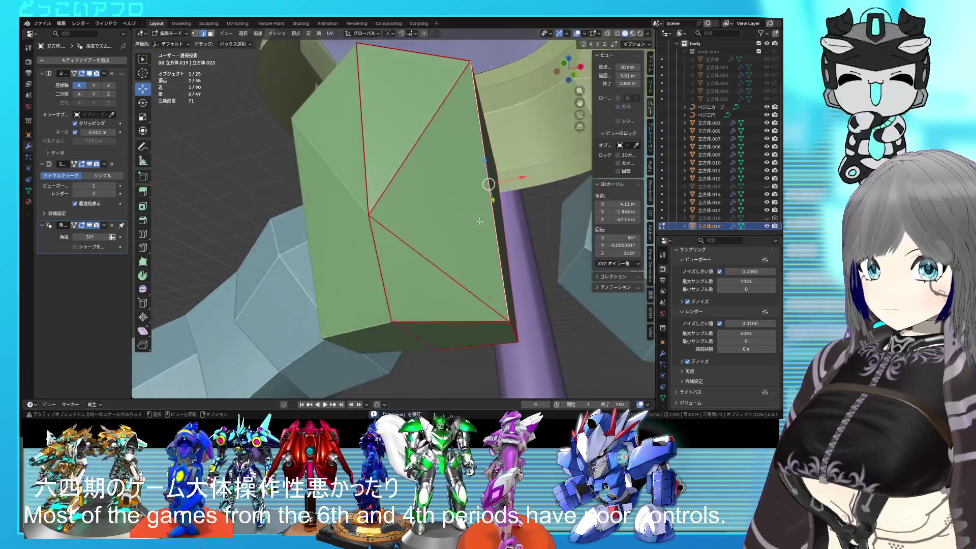
scroll(476, 237, down, 4)
Step: Mark the block's diagonal edge sharp from the context menu
click(452, 255)
right_click(451, 255)
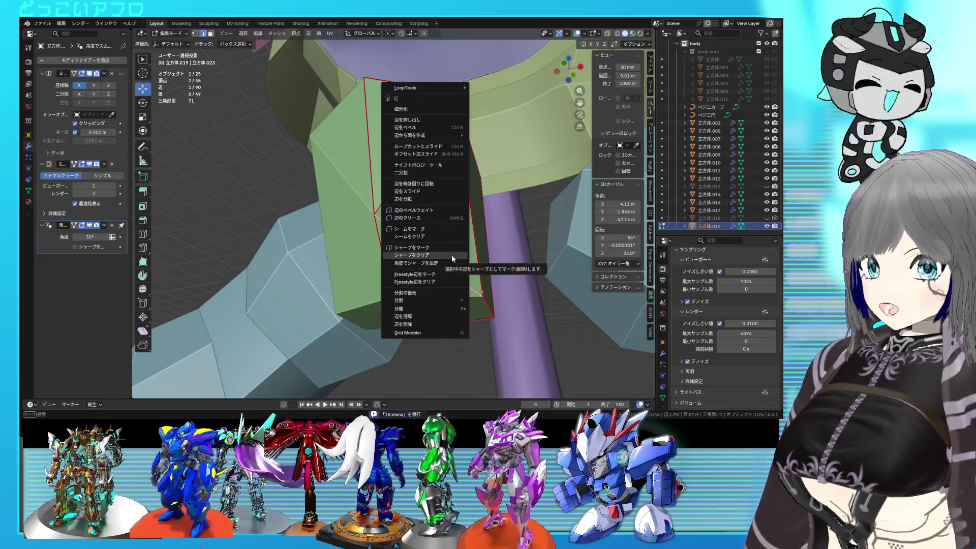
click(450, 246)
middle_drag(428, 256, 396, 249)
key(KP_Divide)
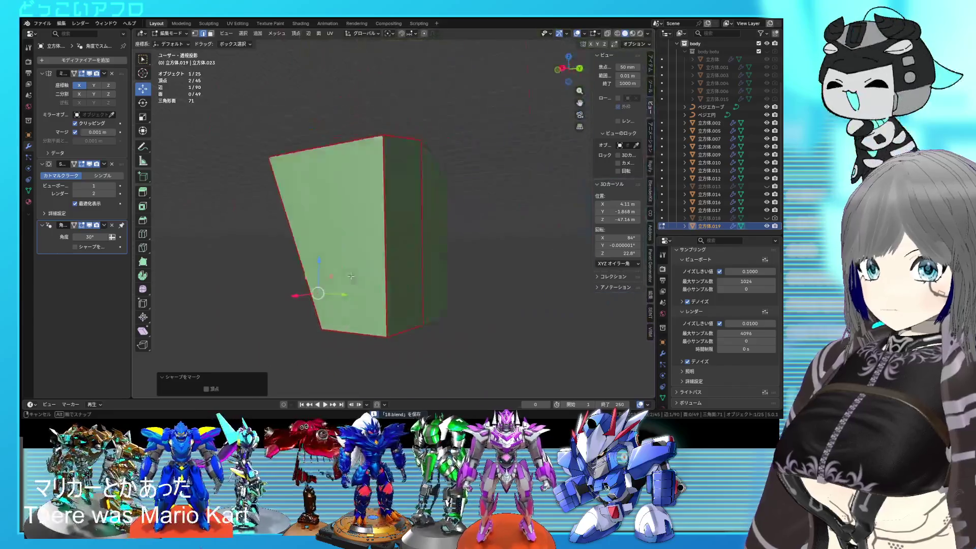
scroll(396, 249, up, 4)
key(KP_Divide)
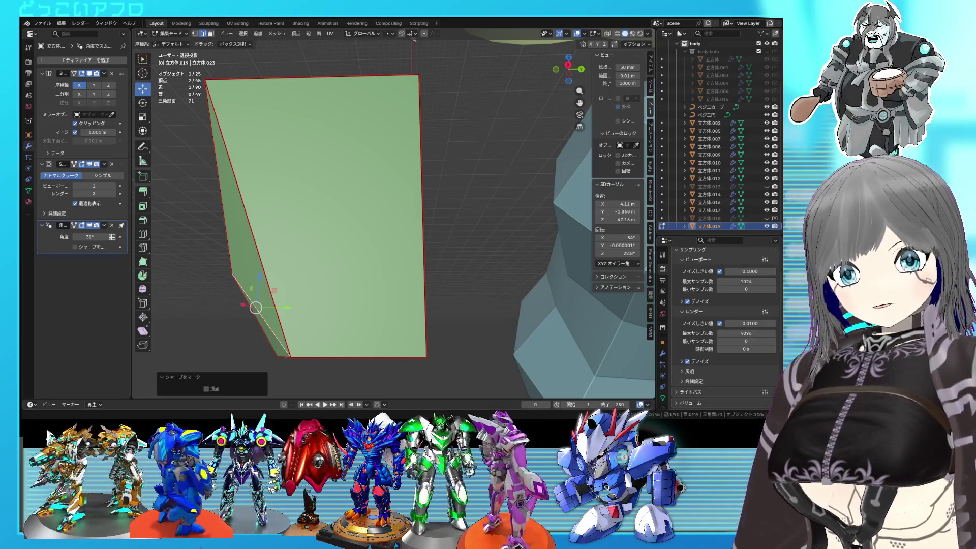
Step: Subdivide the selected edges to add faces, sliding the new edge by 0.1569
mouse_move(269, 234)
middle_down()
mouse_move(438, 242)
mouse_move(375, 237)
middle_up()
key(KP_5)
mouse_move(447, 246)
middle_down()
mouse_move(376, 248)
mouse_move(383, 211)
middle_up()
key(ctrl+e)
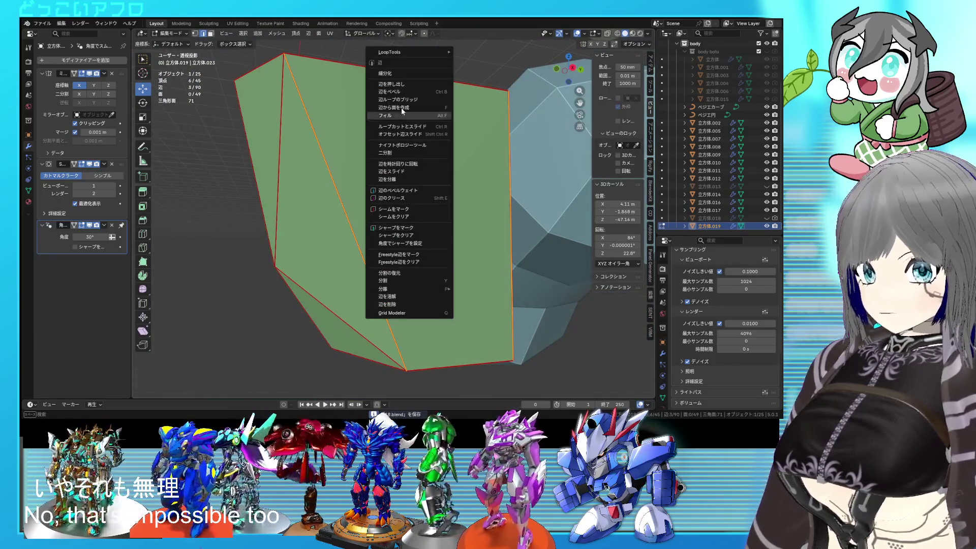
click(398, 74)
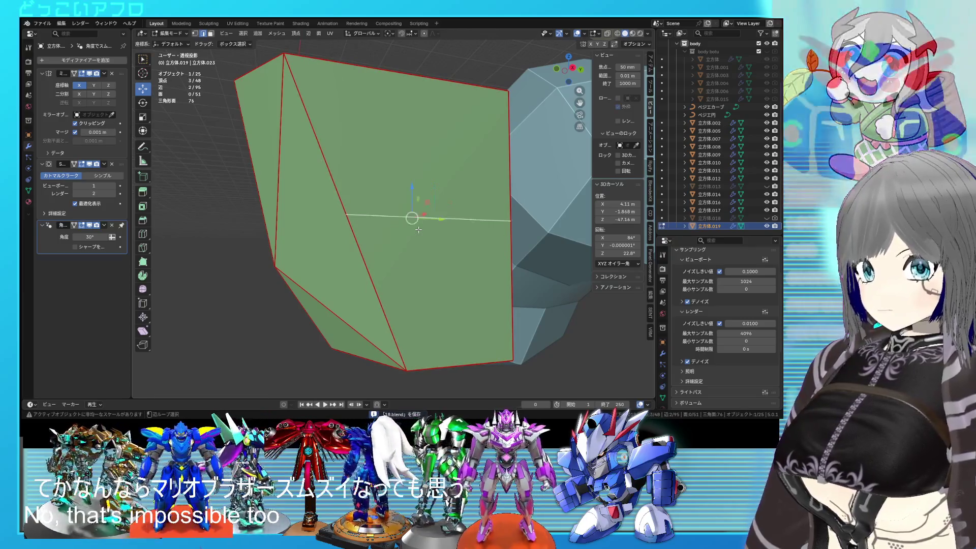
middle_drag(417, 230, 451, 230)
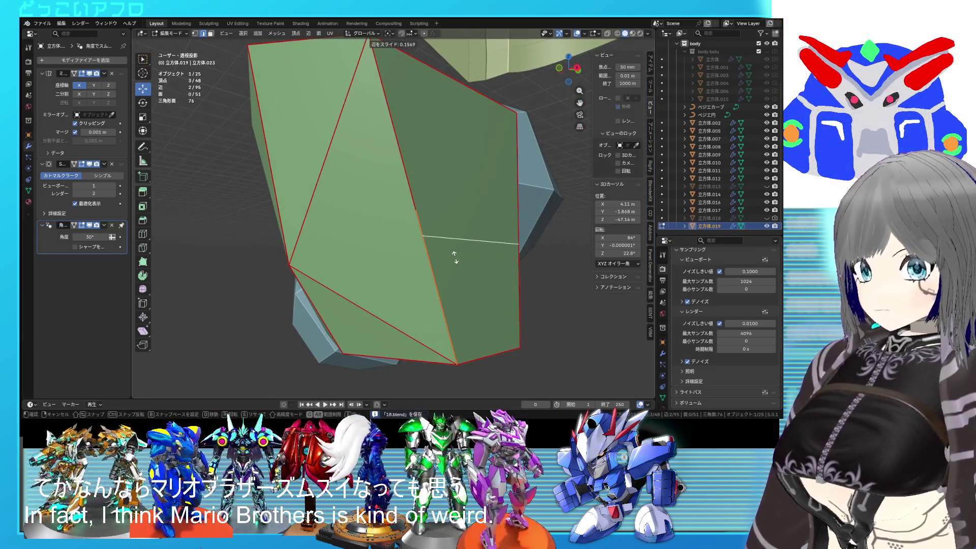
click(455, 258)
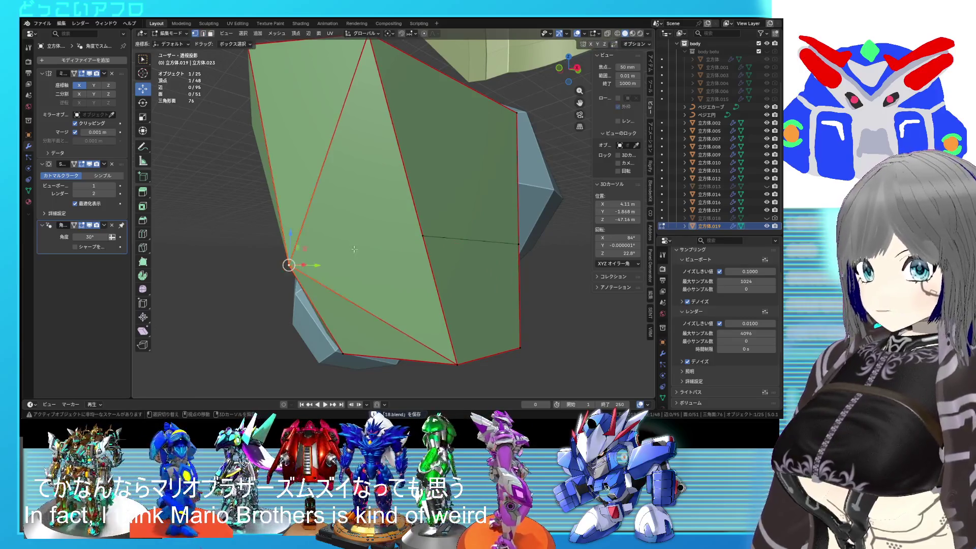
Step: Show 立方体.013 again and view the block through it in wireframe
middle_drag(433, 246, 455, 236)
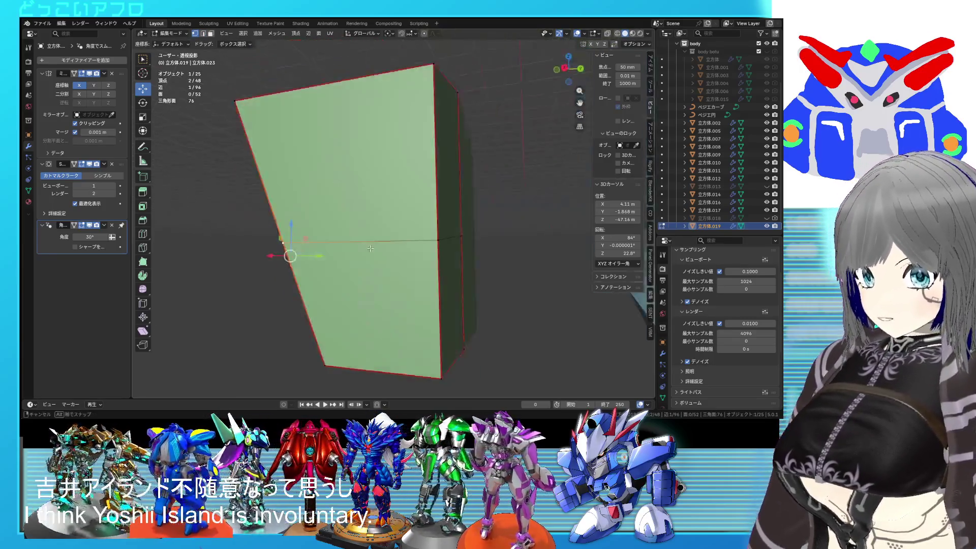
click(767, 186)
key(shift+z)
key(shift+z)
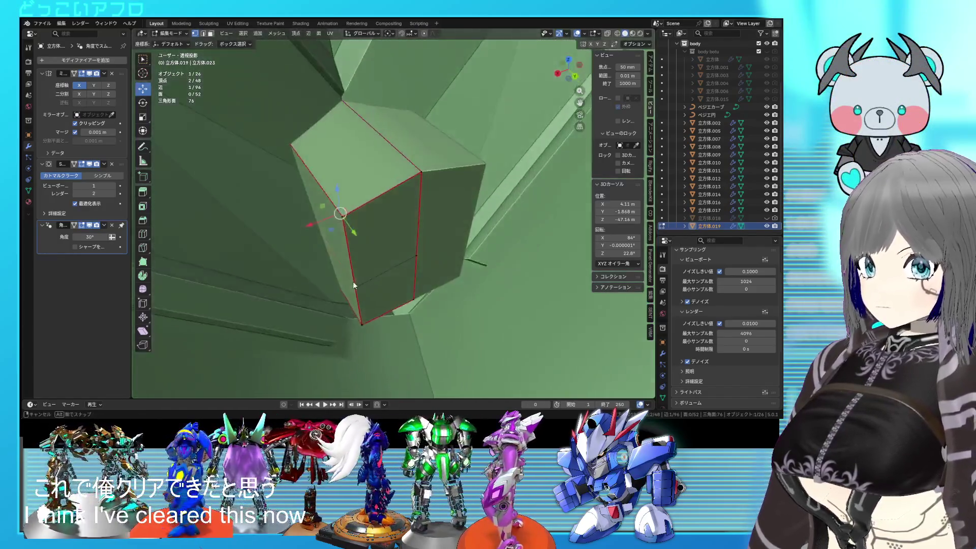
Step: Hide 立方体.013, then edit 立方体.019 and reveal its hidden geometry
mouse_move(380, 254)
middle_down()
mouse_move(346, 246)
mouse_move(417, 275)
middle_up()
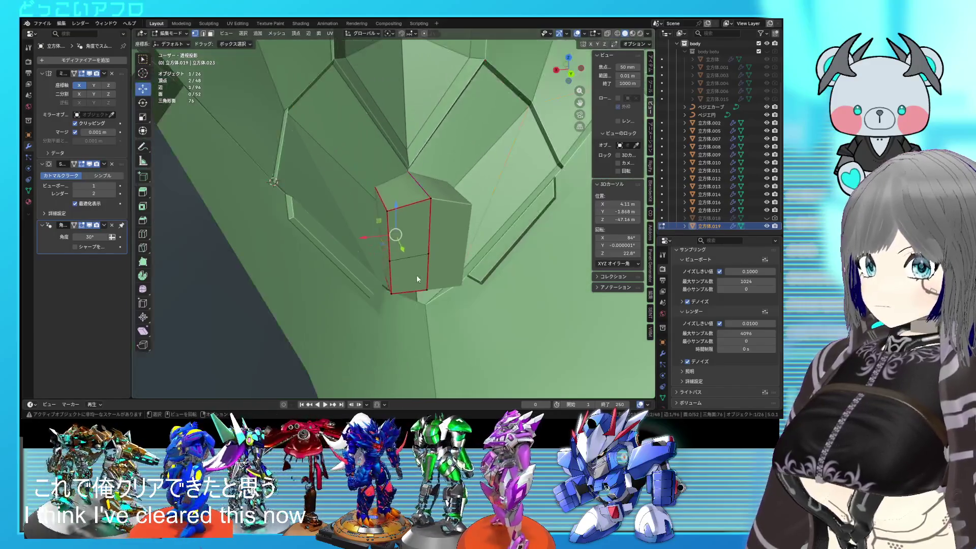
key(Tab)
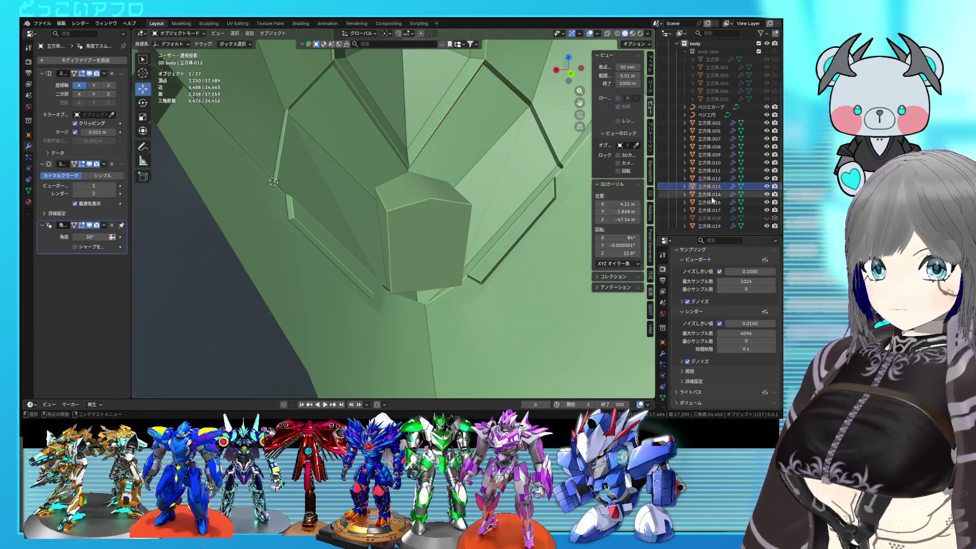
click(767, 186)
click(395, 258)
key(Tab)
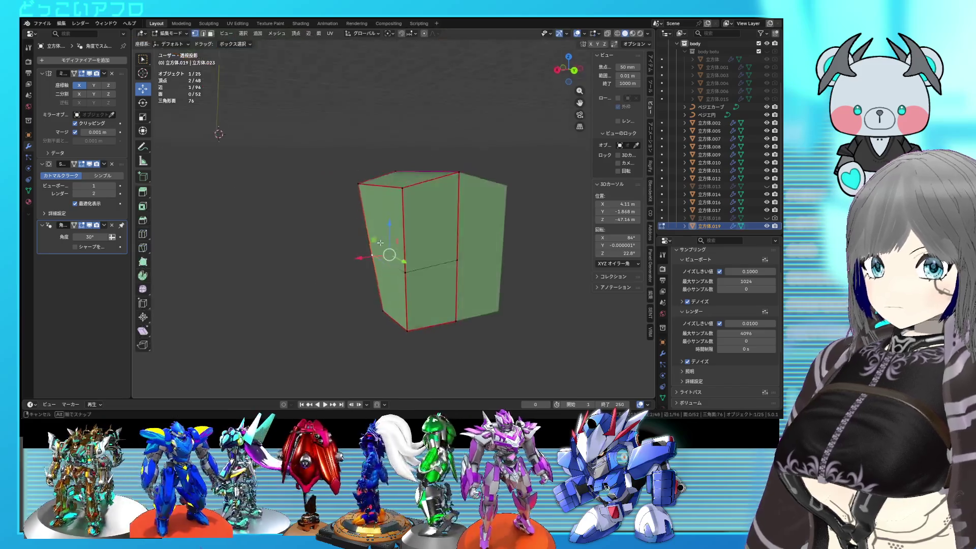
key(a)
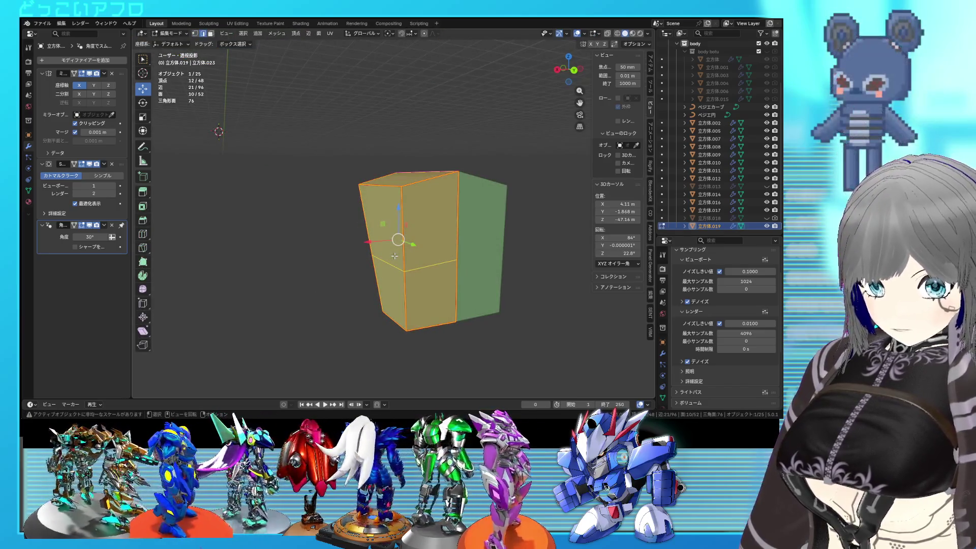
key(alt+h)
Step: Add a vertical edge loop cut across the front of 立方体.019
middle_drag(394, 255, 393, 264)
mouse_move(413, 209)
middle_down()
mouse_move(409, 218)
mouse_move(451, 236)
mouse_move(406, 224)
middle_up()
key(ctrl+r)
click(414, 213)
click(422, 224)
Step: Isolate one connected part of the block in X-ray view to inspect it
key(alt+z)
key(alt+z)
click(409, 238)
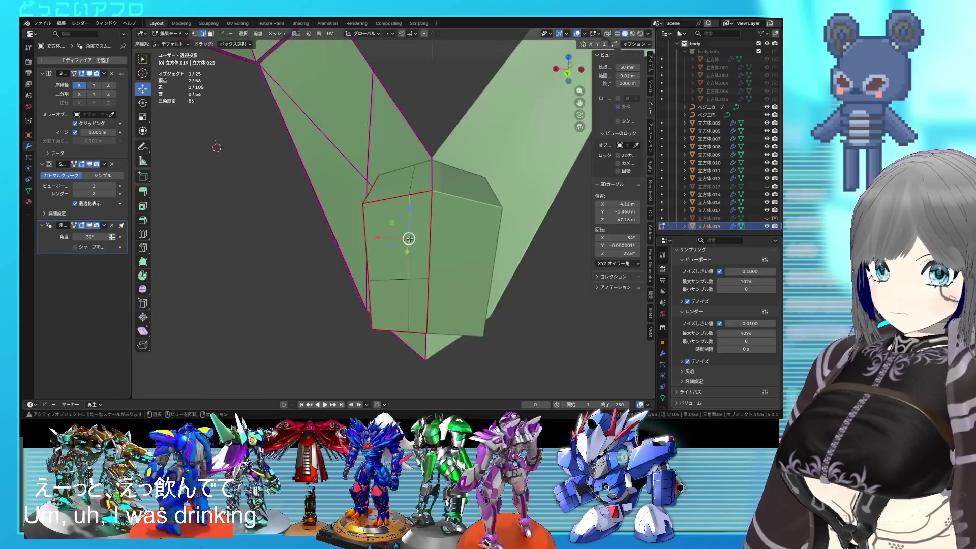
key(ctrl+l)
key(shift+h)
middle_drag(409, 239, 472, 245)
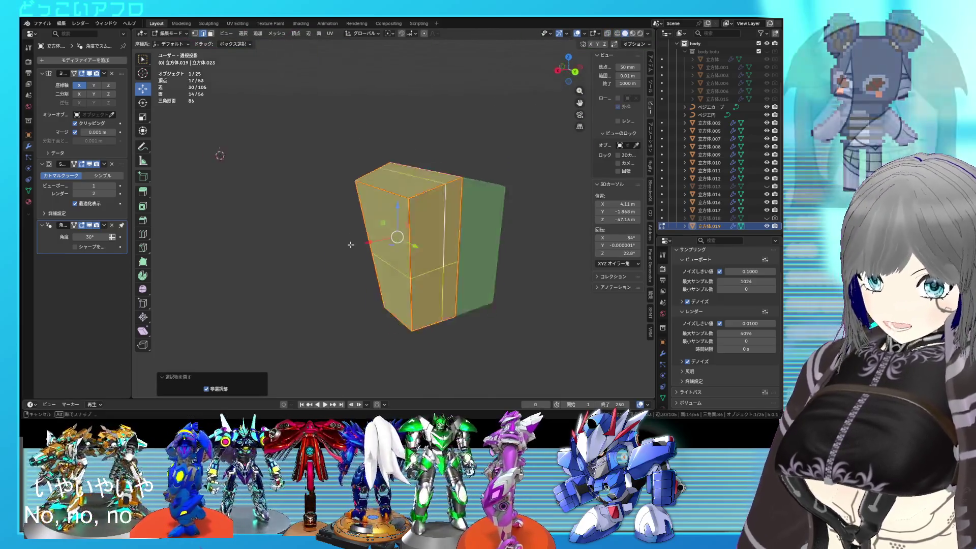
click(348, 198)
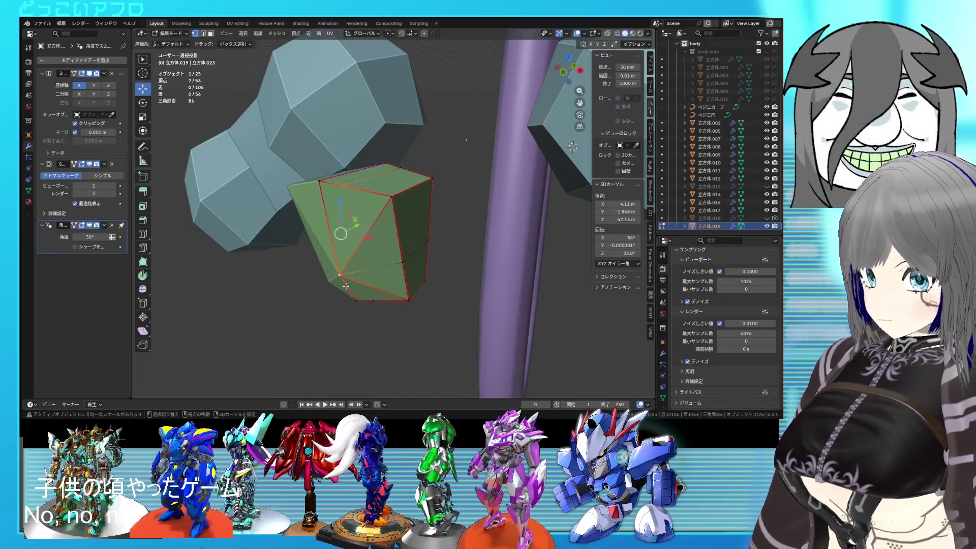
middle_drag(345, 286, 357, 237)
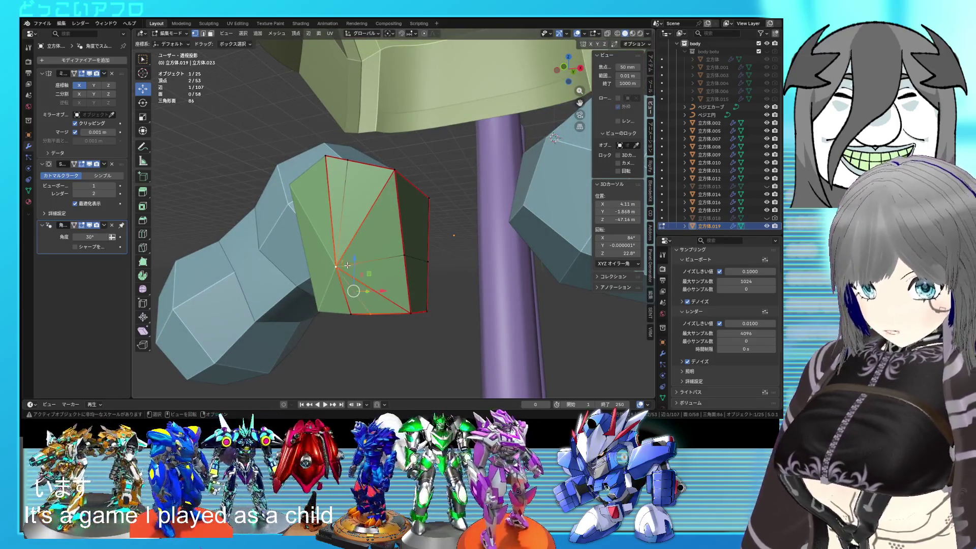
middle_drag(347, 265, 378, 272)
Step: Save the file and check the block against 立方体.013 before hiding it again
key(ctrl+s)
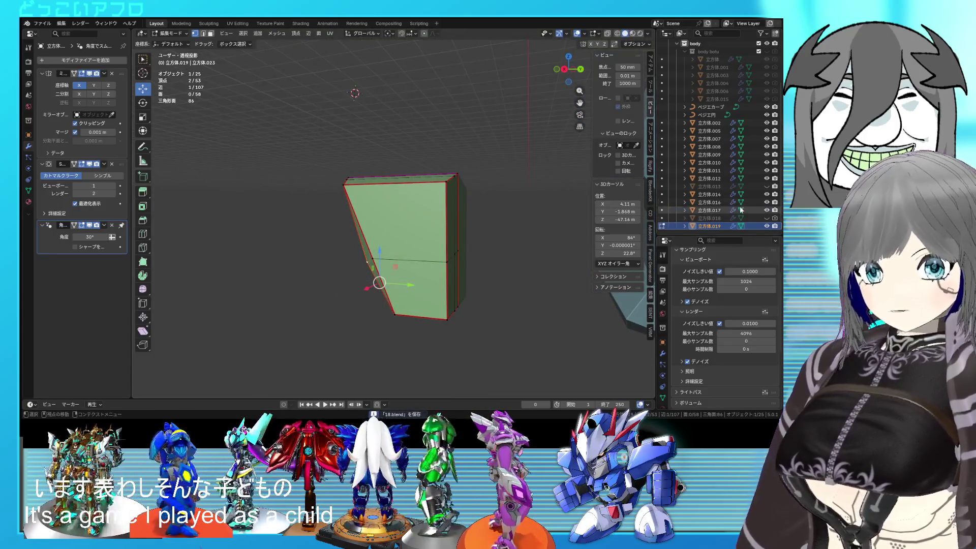
click(767, 186)
mouse_move(352, 292)
middle_down()
mouse_move(395, 250)
mouse_move(427, 239)
middle_up()
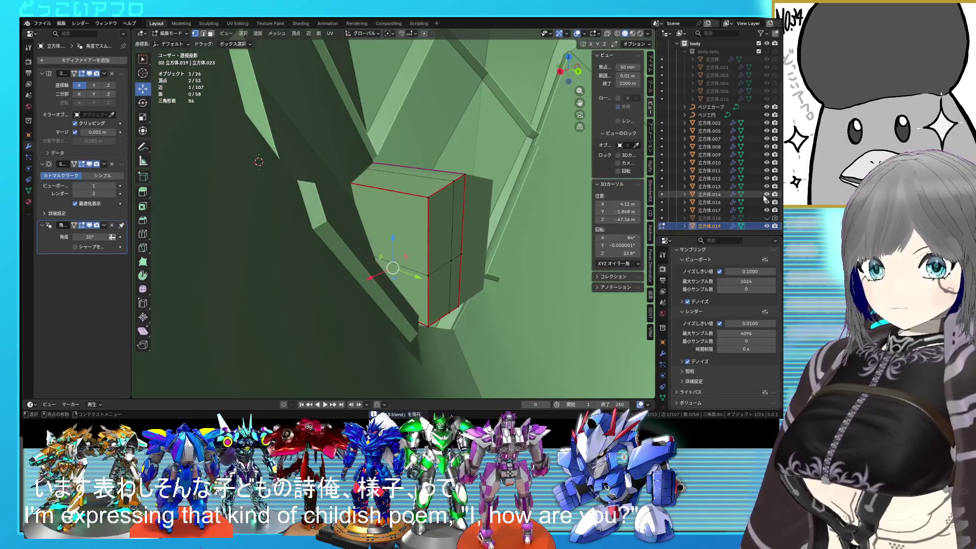
click(767, 186)
mouse_move(401, 275)
middle_down()
mouse_move(423, 279)
mouse_move(389, 279)
mouse_move(395, 241)
mouse_move(387, 282)
mouse_move(394, 244)
middle_up()
Step: Reveal all hidden mesh parts, save again, and select the block's edge loop
key(a)
key(alt+h)
key(ctrl+s)
key(alt+a)
key(2)
alt+click(394, 245)
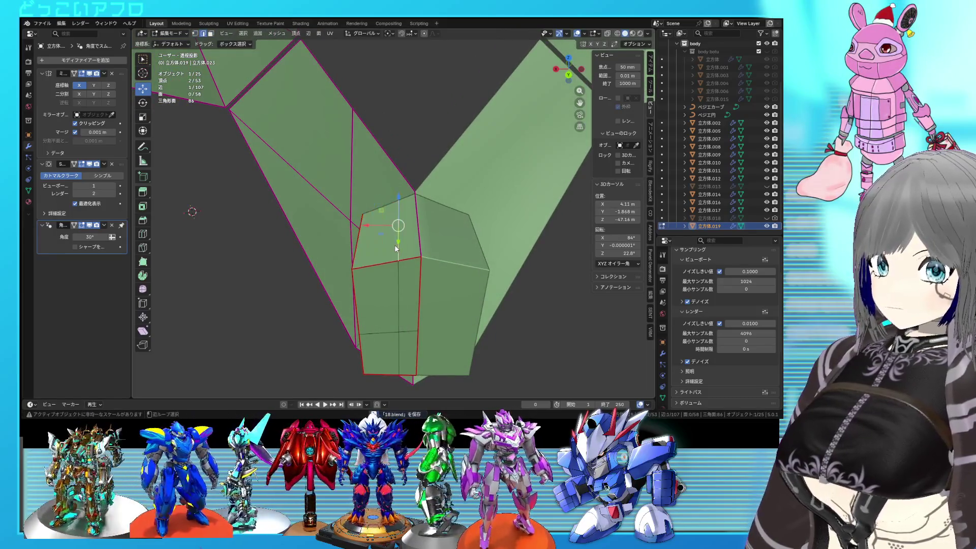
Step: Slide the selected edge loop along the block into its new position
key(shift+z)
mouse_move(409, 283)
middle_down()
mouse_move(453, 302)
mouse_move(405, 302)
middle_up()
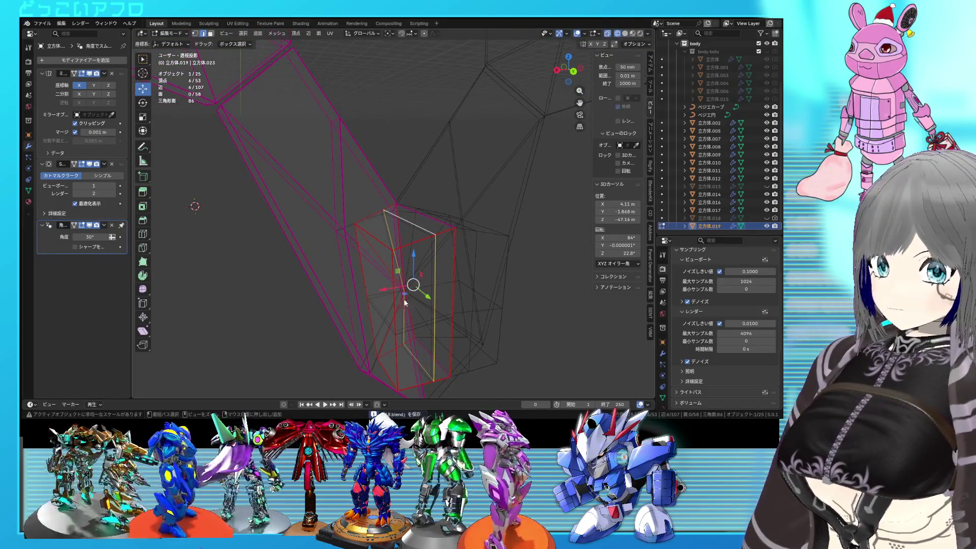
key(shift+z)
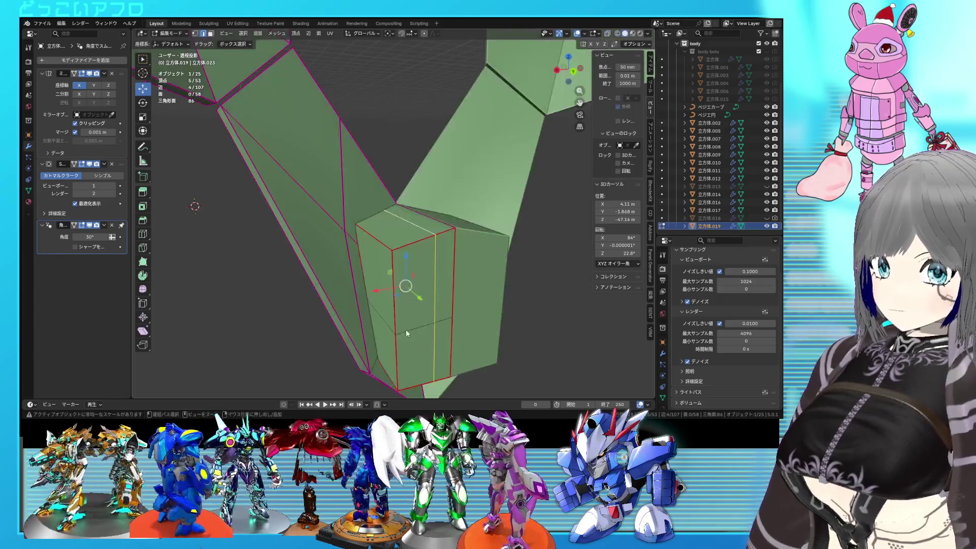
key(g)
key(g)
click(421, 332)
mouse_move(421, 331)
middle_down()
mouse_move(433, 325)
mouse_move(416, 300)
mouse_move(422, 275)
middle_up()
key(shift+z)
Step: Pick a second edge loop and slide it into place as well
key(shift+z)
click(426, 321)
key(shift+z)
key(b)
key(shift+z)
key(g)
key(g)
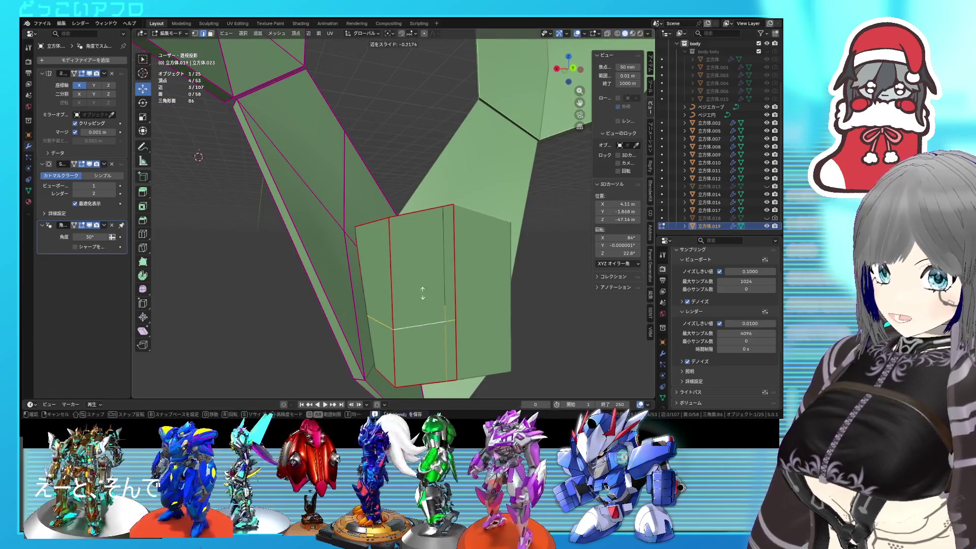
click(423, 328)
middle_drag(423, 328, 413, 349)
Step: Extrude the two end faces and move them by 0.46533, -0.18344, 1.2589 m
click(406, 313)
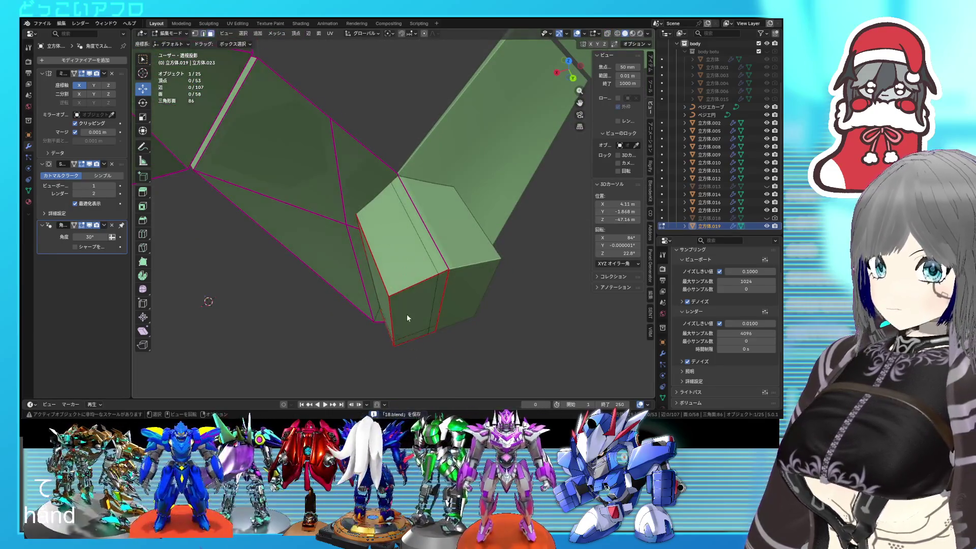
mouse_move(394, 293)
middle_down()
mouse_move(396, 268)
mouse_move(306, 271)
mouse_move(337, 284)
middle_up()
key(shift+z)
key(shift+z)
shift+click(376, 297)
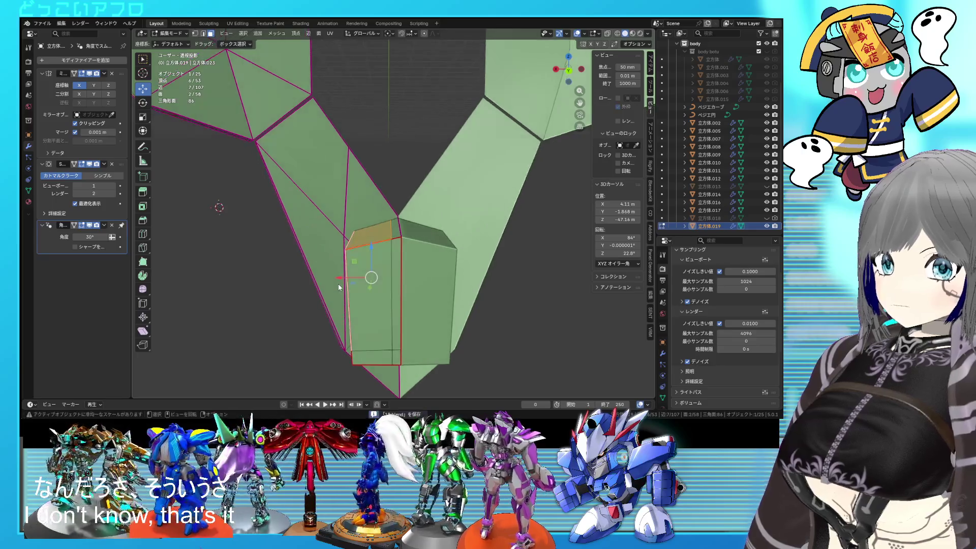
key(e)
click(346, 294)
key(g)
click(333, 252)
mouse_move(333, 252)
middle_down()
mouse_move(413, 285)
mouse_move(412, 270)
mouse_move(303, 306)
mouse_move(463, 307)
mouse_move(492, 277)
mouse_move(413, 259)
mouse_move(421, 287)
mouse_move(379, 286)
mouse_move(386, 282)
middle_up()
key(shift+z)
key(shift+z)
key(shift+z)
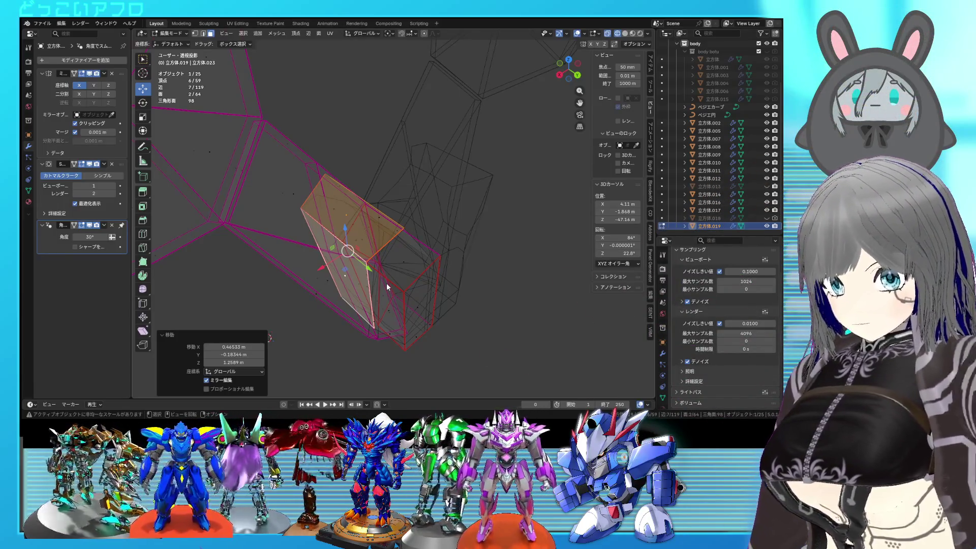
Step: Select all the outline edges around the extruded tip in edge mode
middle_drag(387, 286, 386, 252)
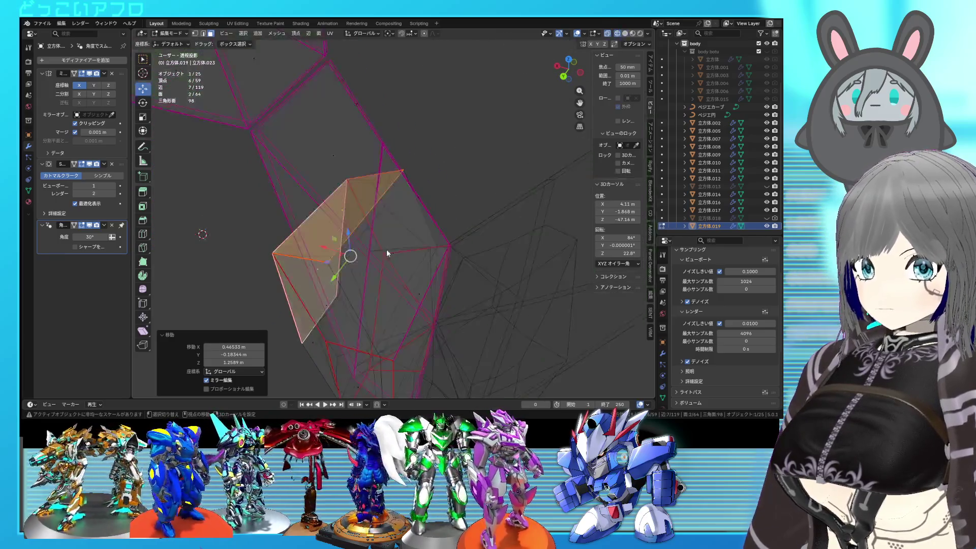
key(2)
click(415, 225)
shift+click(347, 312)
mouse_move(347, 312)
middle_down()
mouse_move(383, 306)
mouse_move(363, 308)
middle_up()
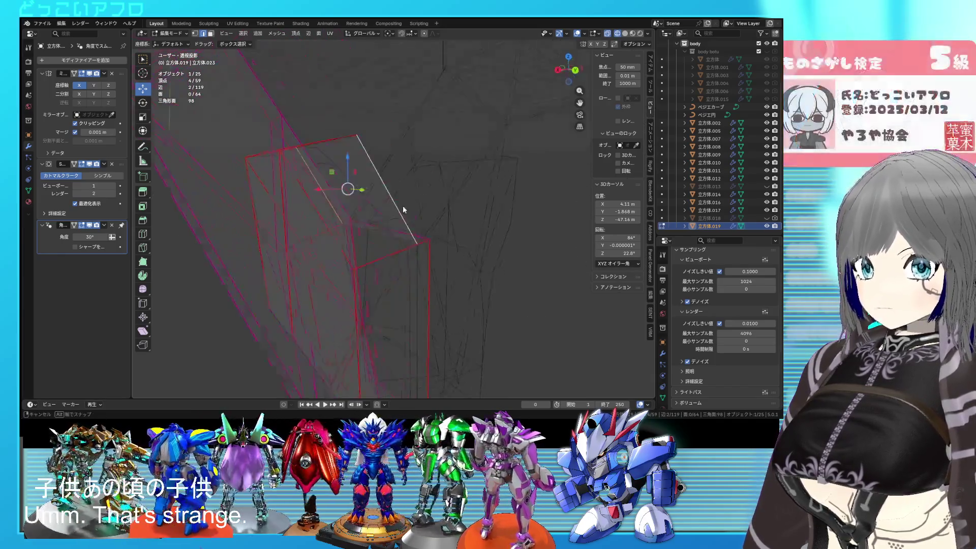
middle_drag(363, 308, 302, 234)
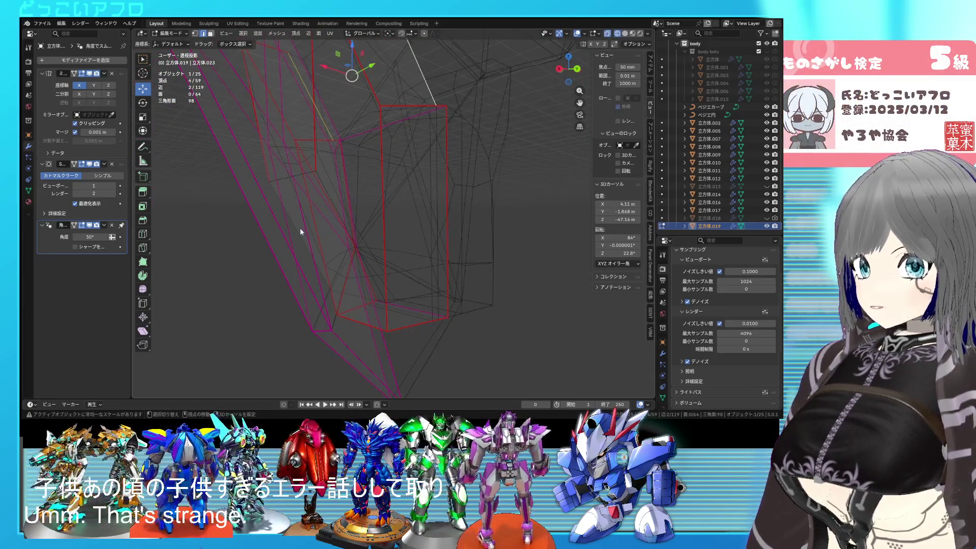
shift+click(300, 227)
key(alt+z)
shift+click(324, 197)
key(alt+z)
shift+click(324, 215)
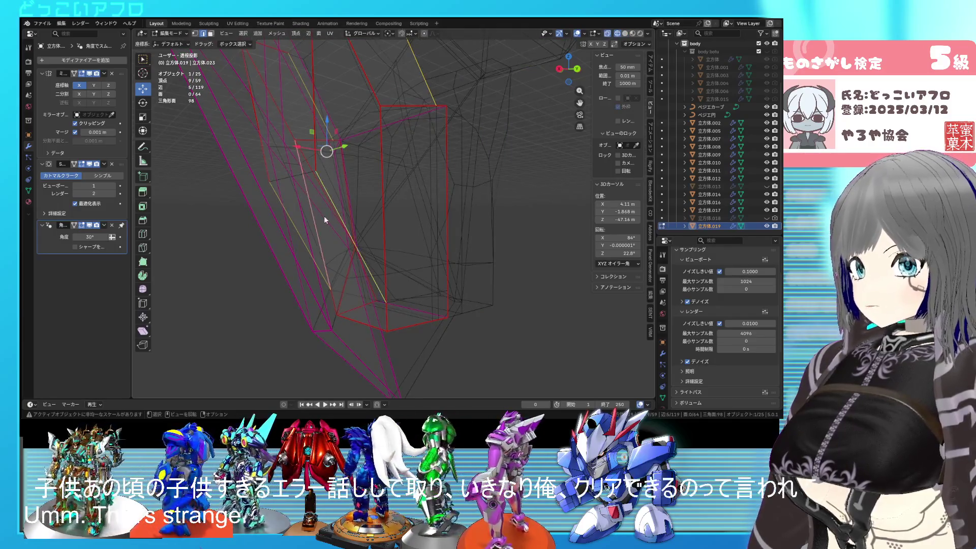
key(alt+z)
middle_drag(303, 176, 345, 244)
shift+click(346, 244)
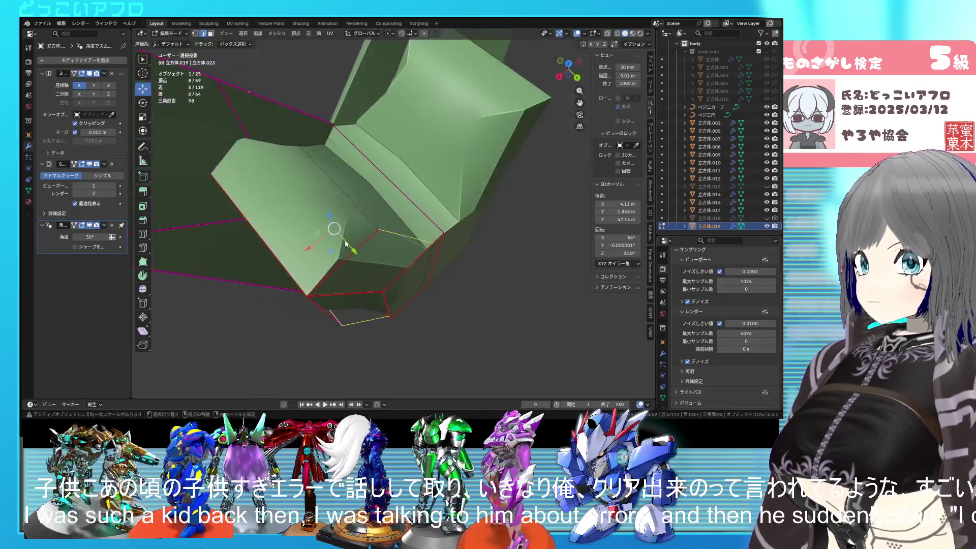
Step: Give the selected tip edges a full crease of 1
key(shift+e)
key(1)
mouse_move(362, 225)
middle_down()
mouse_move(419, 215)
mouse_move(395, 259)
middle_up()
key(alt+z)
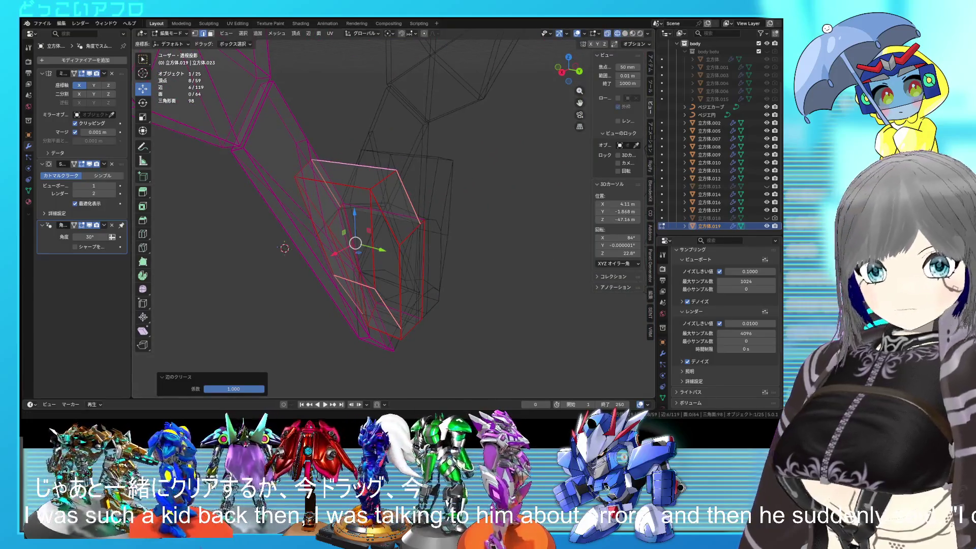